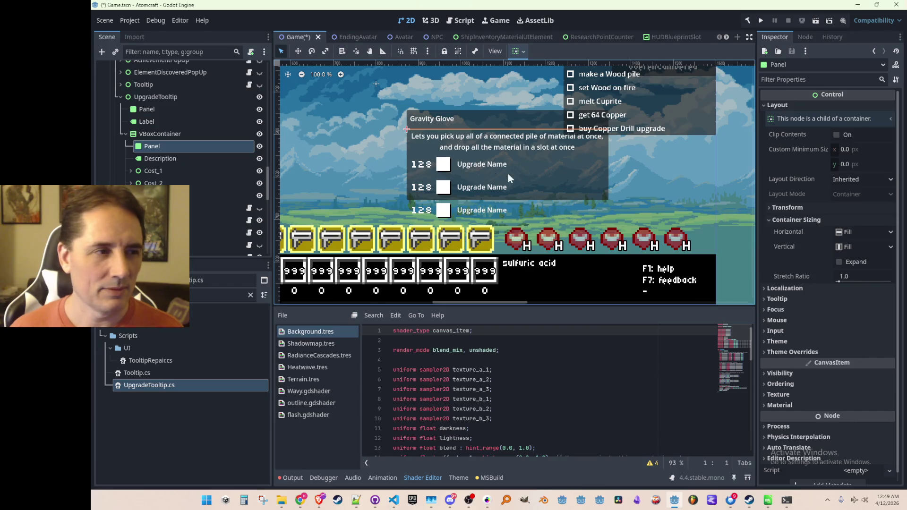
scroll(787, 269, "down", 1)
scroll(788, 270, "up", 1)
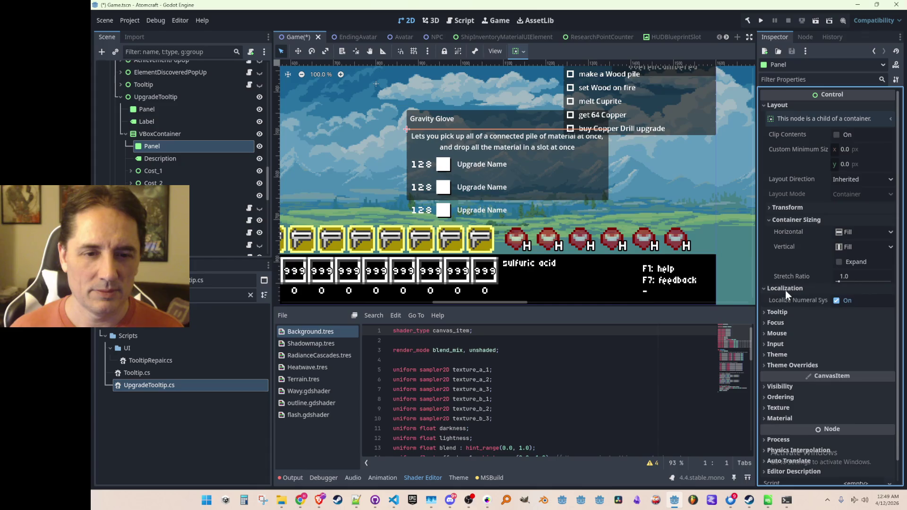
Delete the extra Panel under VBoxContainer and check the container's layout properties
left_click(210, 160)
left_click(201, 147)
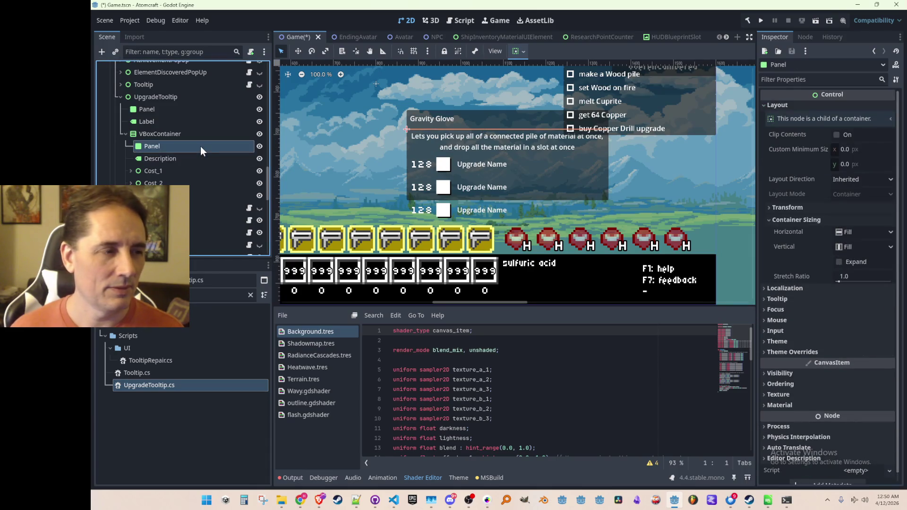
key("Delete")
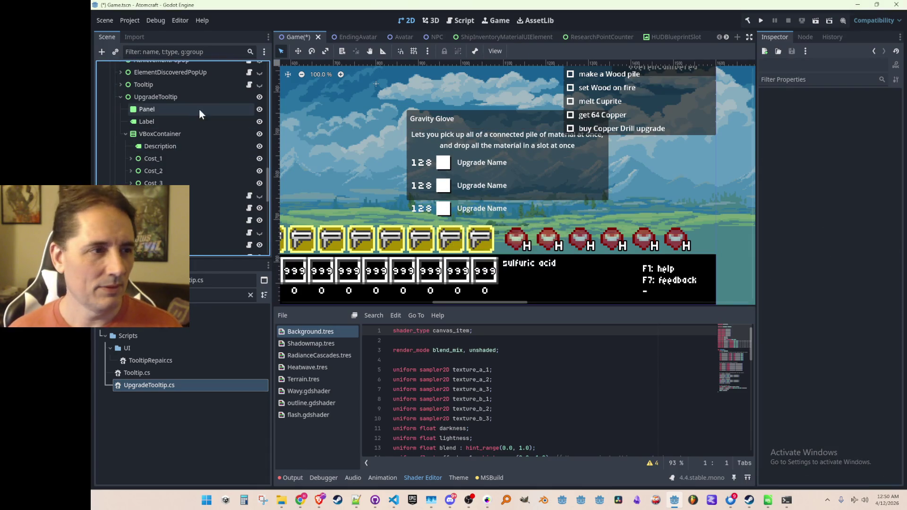
left_click(182, 132)
left_click(778, 128)
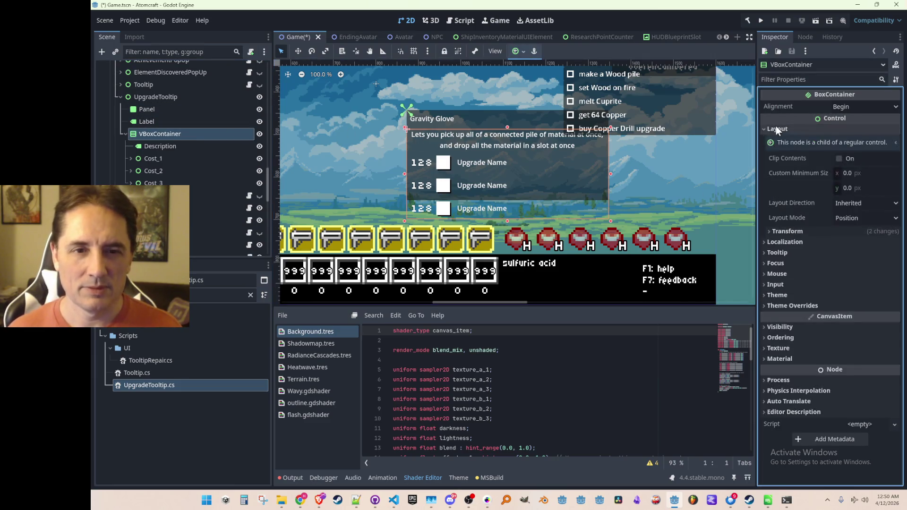
left_click(776, 127)
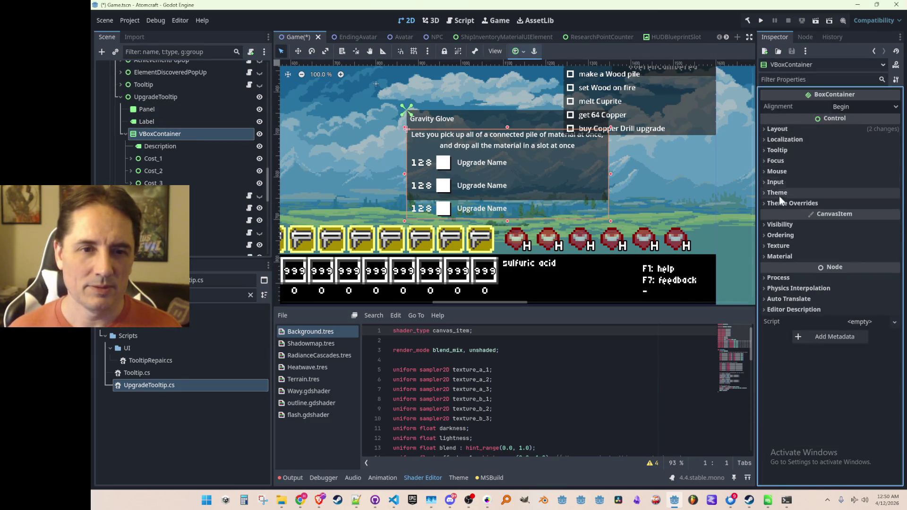
scroll(495, 209, "down", 2)
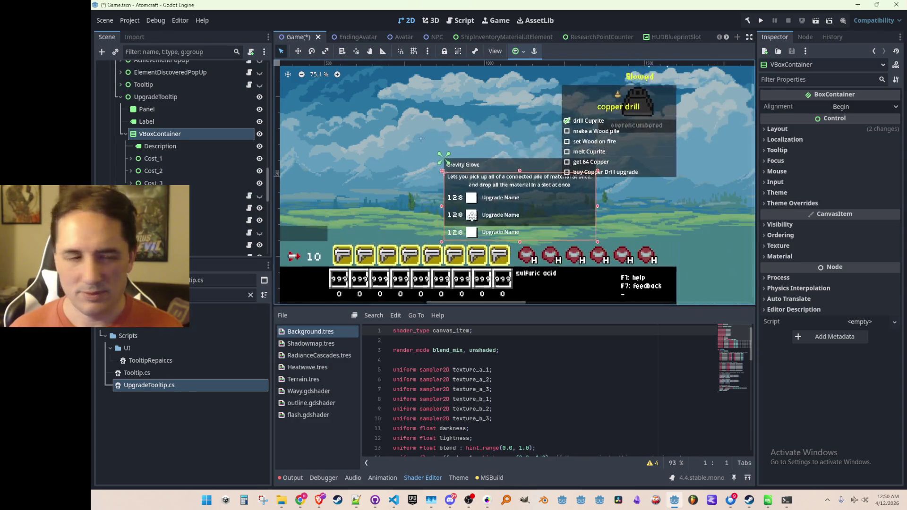
scroll(462, 220, "up", 1)
Move the UpgradeTooltip up and left on the canvas, from 872, 442 to 726, 356
left_click_drag(408, 219, 391, 211)
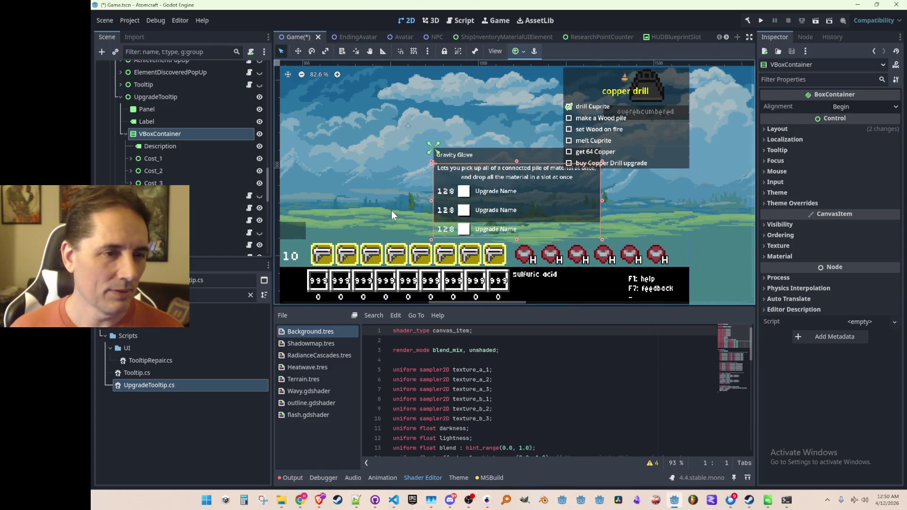
left_click(155, 98)
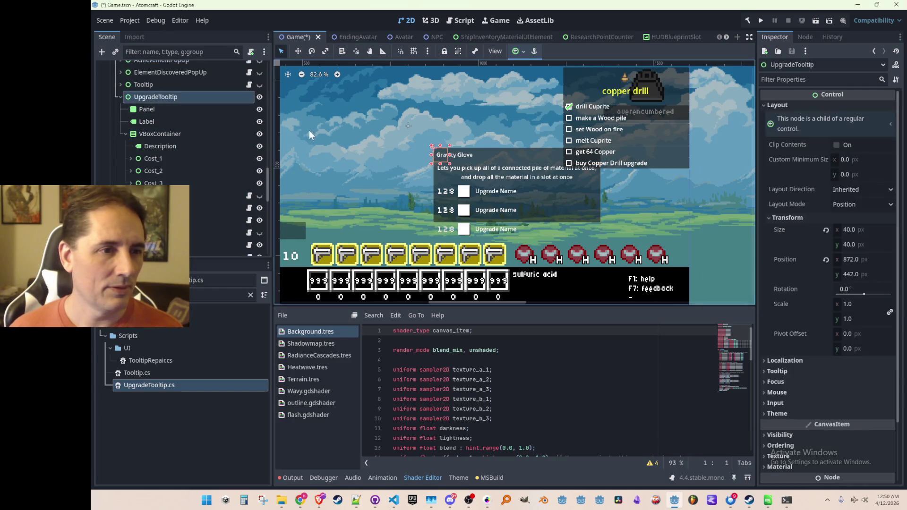
left_click(298, 52)
scroll(489, 192, "down", 2)
mouse_move(512, 196)
left_mouse_down()
mouse_move(463, 152)
mouse_move(449, 173)
left_mouse_up()
scroll(449, 173, "up", 3)
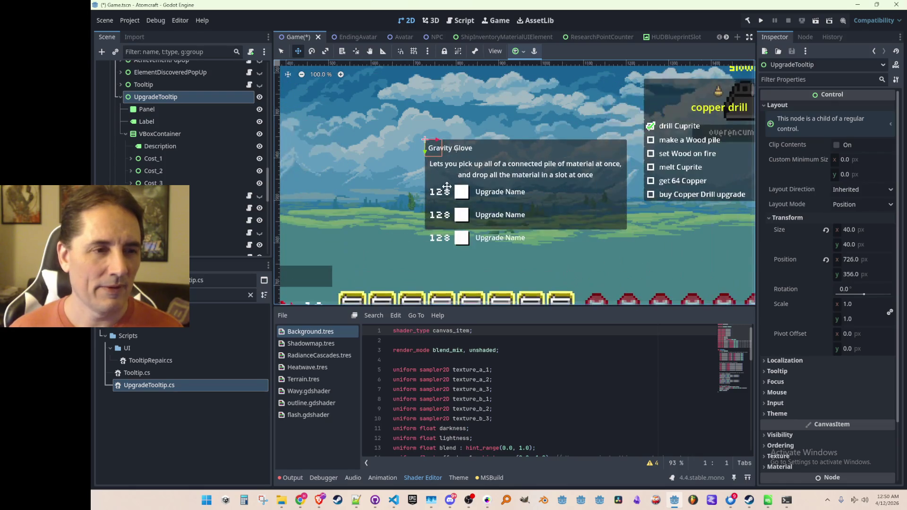
scroll(449, 172, "down", 1)
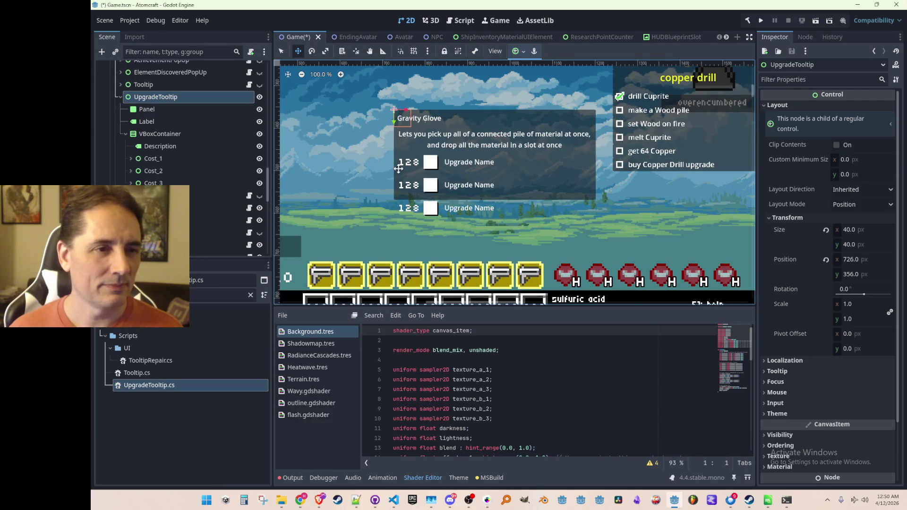
left_click(152, 109)
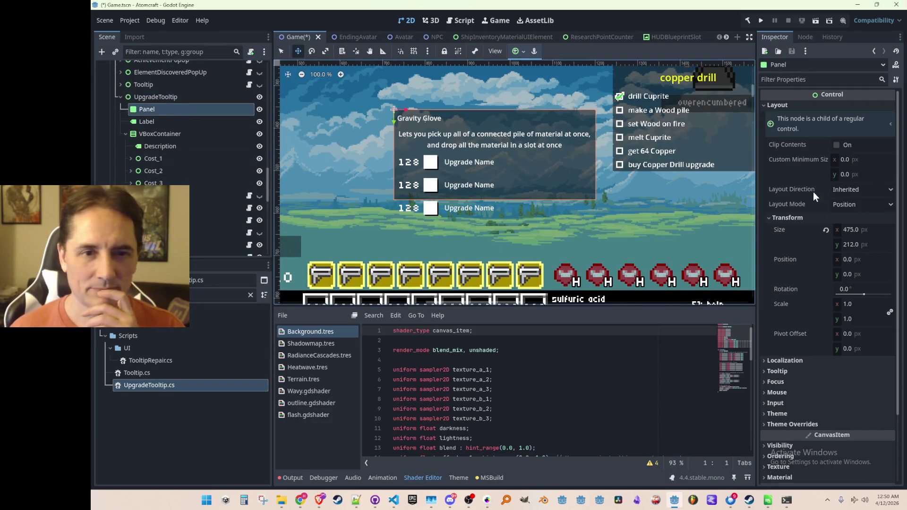
scroll(817, 273, "down", 2)
left_click(789, 362)
scroll(801, 349, "down", 3)
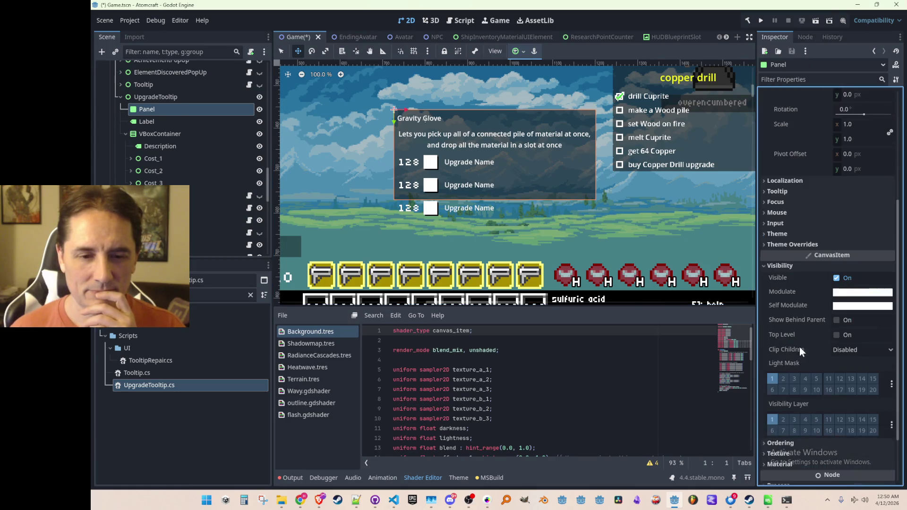
left_click(854, 294)
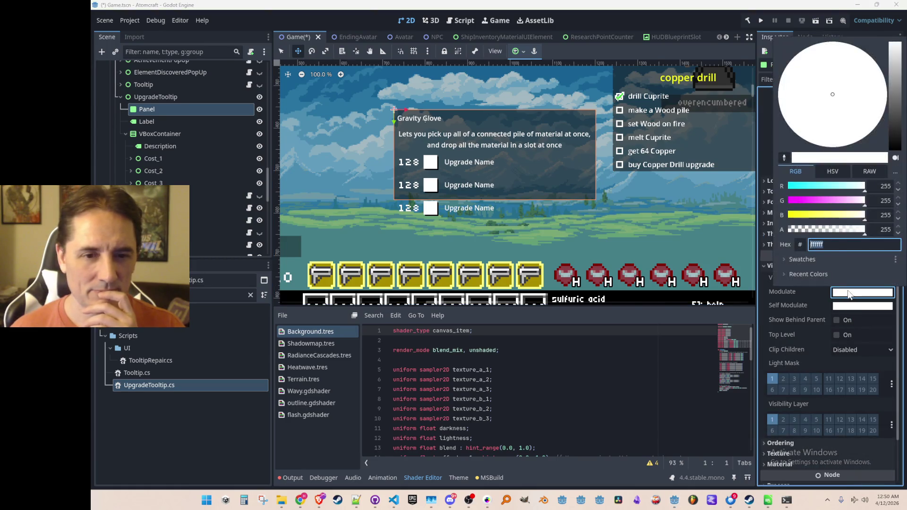
mouse_move(859, 231)
left_mouse_down()
mouse_move(830, 229)
mouse_move(880, 232)
left_mouse_up()
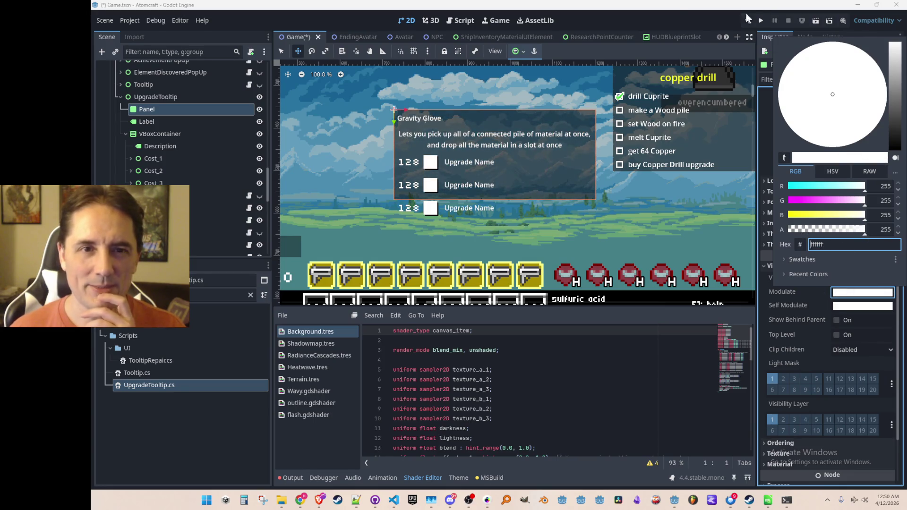
left_click(685, 12)
left_click(814, 215)
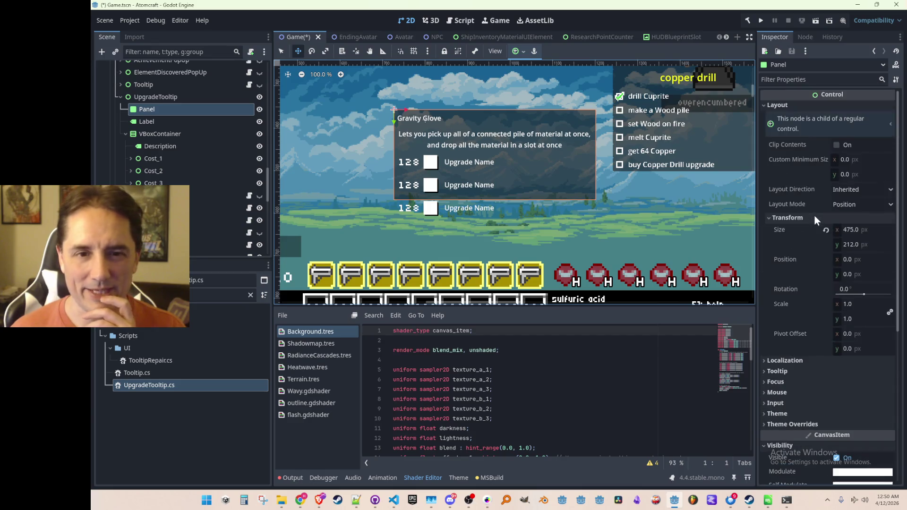
scroll(807, 209, "down", 5)
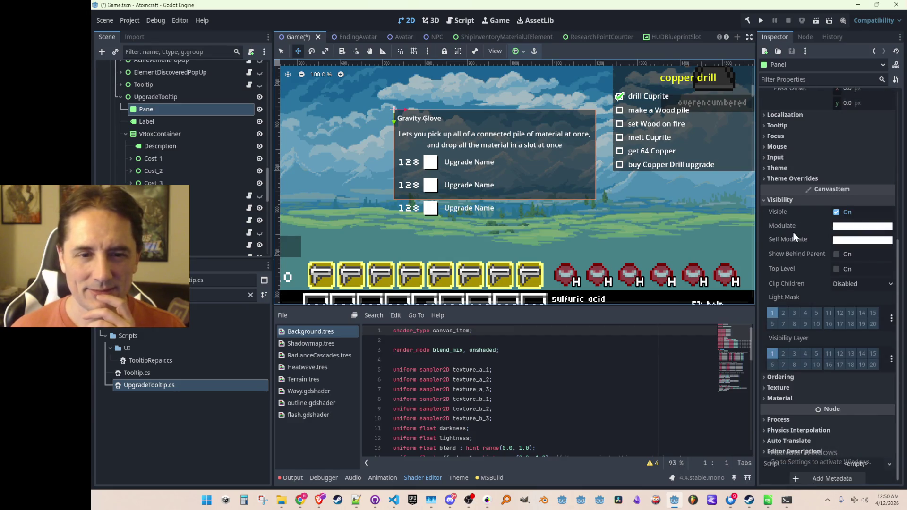
left_click(847, 241)
left_click(851, 227)
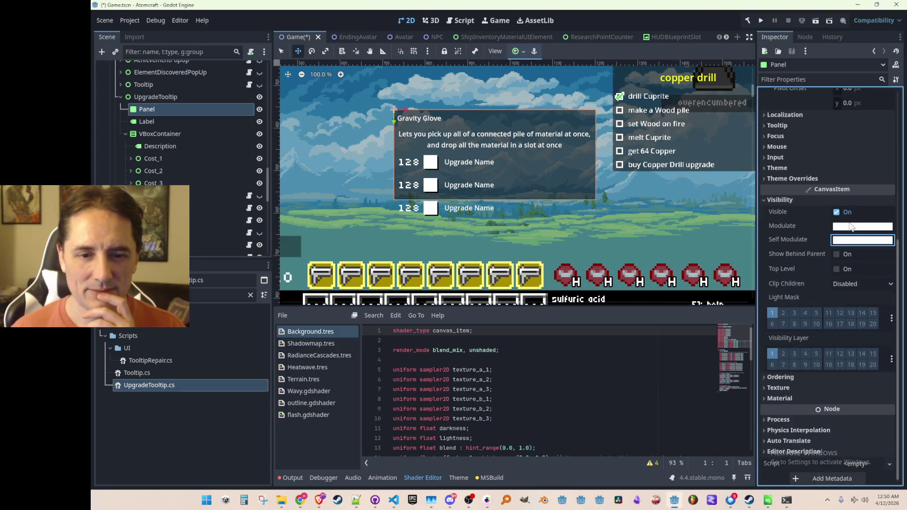
left_click(850, 227)
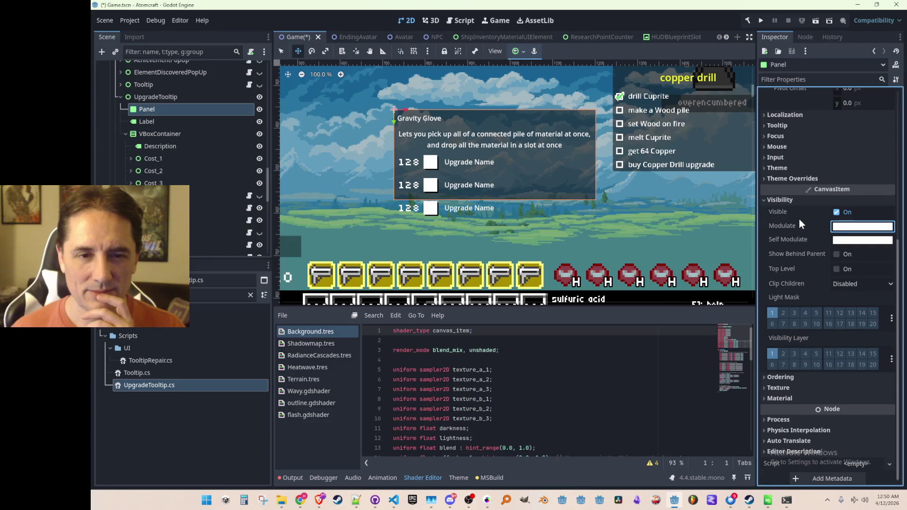
scroll(799, 220, "up", 3)
left_click(794, 263)
left_click(794, 275)
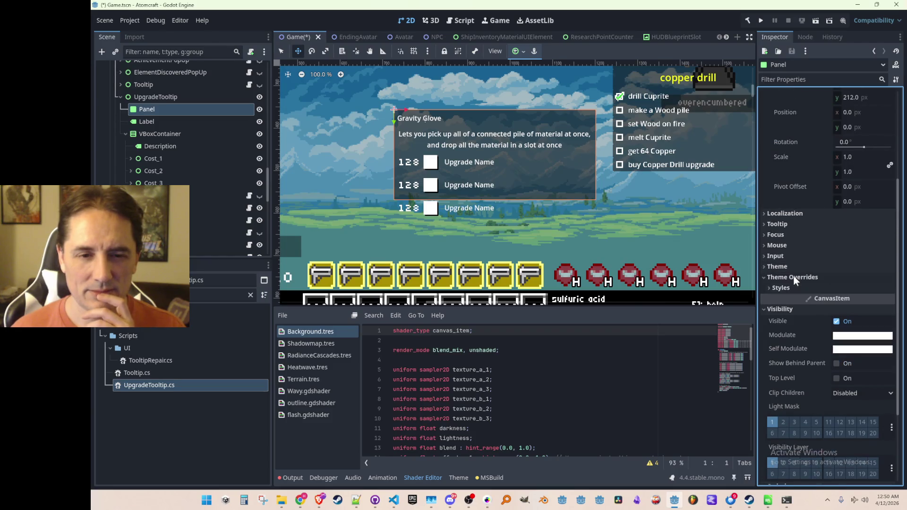
left_click(786, 285)
left_click(793, 273)
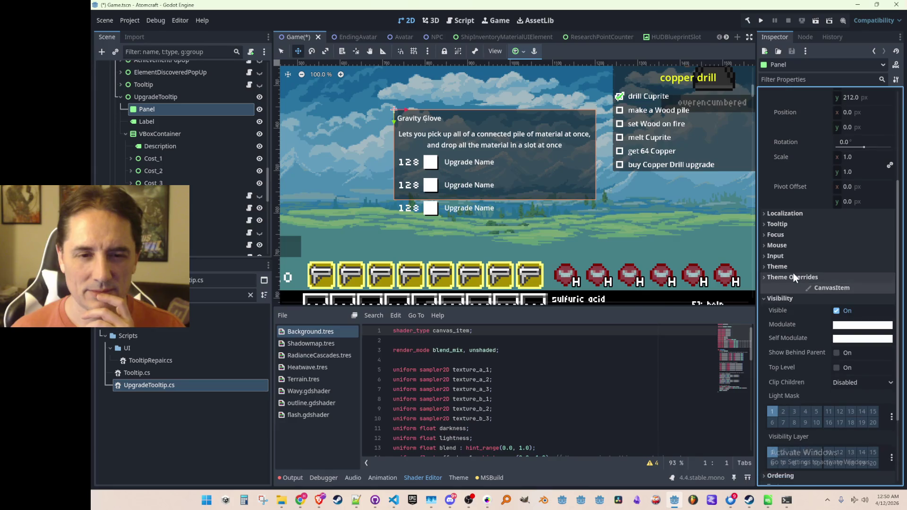
scroll(793, 256, "up", 2)
scroll(793, 255, "up", 2)
scroll(793, 256, "up", 2)
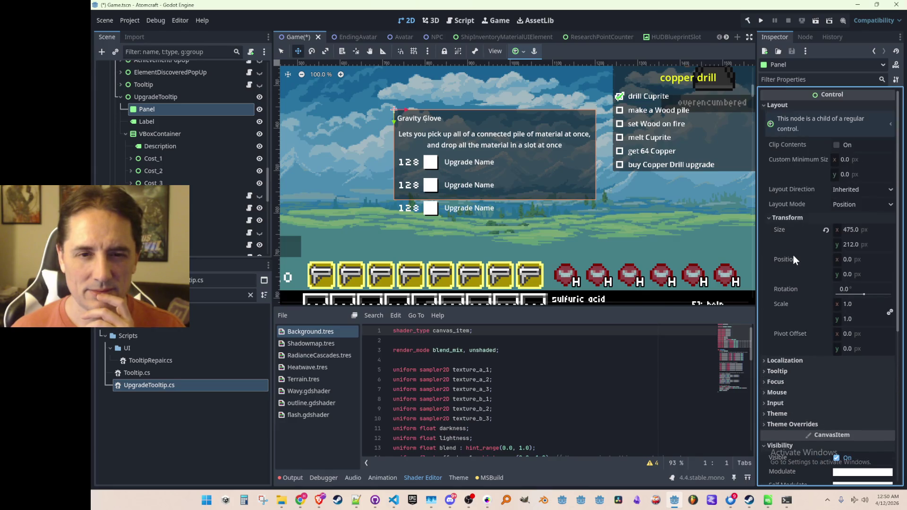
scroll(794, 255, "down", 5)
Review the tooltip Panel's texture and material settings in the Inspector
left_click(802, 385)
scroll(803, 376, "down", 1)
left_click(799, 358)
left_click(795, 377)
left_click(801, 396)
scroll(802, 395, "down", 1)
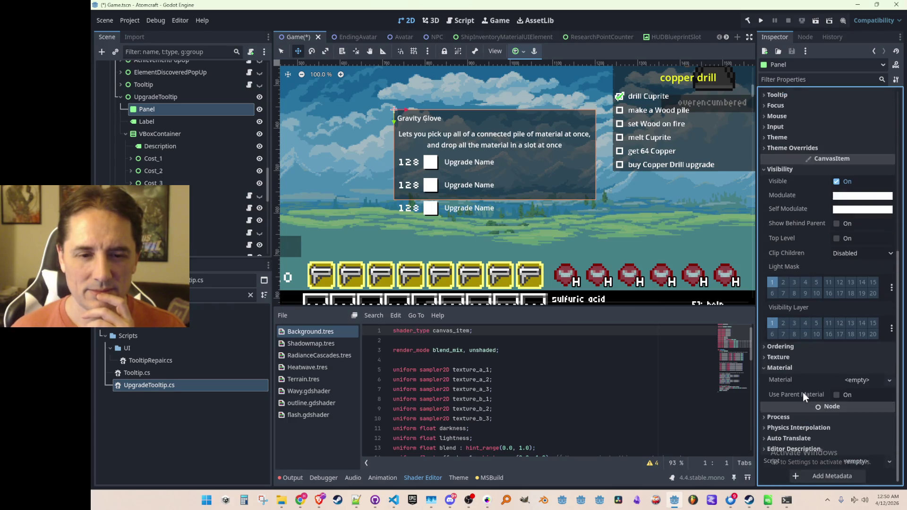
scroll(798, 367, "up", 1)
scroll(800, 368, "up", 5)
scroll(800, 368, "up", 3)
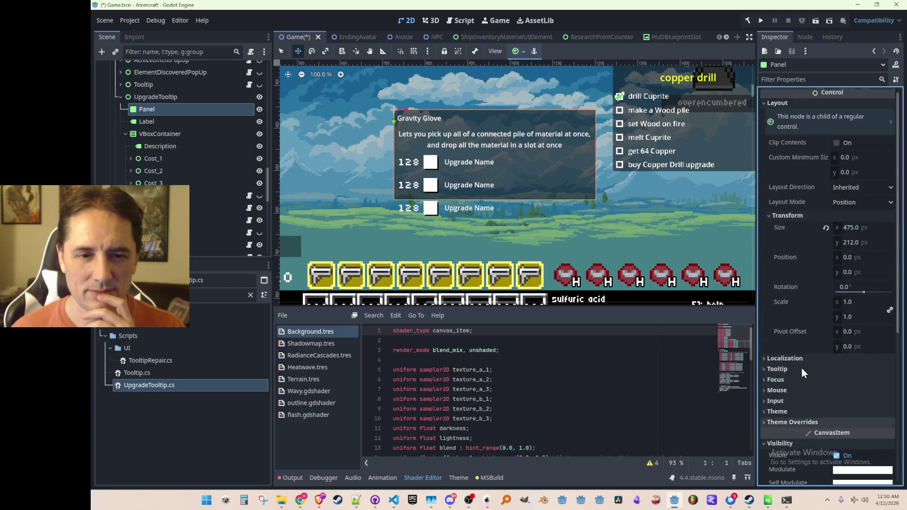
mouse_move(786, 333)
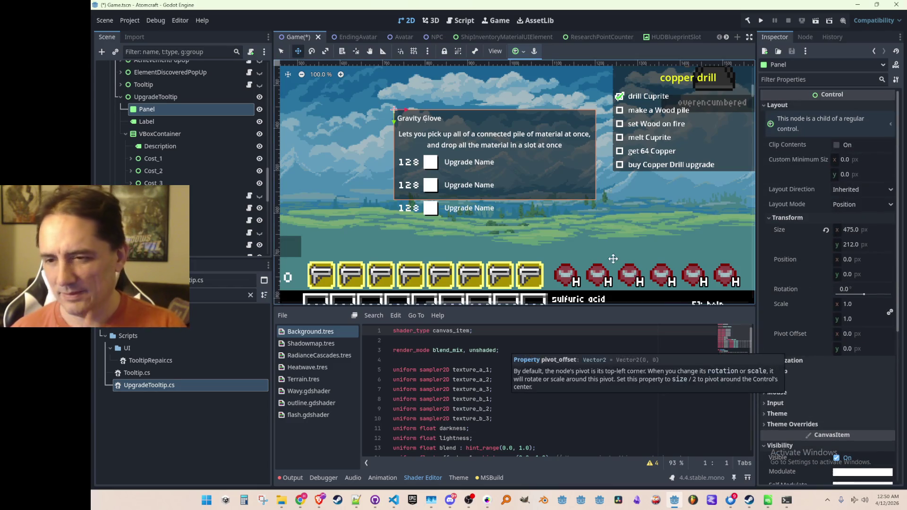
Stretch the tooltip's background Panel downward so its height grows from 212 to 266 px
left_click(133, 121)
left_click(176, 110)
left_click(282, 51)
left_click_drag(495, 205, 495, 225)
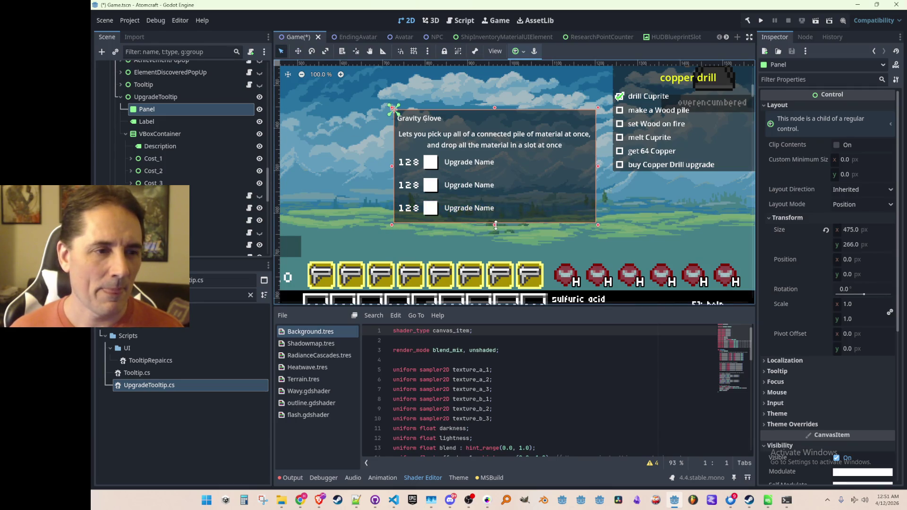
scroll(525, 222, "down", 5)
left_click(686, 175)
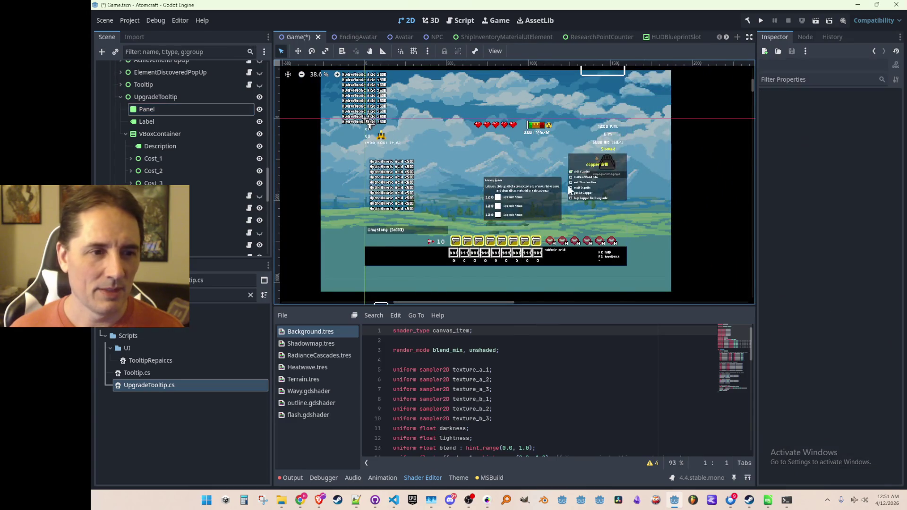
scroll(579, 183, "up", 3)
scroll(495, 219, "up", 3)
Attach UpgradeTooltip.cs to the UpgradeTooltip node, hide it, save Game.tscn and open the script
left_click_drag(485, 232, 507, 238)
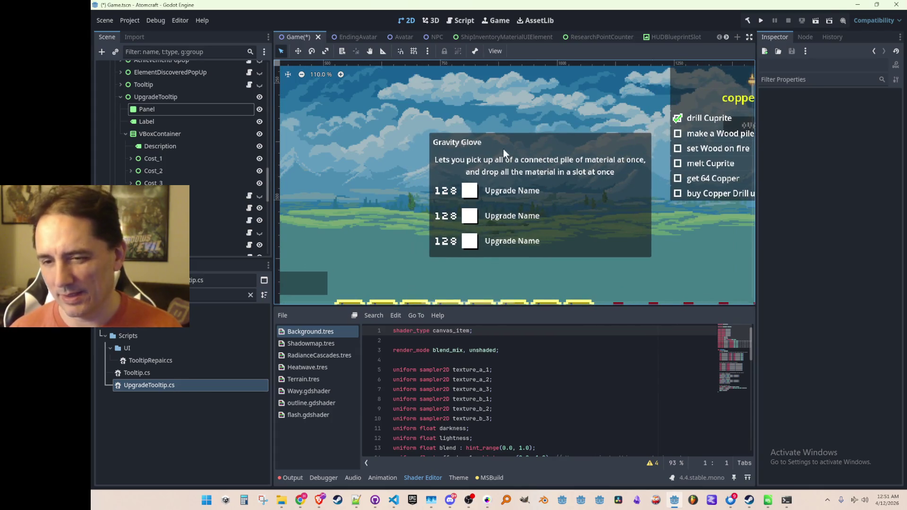
key("ctrl+s")
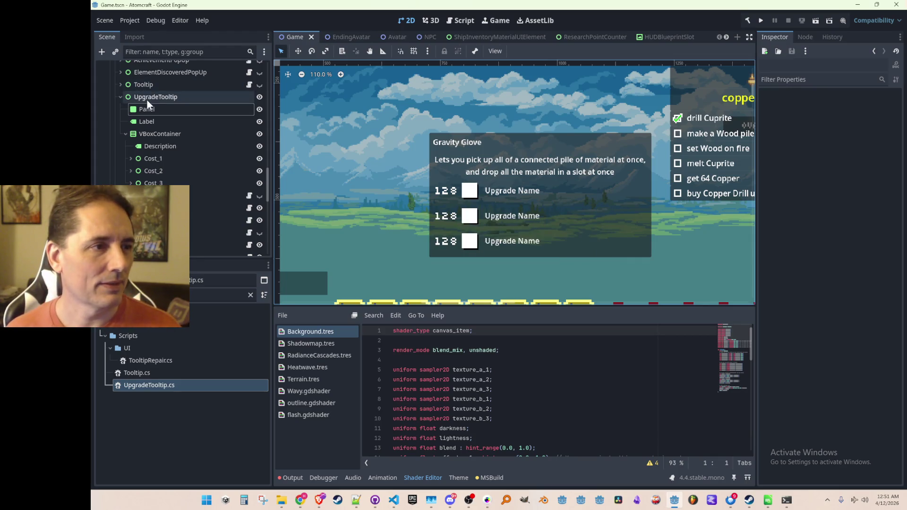
left_click_drag(140, 386, 228, 95)
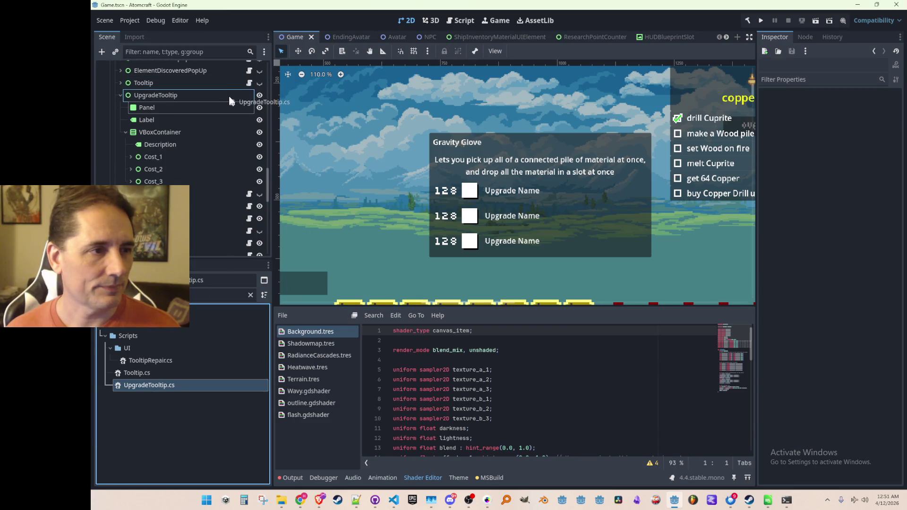
scroll(211, 141, "up", 1)
left_click(259, 119)
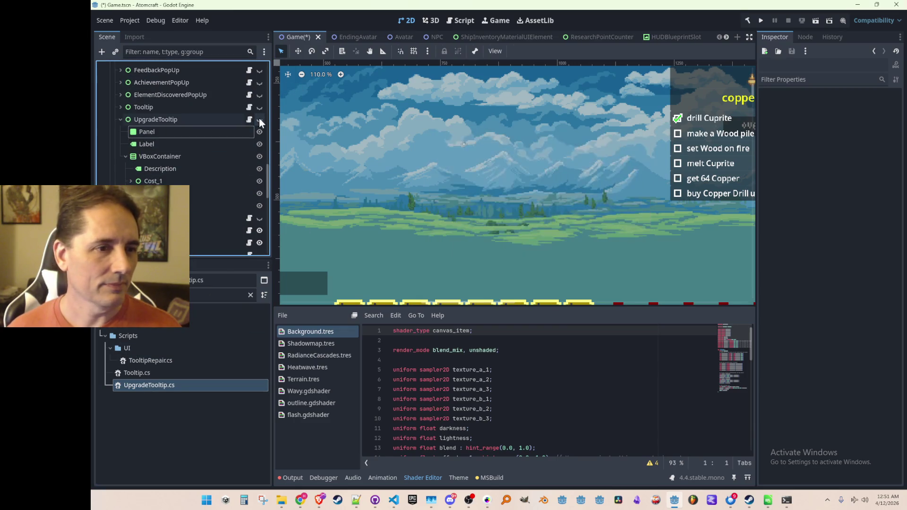
key("ctrl+s")
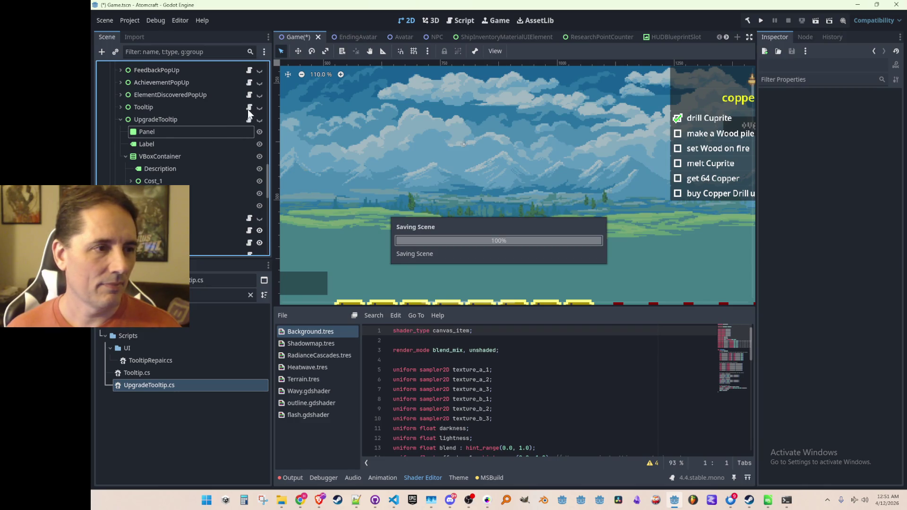
left_click(249, 108)
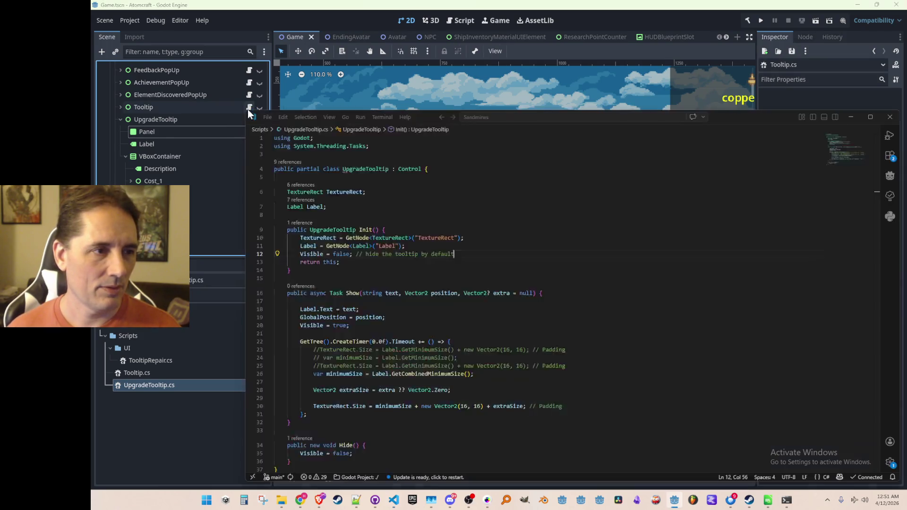
scroll(361, 271, "down", 2)
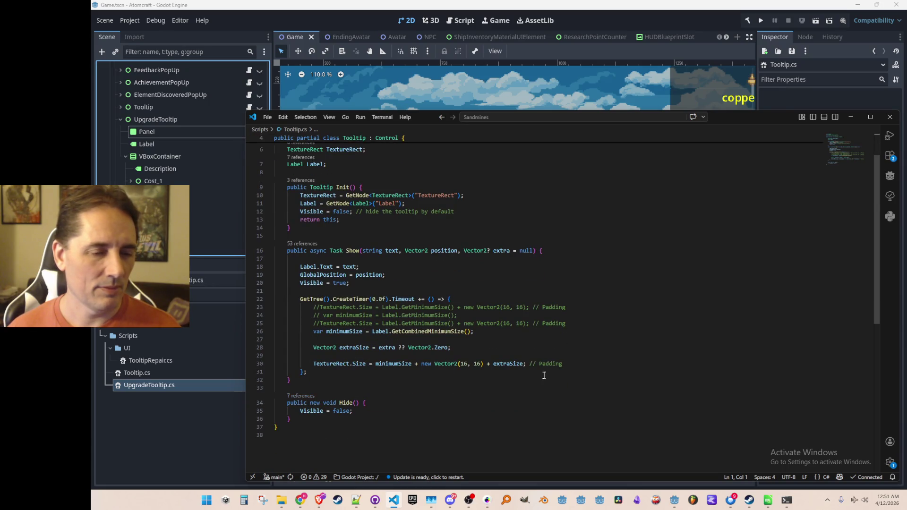
Browse all references to Tooltip.Hide() across Inventory, GuideWindow and WorldMap, then close the preview
left_click(300, 396)
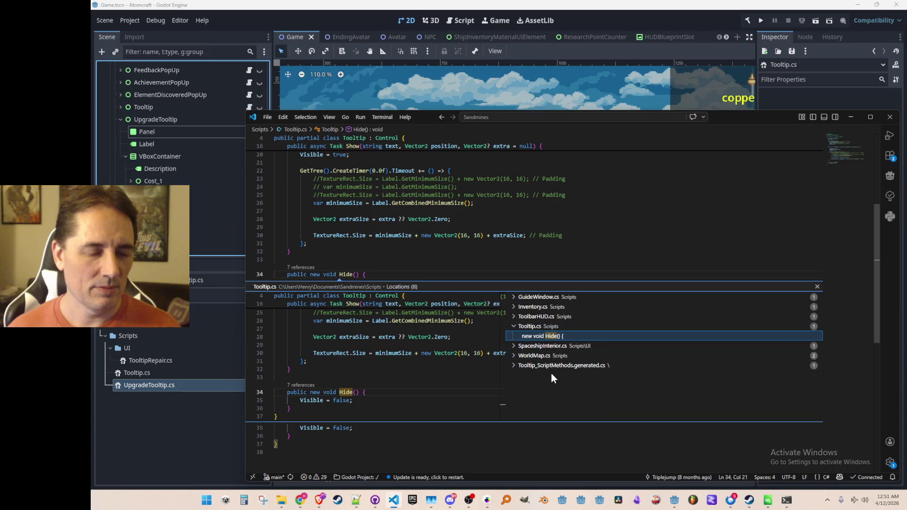
left_click(569, 309)
left_click(560, 317)
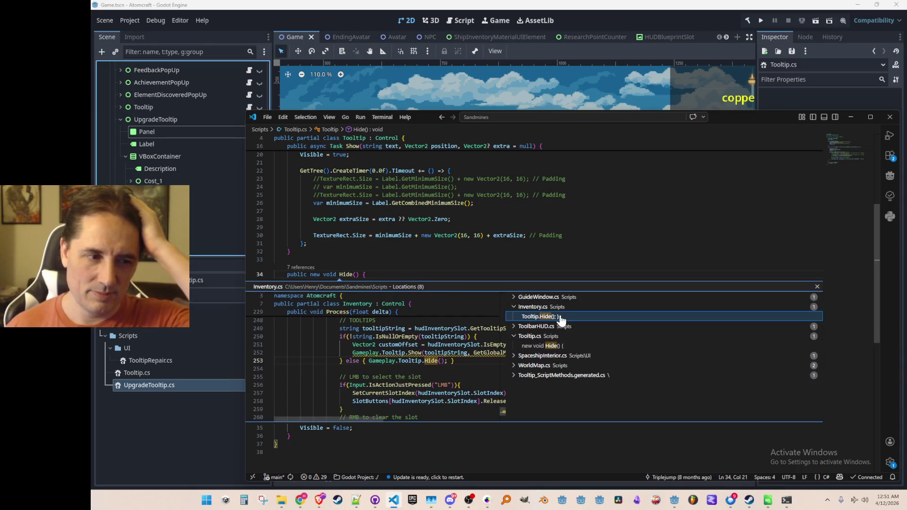
scroll(489, 332, "up", 2)
scroll(470, 336, "up", 1)
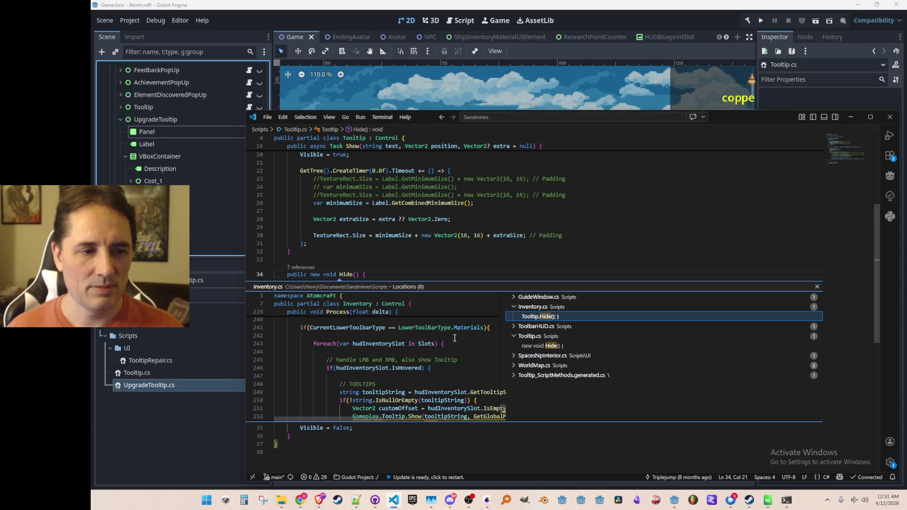
left_click(533, 298)
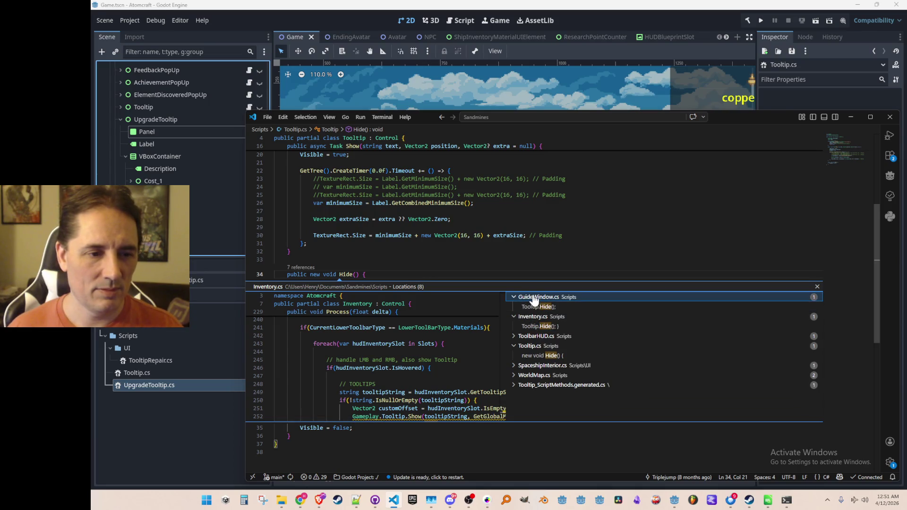
left_click(533, 298)
left_click(526, 367)
left_click(526, 367)
left_click(525, 337)
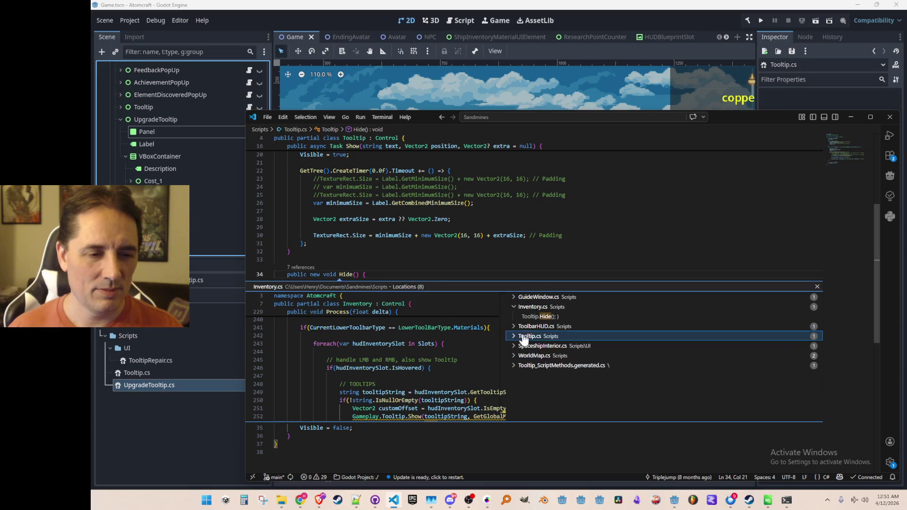
key("Escape")
scroll(508, 325, "up", 3)
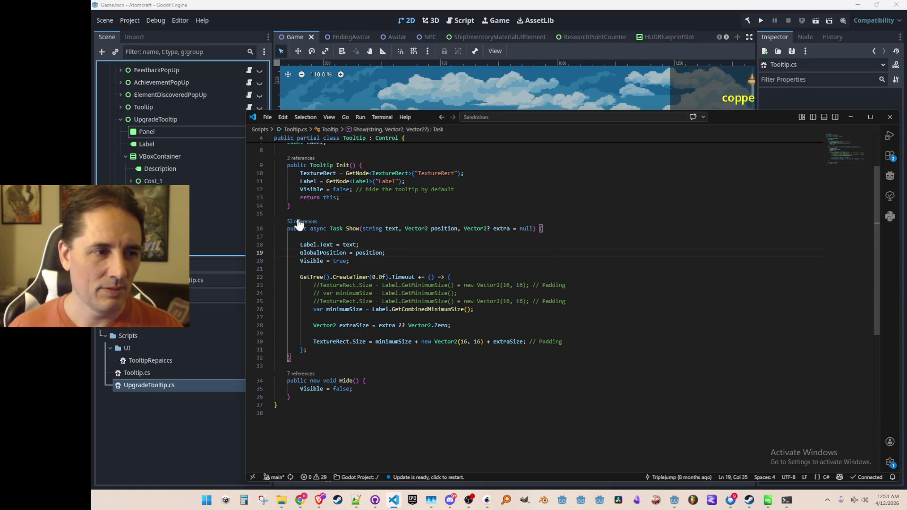
Find references to Show() and jump to the Tooltip.Show call in Gameplay.cs
left_click(363, 229, "ctrl")
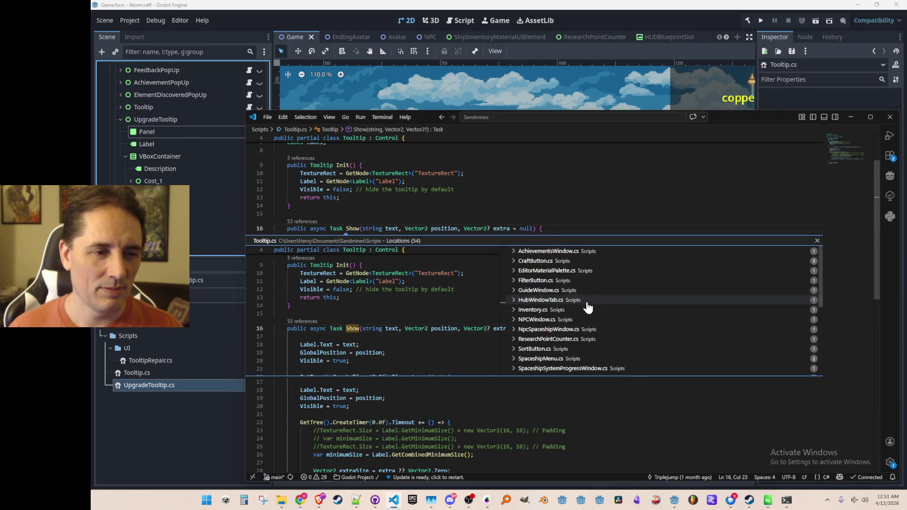
scroll(587, 301, "down", 3)
scroll(586, 302, "down", 2)
scroll(584, 303, "down", 2)
left_click(564, 309)
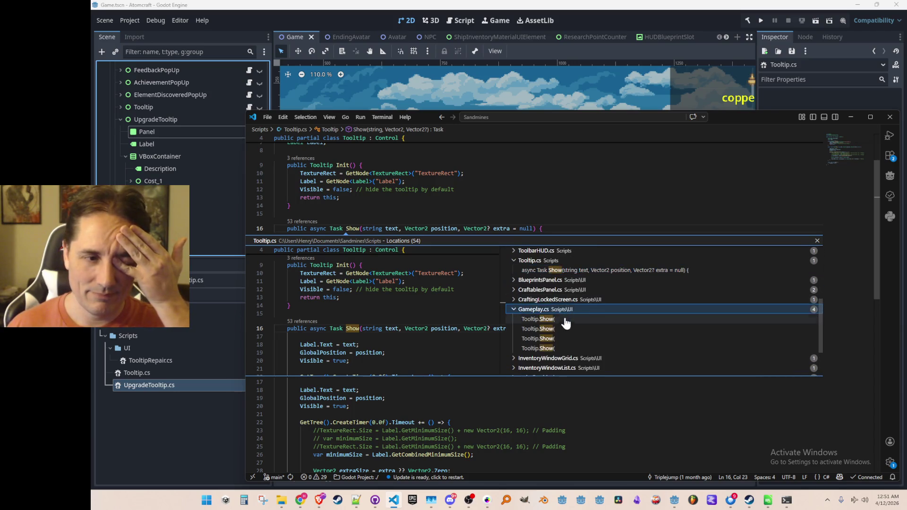
double_click(563, 319)
key("Escape")
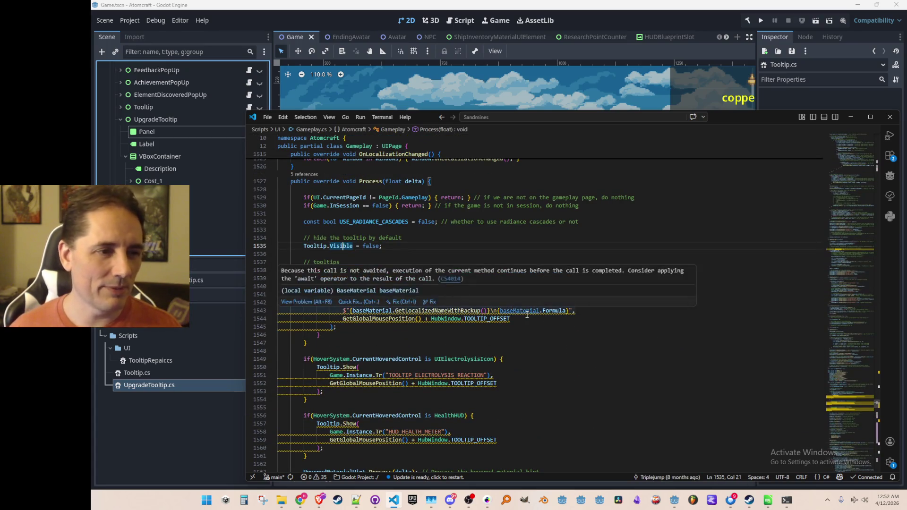
Replace the per-frame Visible = false on line 1535 with a Tooltip.Hide() call
key("shift+End")
type("Hide")
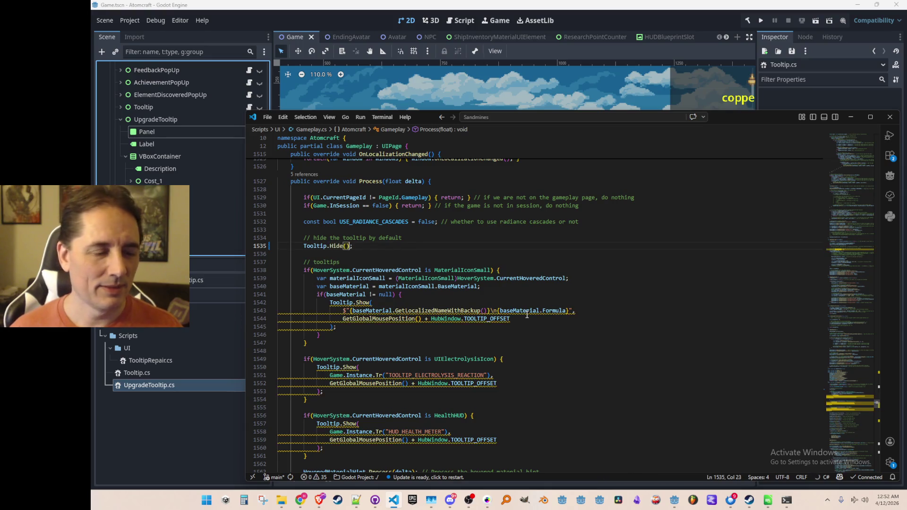
key("Down")
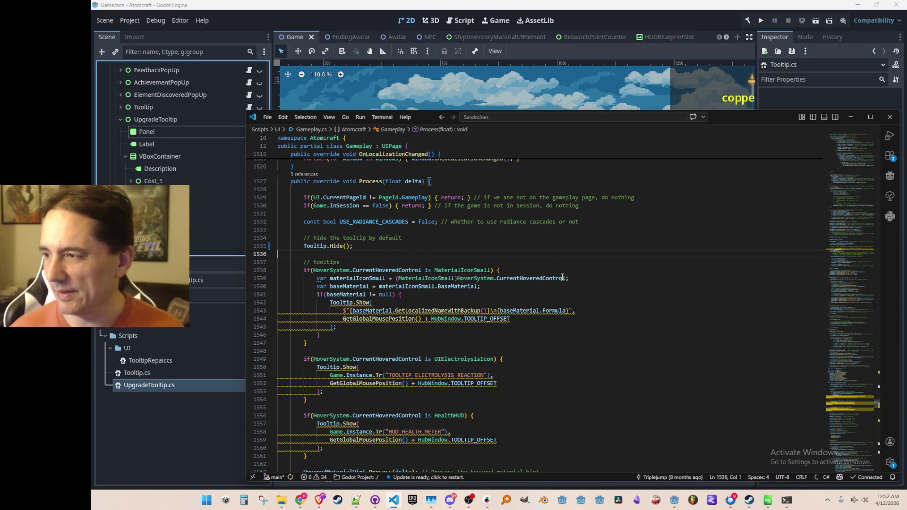
scroll(563, 277, "down", 1)
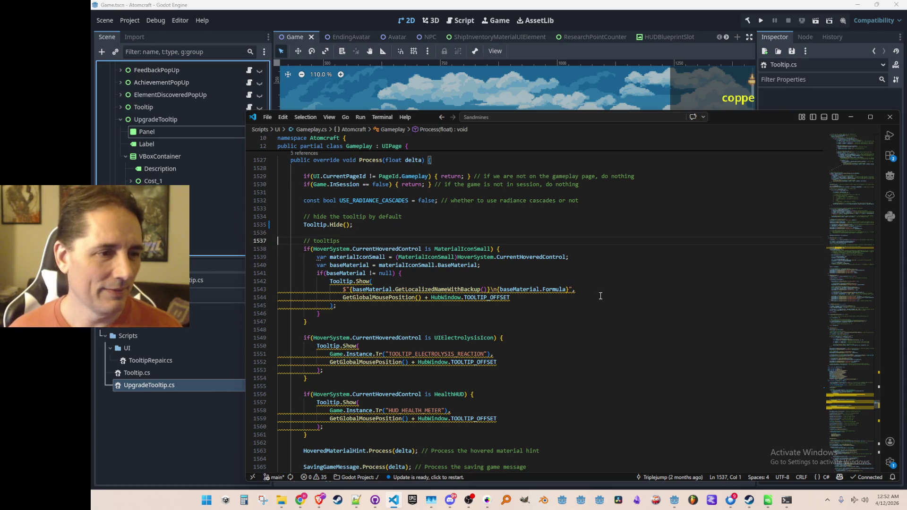
key("Down")
key("Down")
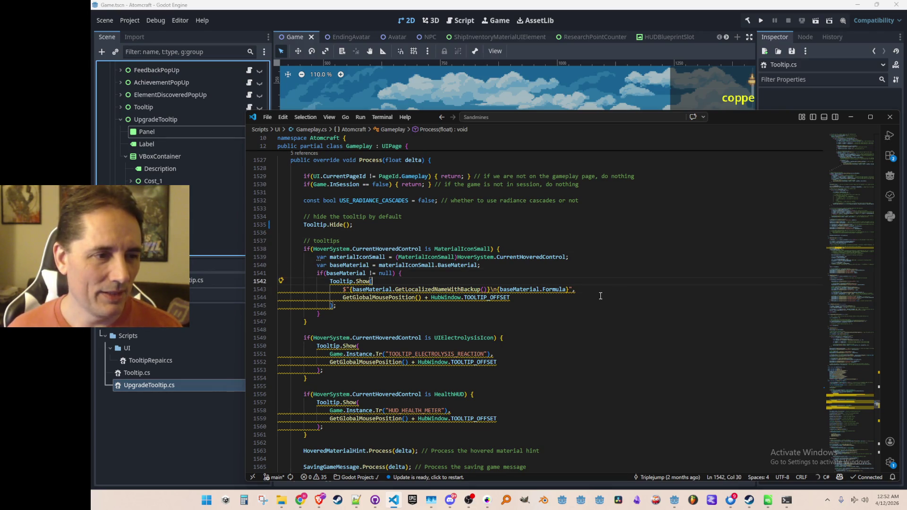
key("Up")
key("Home")
key("Home")
key("Up")
key("Up")
key("Up")
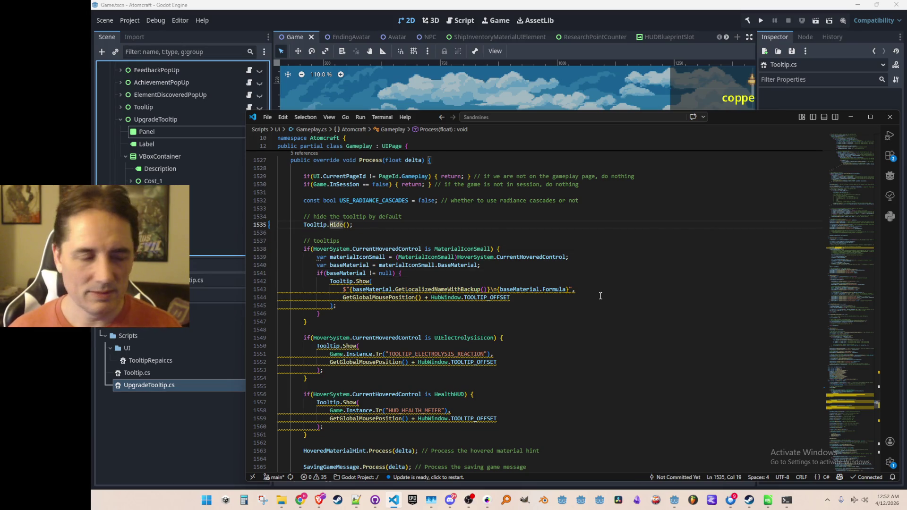
key("Home")
Add a static UpgradeTooltip property below Tooltip and a line below Tooltip's initialisation in Init
key("F12")
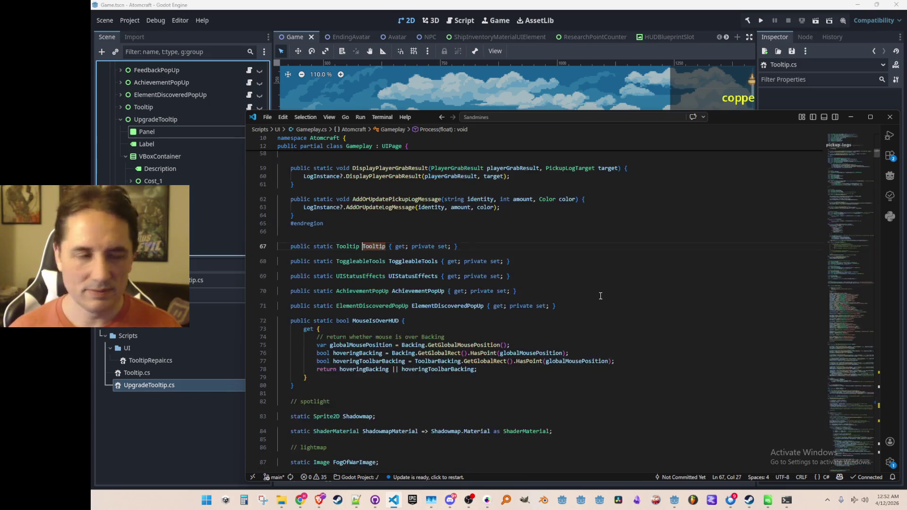
key("Return")
type("public static UpgradeTooltip UpgradeTooltip { get; private set;")
key("Home")
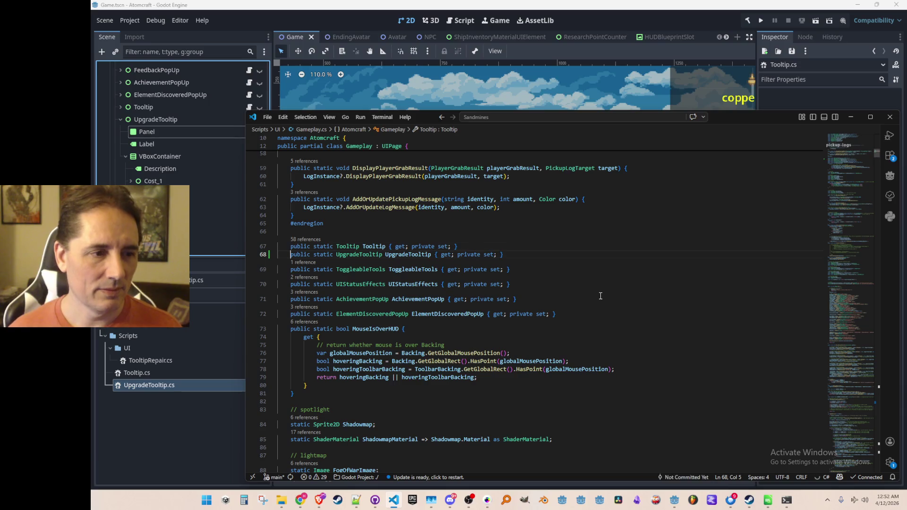
key("ctrl+Right")
key("ctrl+f")
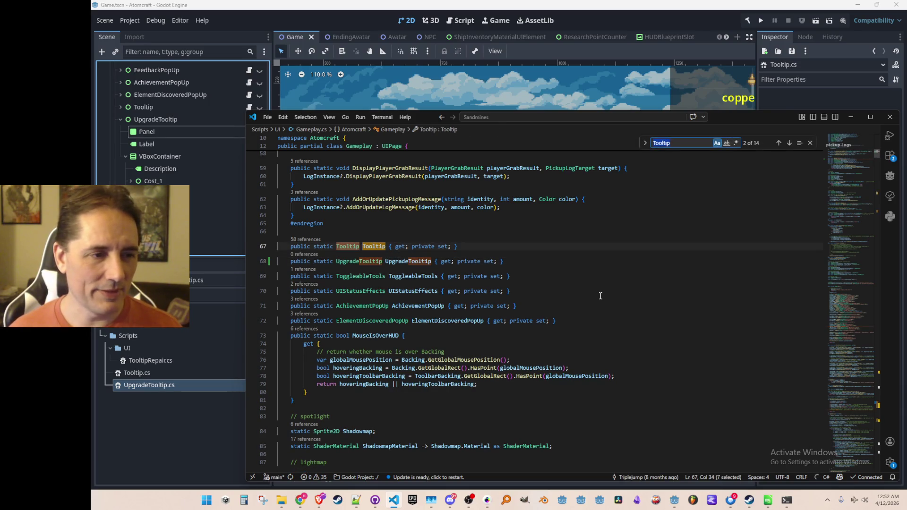
key("Return")
key("Return")
key("Return")
key("Escape")
key("End")
key("Return")
type("UpgradeToo")
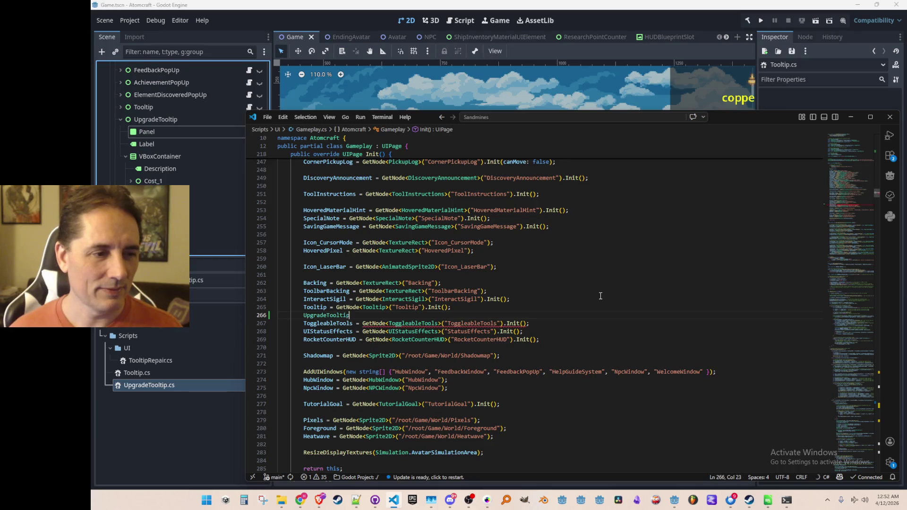
Jump to the definition of Tooltip's Show method in Tooltip.cs
key("Home")
key("F12")
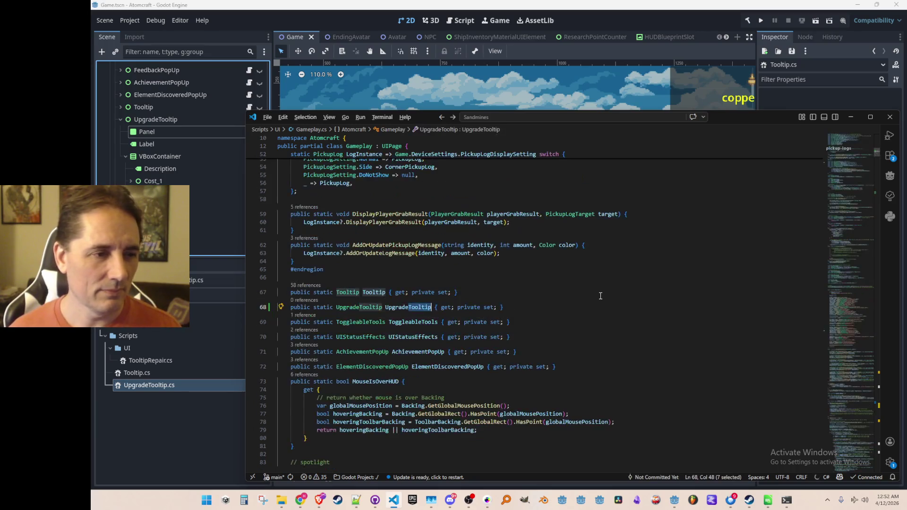
key("F12")
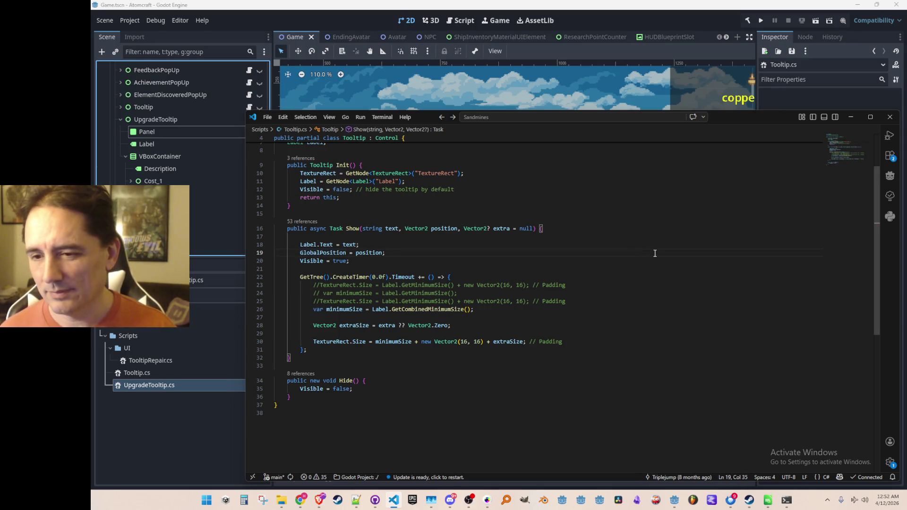
Paste the copied Show code into the empty line 21 and return to the Label declaration
key("Home")
key("Home")
key("Down")
type("UpgradeTooltip")
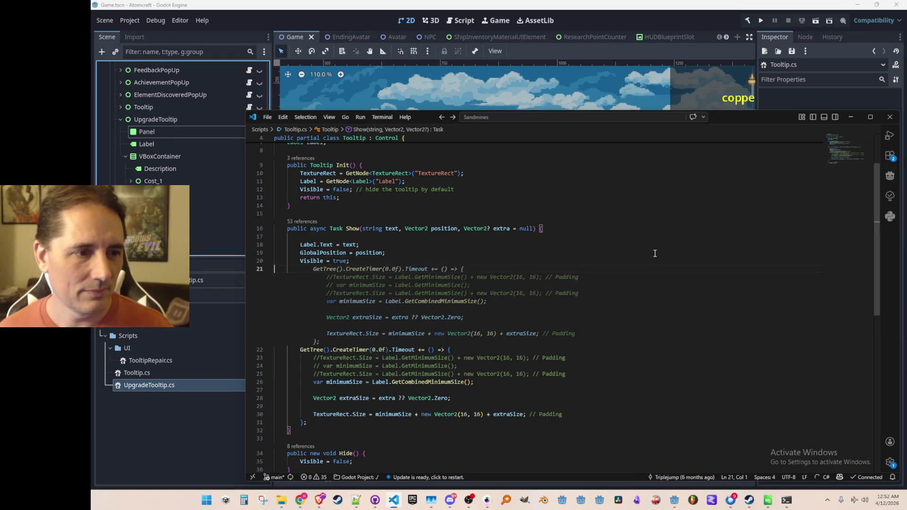
key("Escape")
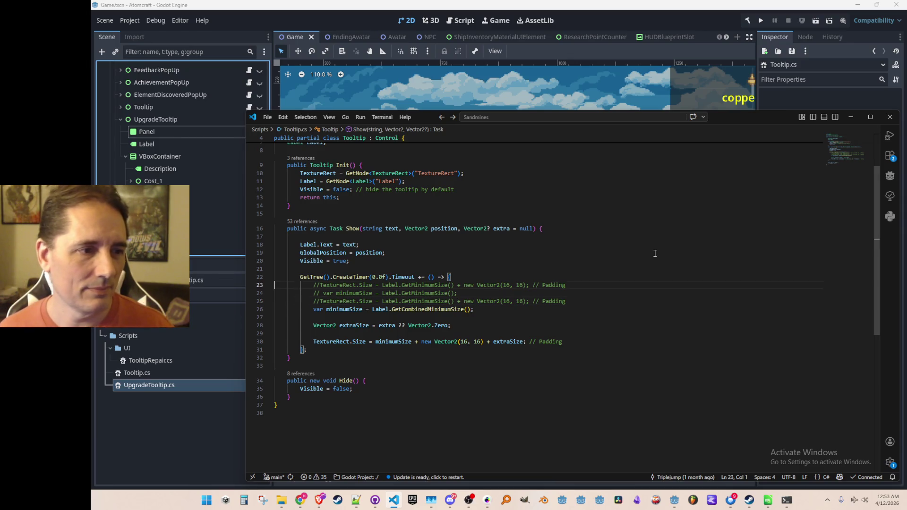
key("Up")
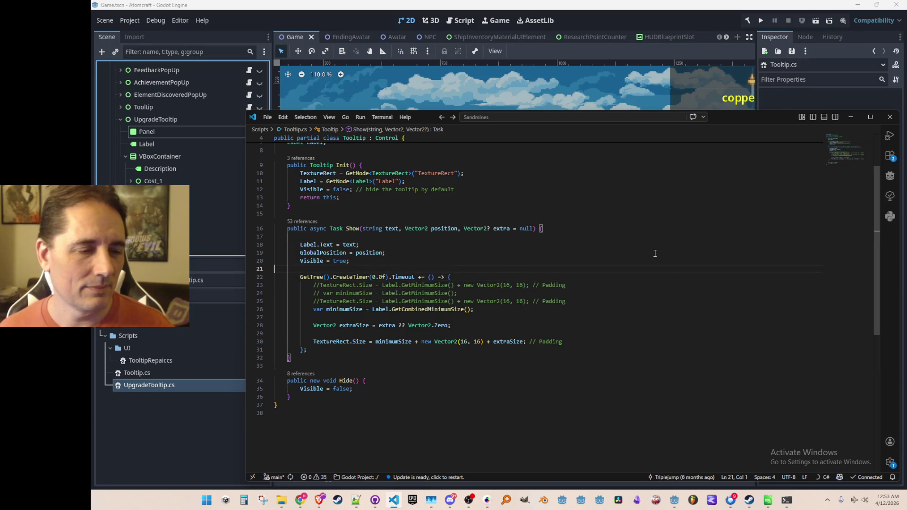
key("Down")
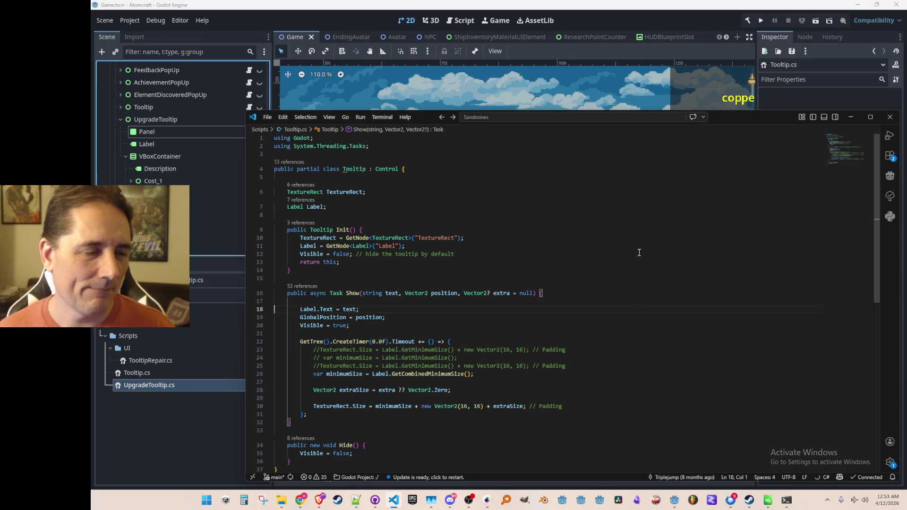
left_click(382, 209)
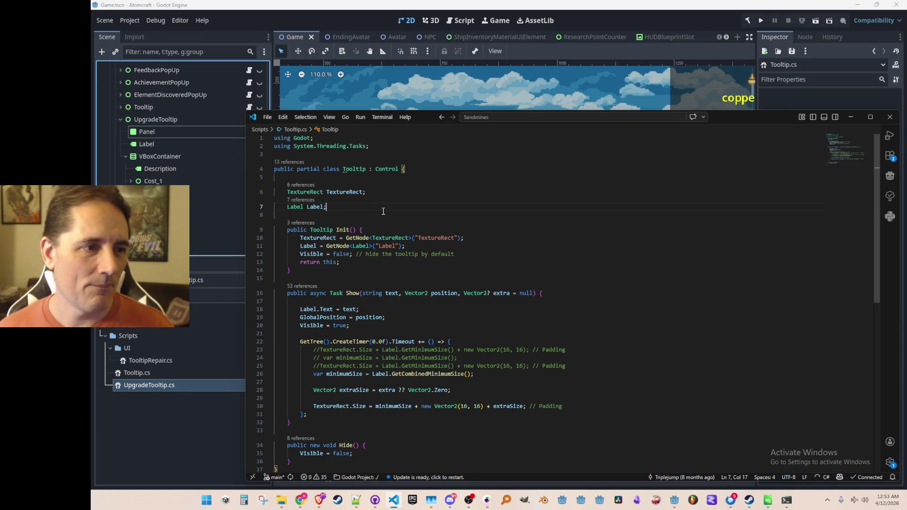
In UpgradeTreeWindow.cs change Gameplay.Tooltip.Show to Gameplay.UpgradeTooltip.Show, view its definition, and return to Godot
key("ctrl+p")
type("UpgradeTreeW")
key("Return")
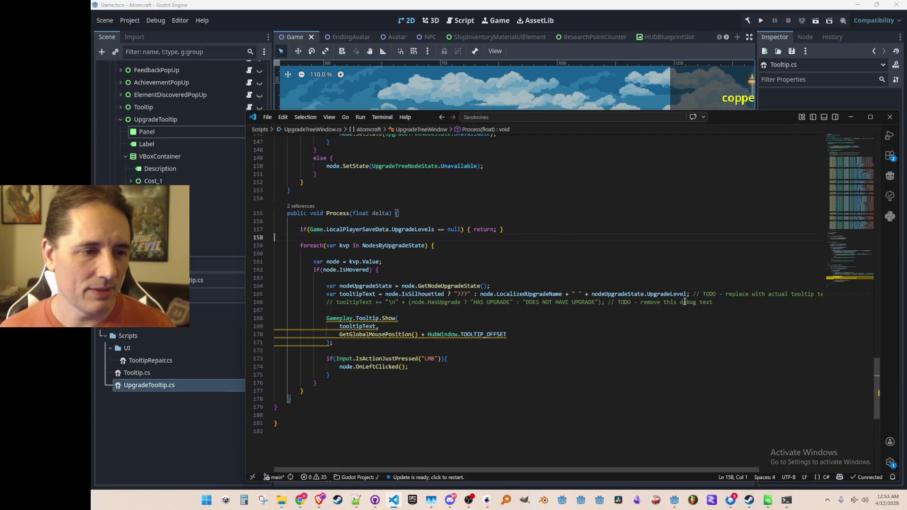
scroll(652, 284, "down", 3)
key("Down")
key("Down")
key("Down")
key("Home")
key("ctrl+Right")
key("Right")
type("Upgrade")
key("ctrl+Right")
key("ctrl+Right")
key("F12")
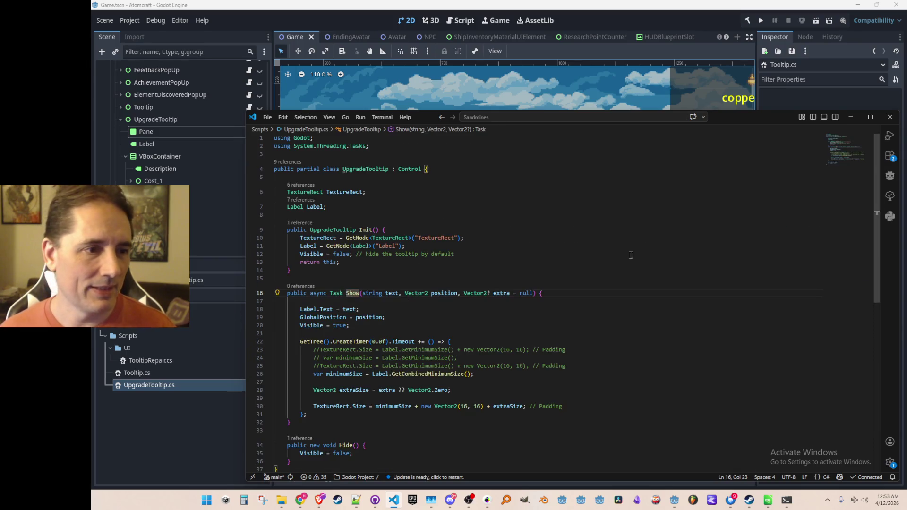
left_click(680, 18)
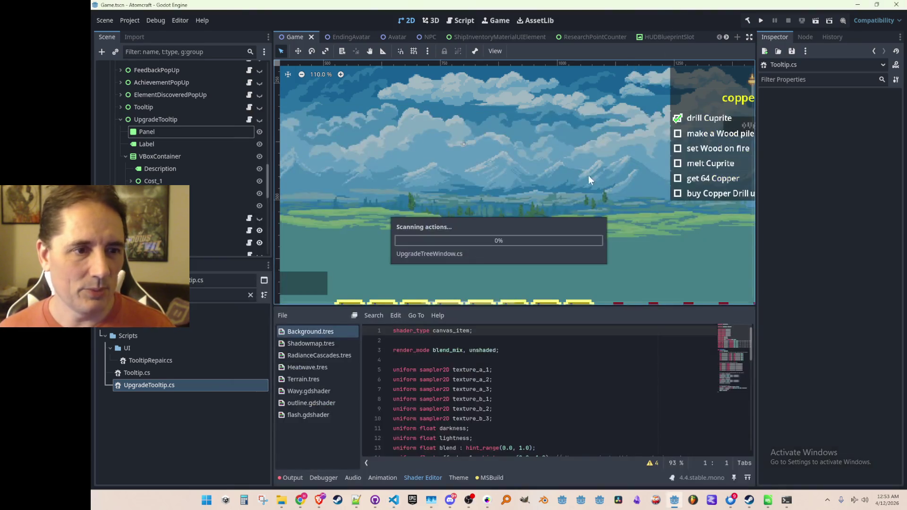
Show the UpgradeTooltip in the scene and inspect the Cost_1 row and its HBoxContainer children
left_click(256, 118)
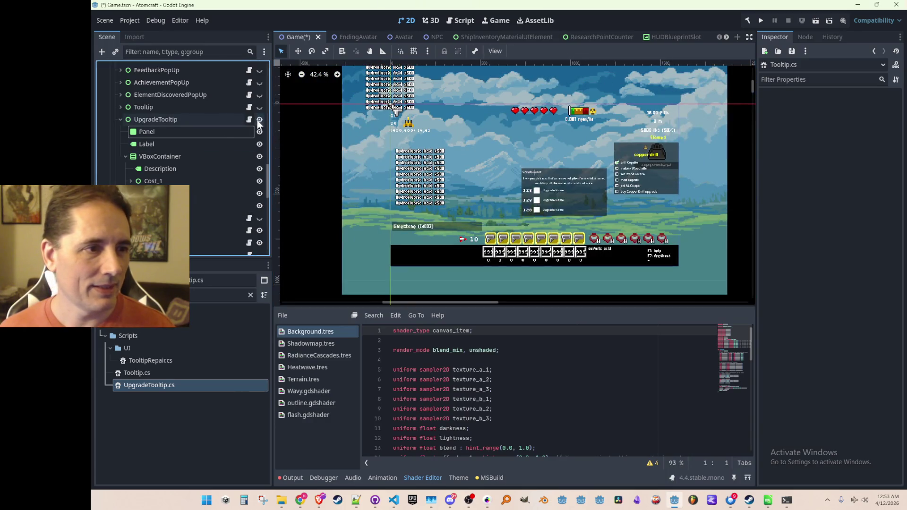
scroll(496, 198, "up", 5)
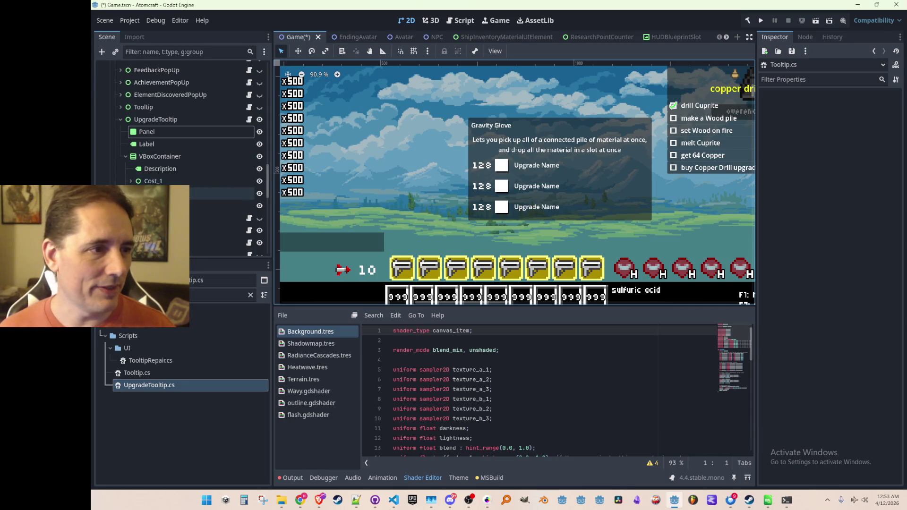
left_click(163, 181)
scroll(381, 204, "right", 2)
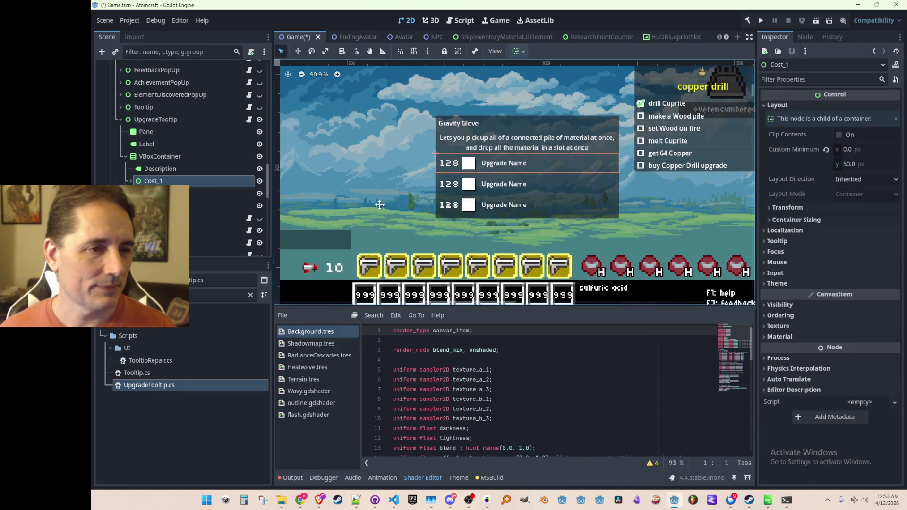
left_click_drag(381, 204, 401, 212)
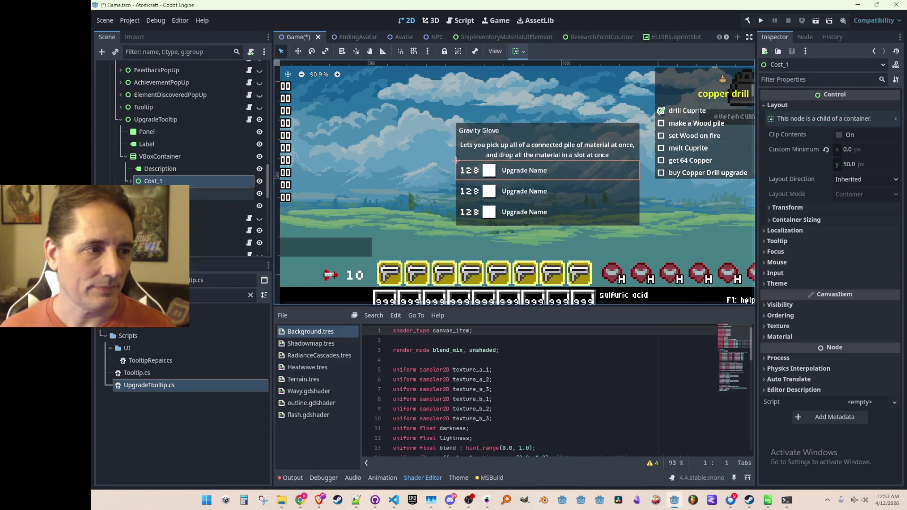
left_click(131, 181)
key("Right")
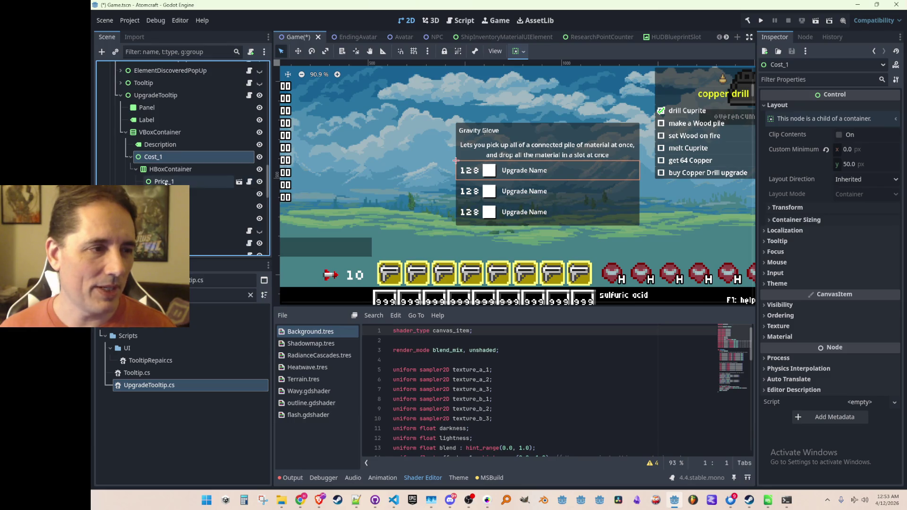
left_click(129, 157)
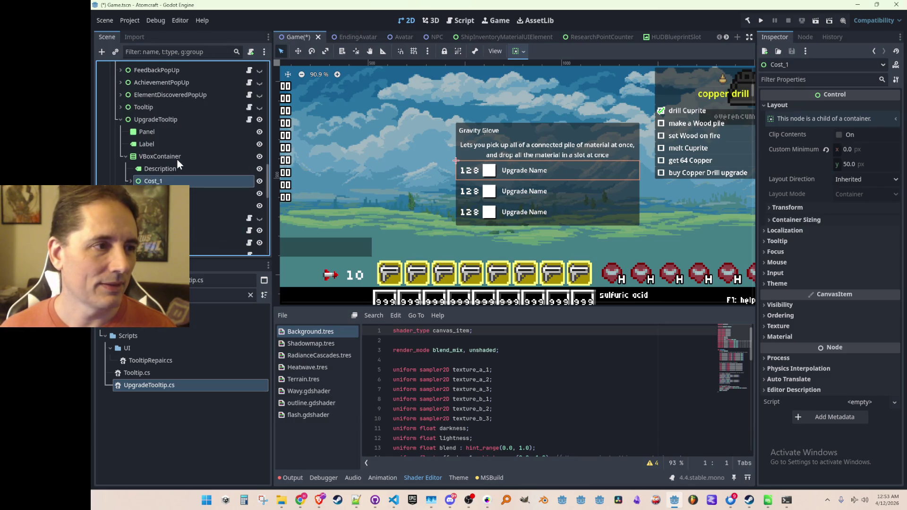
left_click(205, 297)
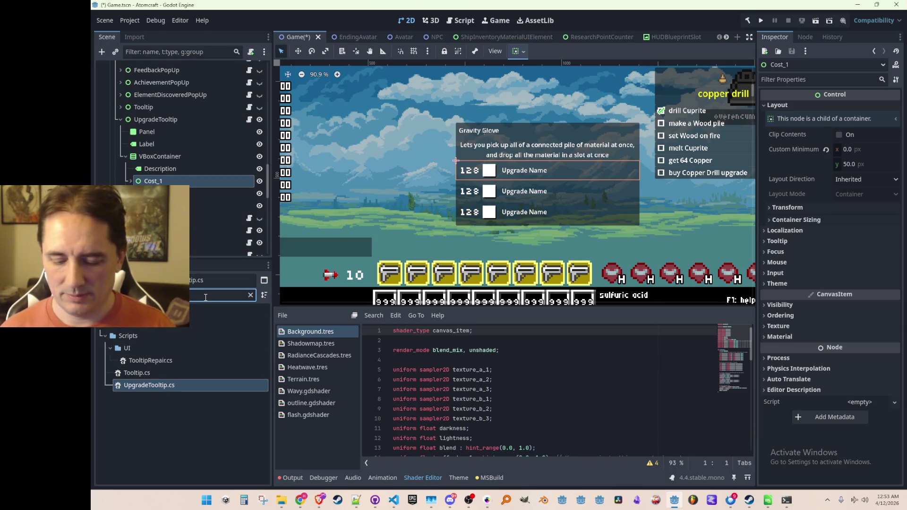
Create a new C# script UIUpgradeCost.cs in the Scripts folder and open it in the code editor
key("BackSpace")
key("BackSpace")
key("BackSpace")
type("cost")
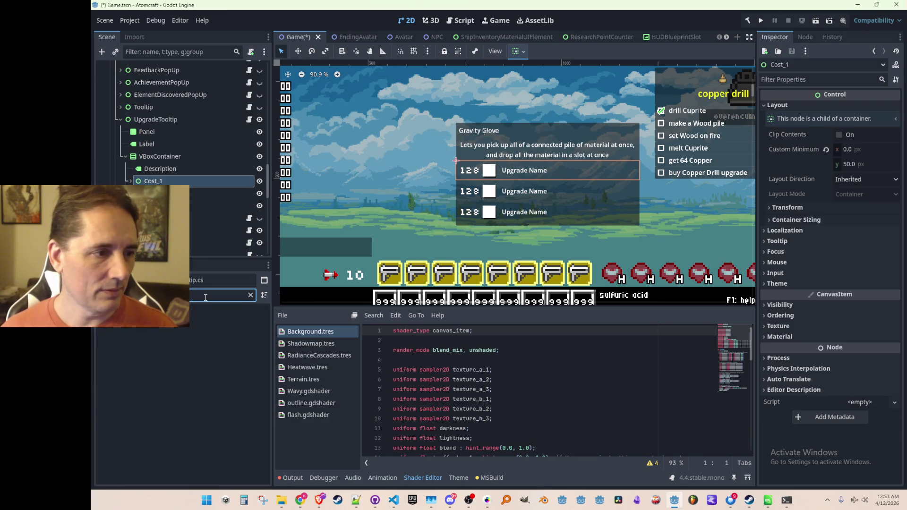
key("BackSpace")
key("BackSpace")
key("BackSpace")
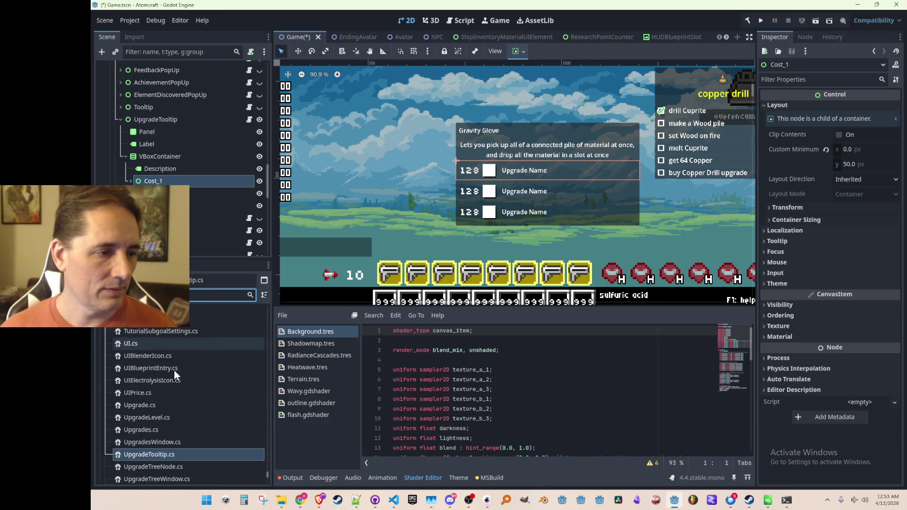
scroll(174, 370, "down", 1)
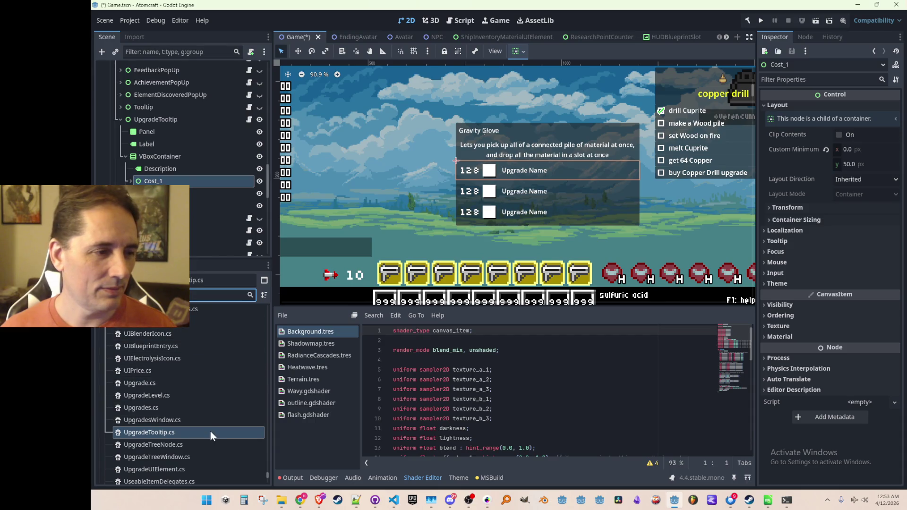
scroll(208, 430, "down", 1)
right_click(195, 370)
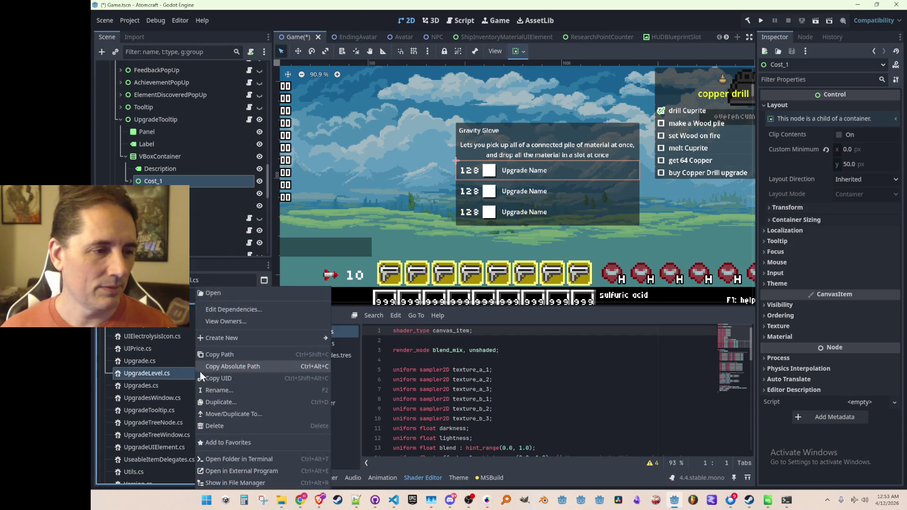
mouse_move(221, 339)
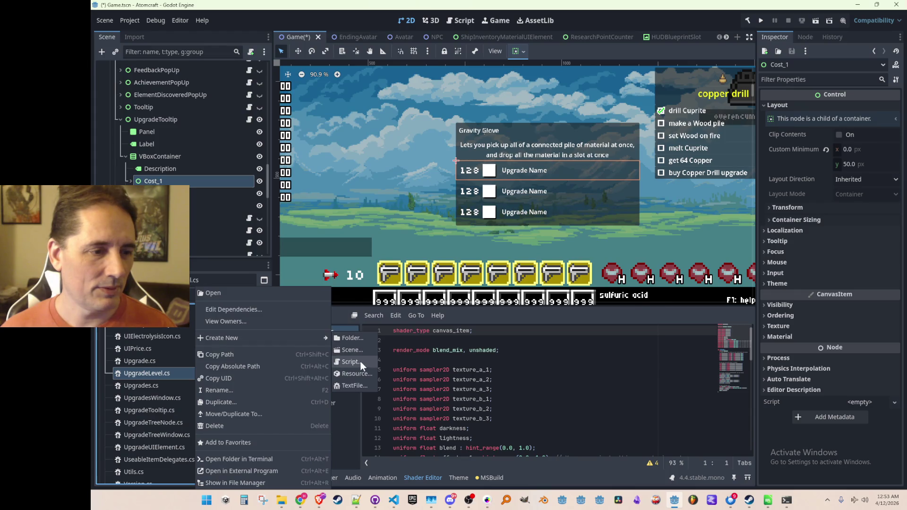
left_click(360, 362)
type("UpgradeCost.cs")
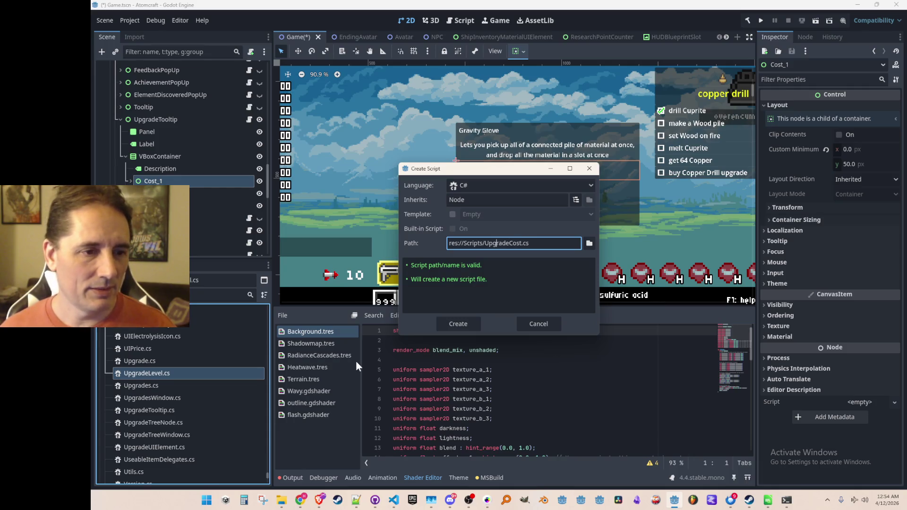
type("UI")
key("Return")
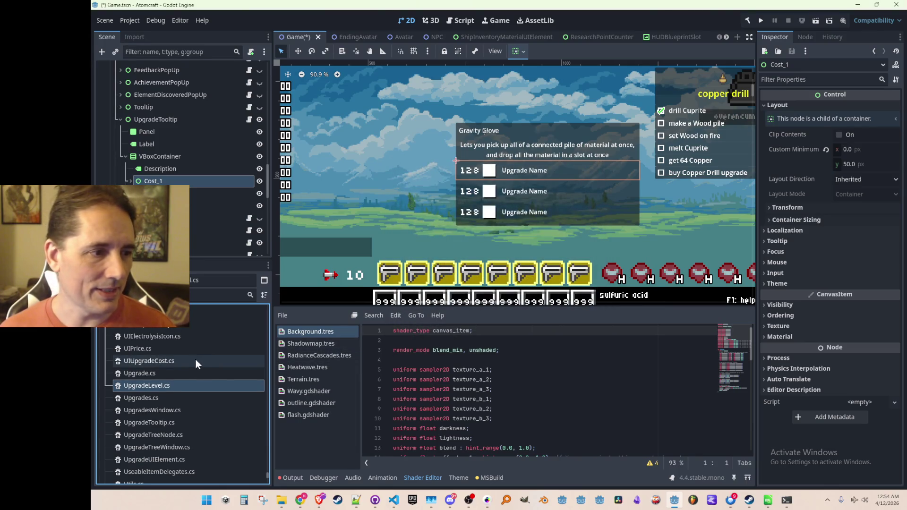
double_click(197, 361)
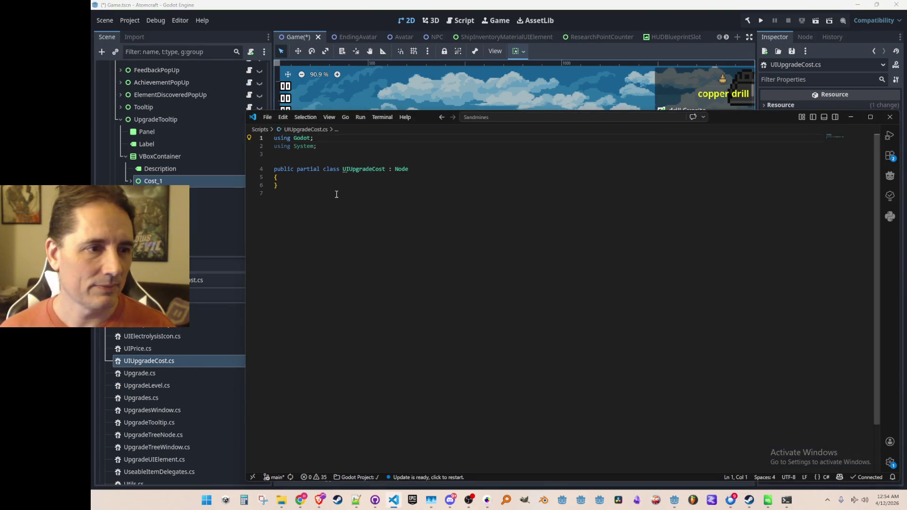
Wrap the UIUpgradeCost class in the Atomcraft namespace with a closing brace at the file end
key("Down")
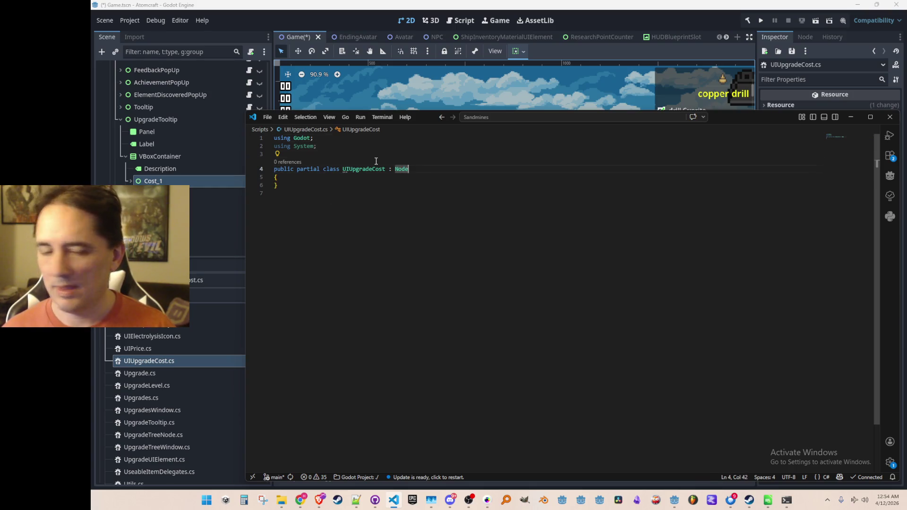
key("Return")
key("Return")
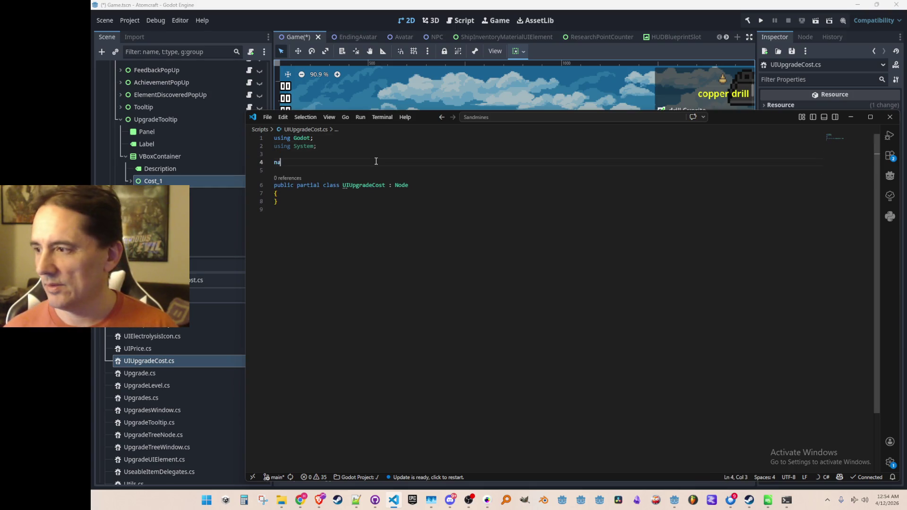
type("namespace")
key("Tab")
key("Down")
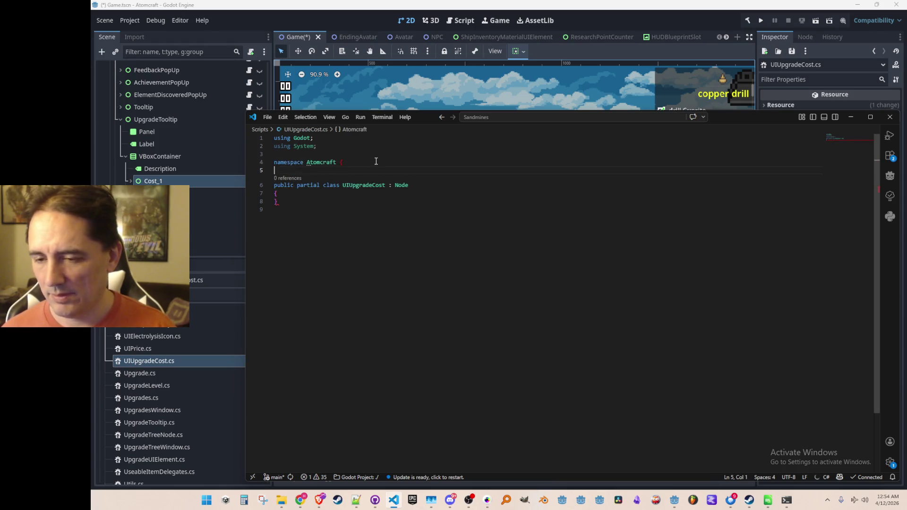
key("Return")
type("}")
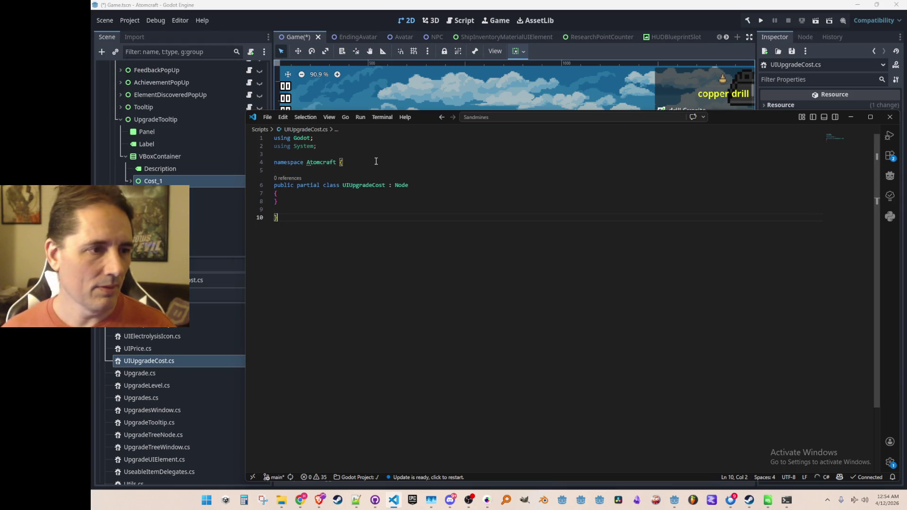
Derive UIUpgradeCost from Control instead of Node, tidy the class braces, and return to Godot
key("ctrl+shift+Left")
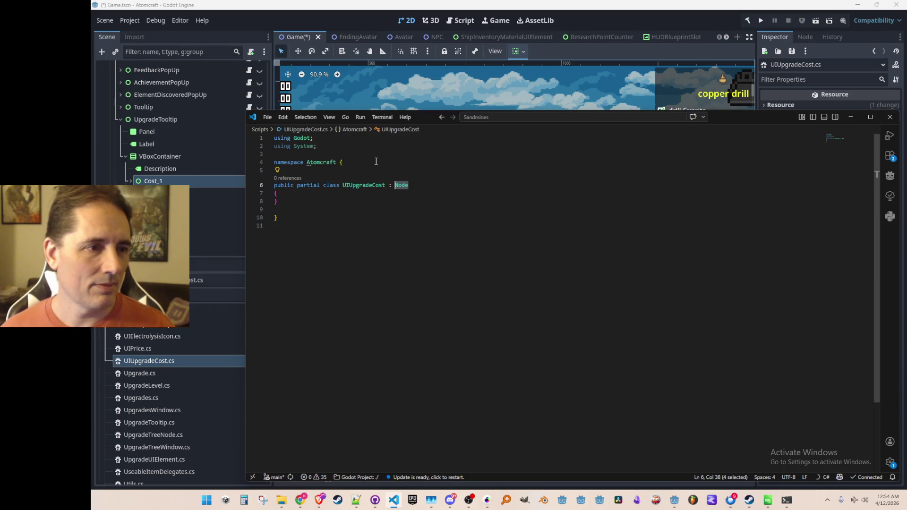
type("Cont")
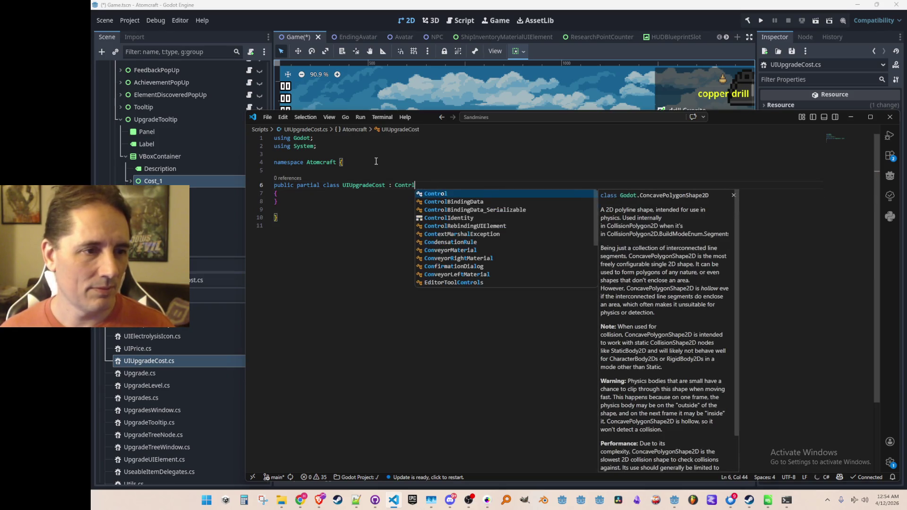
type("r")
key("Tab")
type("{")
key("Down")
key("BackSpace")
key("Tab")
key("Up")
key("Home")
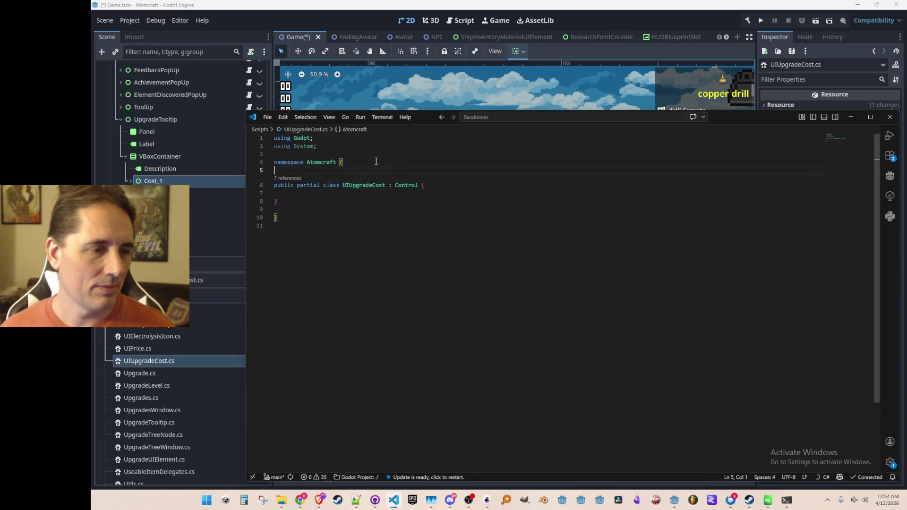
left_click(243, 21)
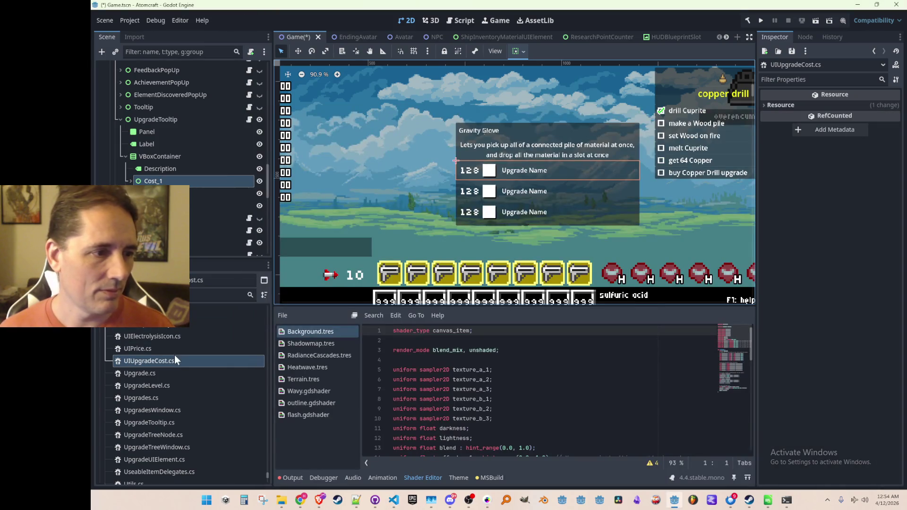
Attach the new UIUpgradeCost script to a cost node and save the scene
mouse_move(179, 373)
left_mouse_down()
mouse_move(220, 228)
mouse_move(199, 170)
left_mouse_up()
key("ctrl+s")
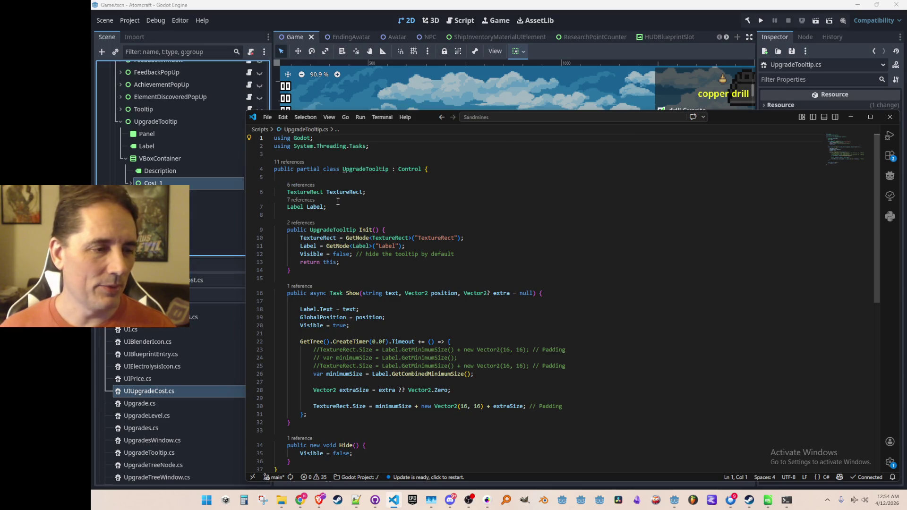
key("alt+Tab")
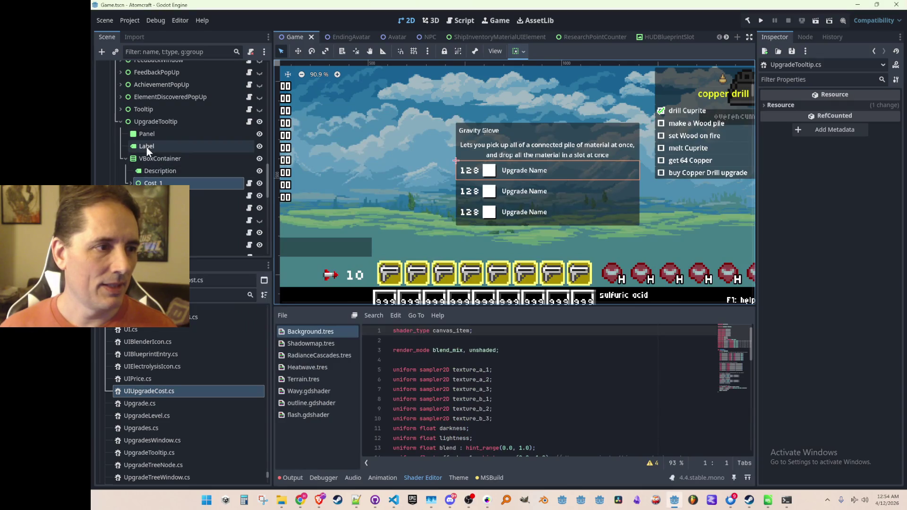
Rename the tooltip's Label node to LabelUpgradeName and save the scene
left_click(146, 147)
key("alt+Tab")
key("alt+Tab")
left_click(186, 134)
left_click(126, 144)
key("F2")
type("UpgradeNme")
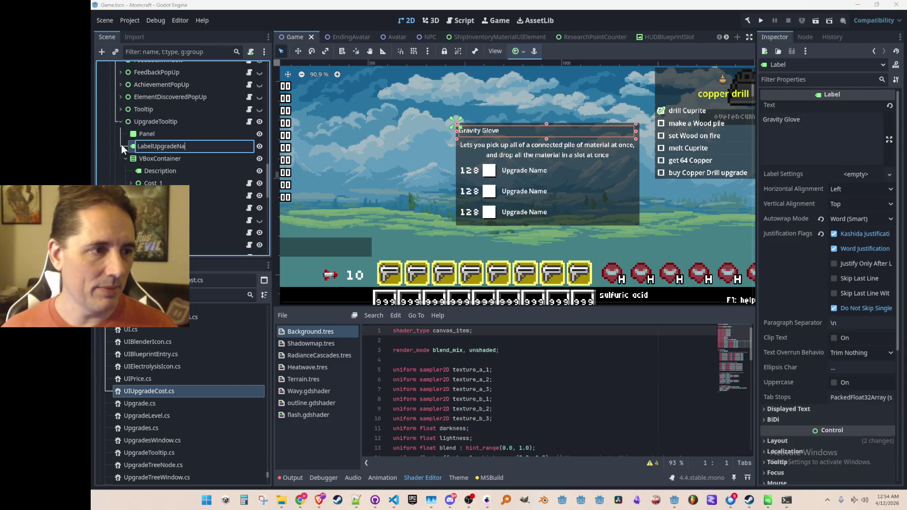
key("Escape")
key("ctrl+s")
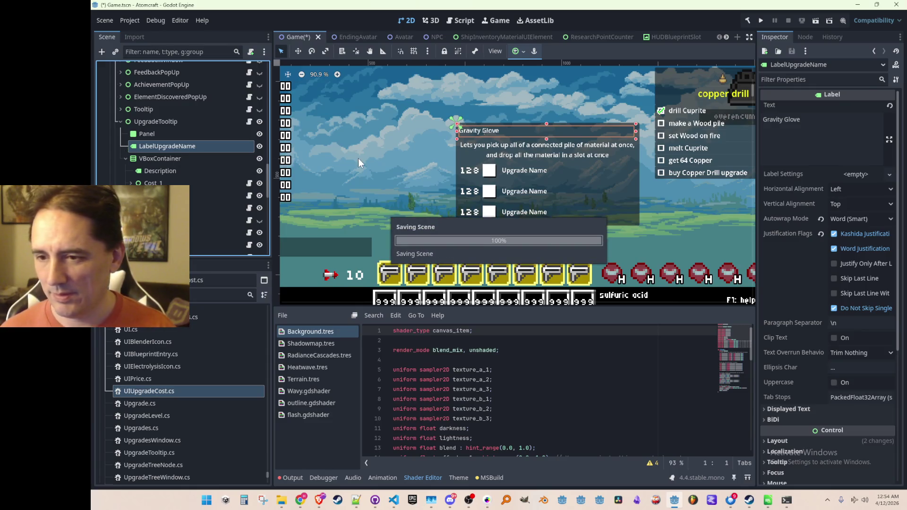
Rename the Label field in UpgradeTooltip.cs to LabelUpgradeName to match
key("alt+Tab")
left_click(347, 204)
key("Left")
type("UpgradeName")
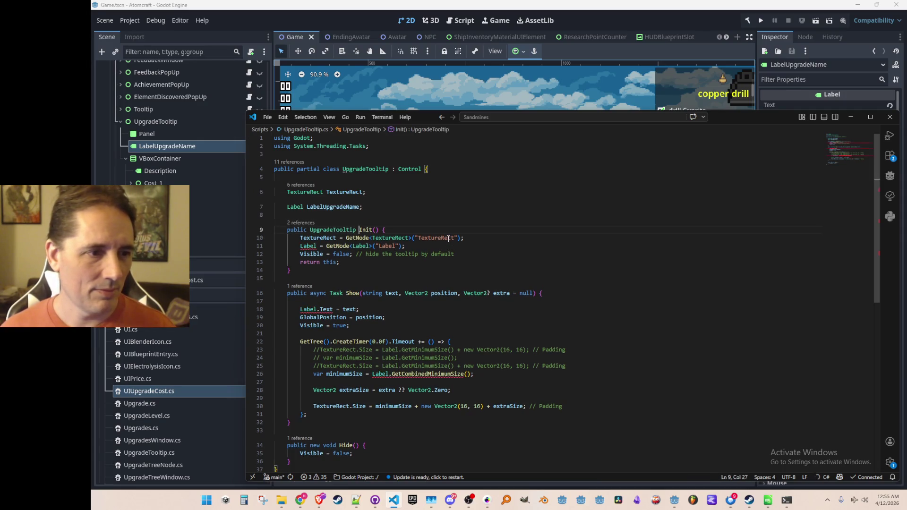
Accept the suggested LabelUpgradeName GetNode update and label text assignment in UpgradeTooltip.cs
key("Tab")
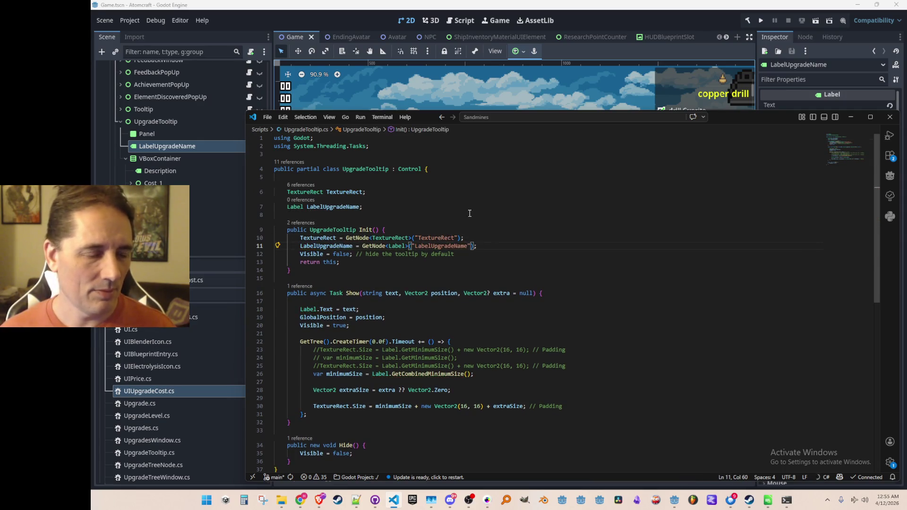
scroll(331, 225, "down", 3)
key("Tab")
key("Tab")
key("Escape")
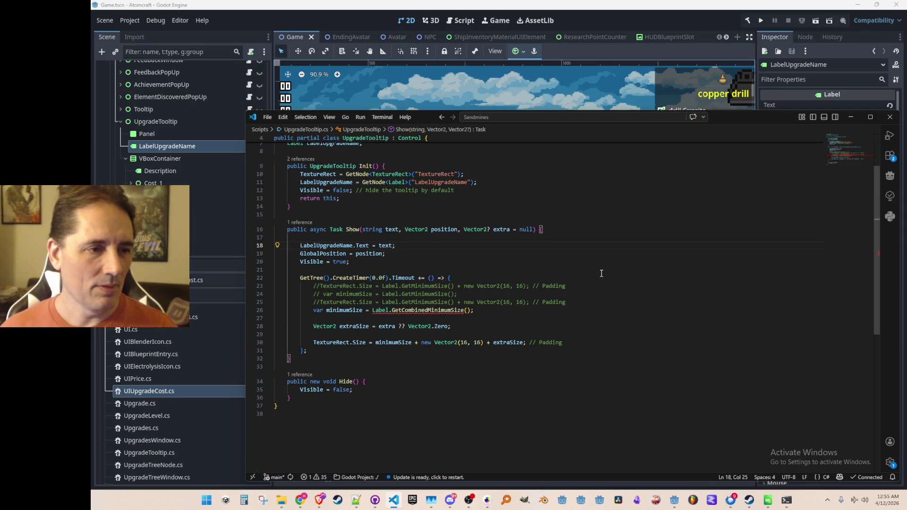
Delete the delayed GetTree().CreateTimer resize block from Show and select its first parameter
left_click(583, 273)
key("shift+Down")
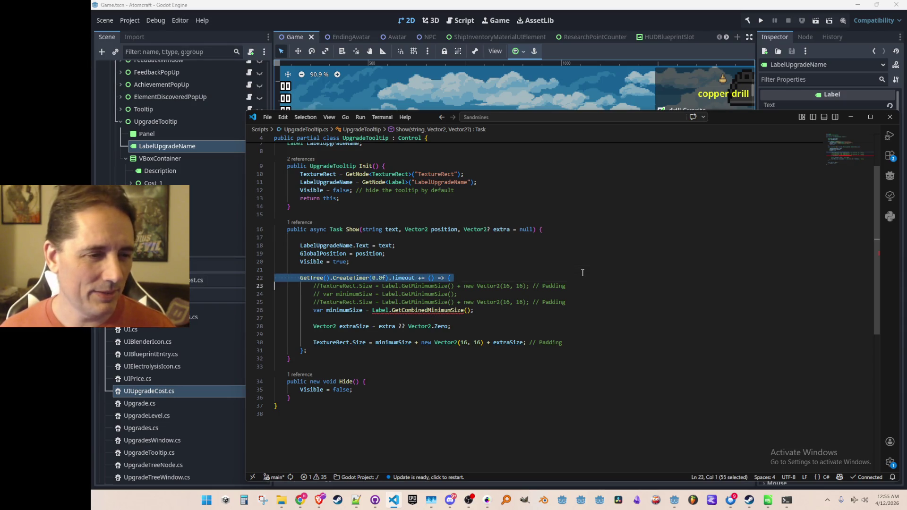
key("shift+Down")
key("shift+Down")
key("shift+Down")
key("shift+Down")
key("shift+Down")
key("shift+Down")
key("BackSpace")
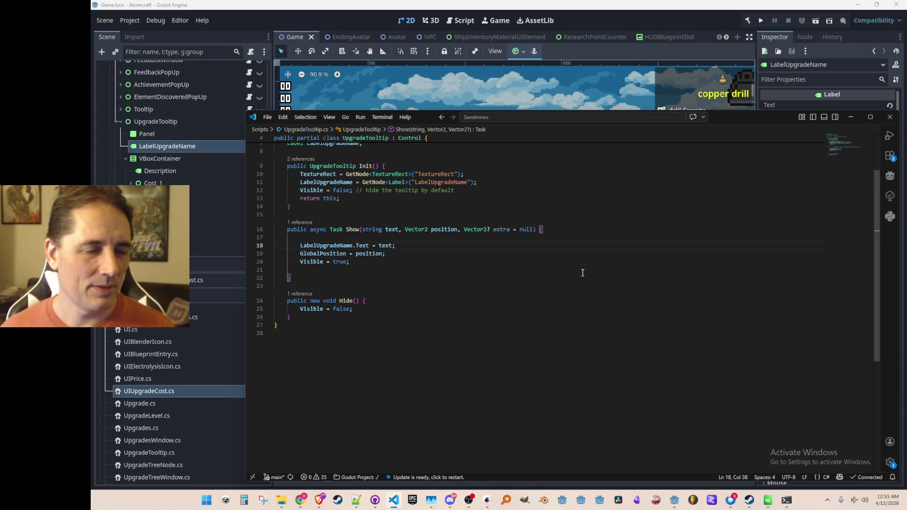
scroll(582, 273, "up", 1)
scroll(583, 306, "up", 1)
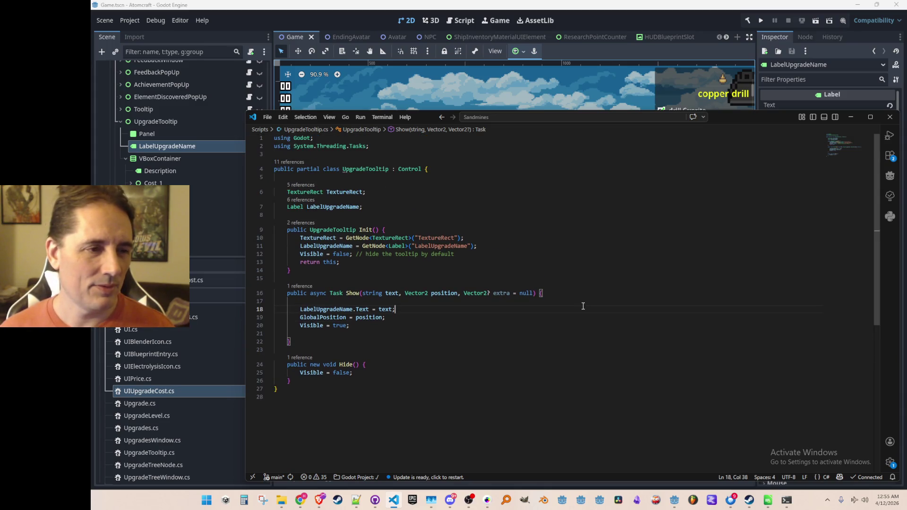
scroll(583, 306, "down", 1)
left_click(379, 271)
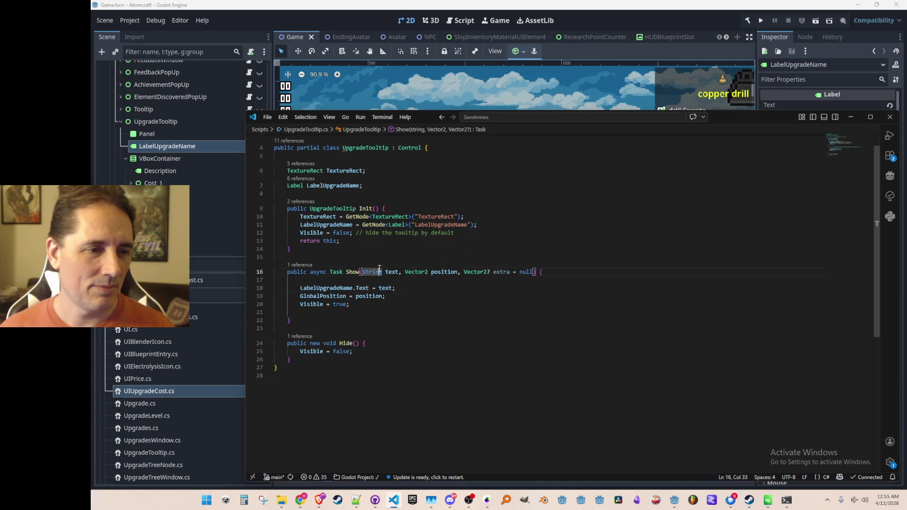
key("ctrl+shift+Right")
key("ctrl+shift+Right")
key("ctrl+shift+Right")
key("ctrl+shift+Right")
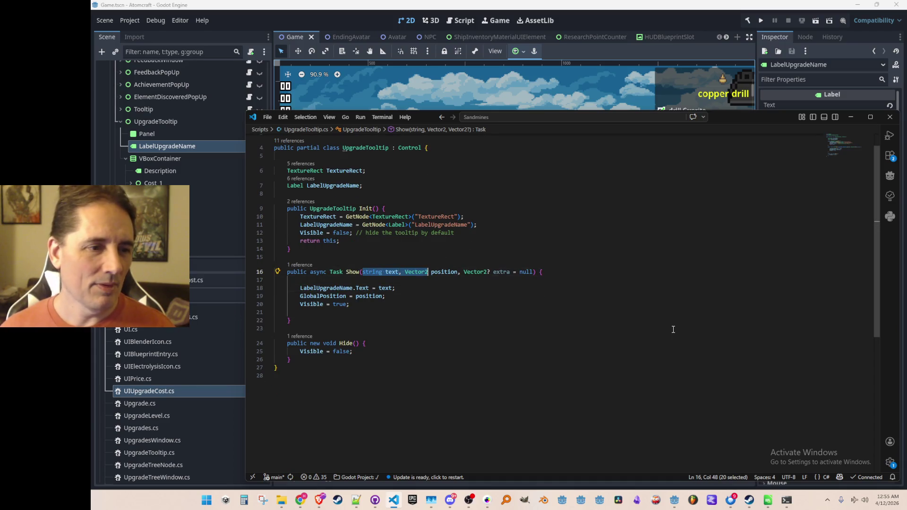
Change Show's 'string text' parameter to 'Upgrade upgrade' and set the label from upgrade.UpgradeName
key("ctrl+shift+Left")
key("ctrl+shift+Left")
key("ctrl+shift+Left")
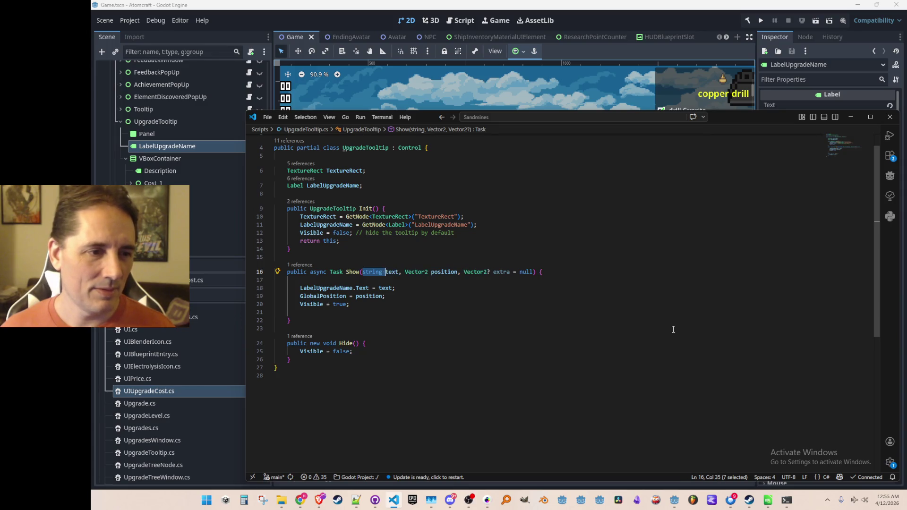
type("Upgrade ")
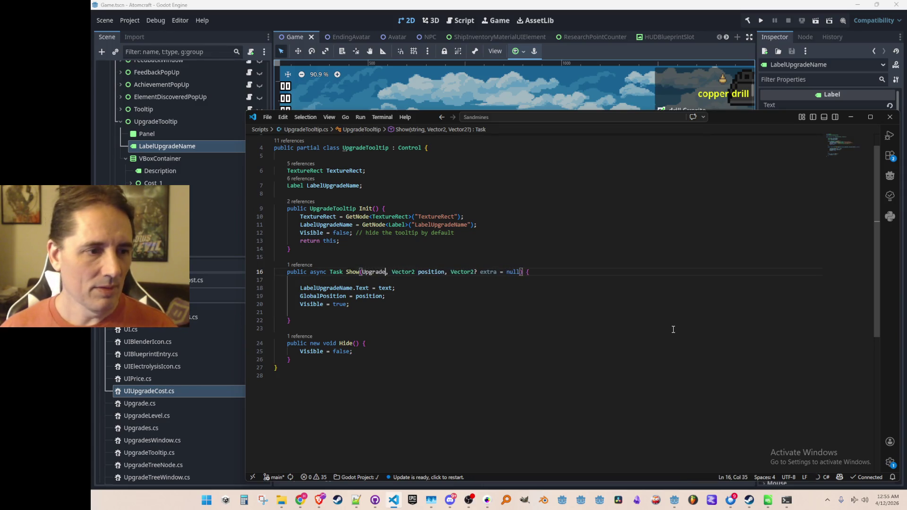
type("upgrade")
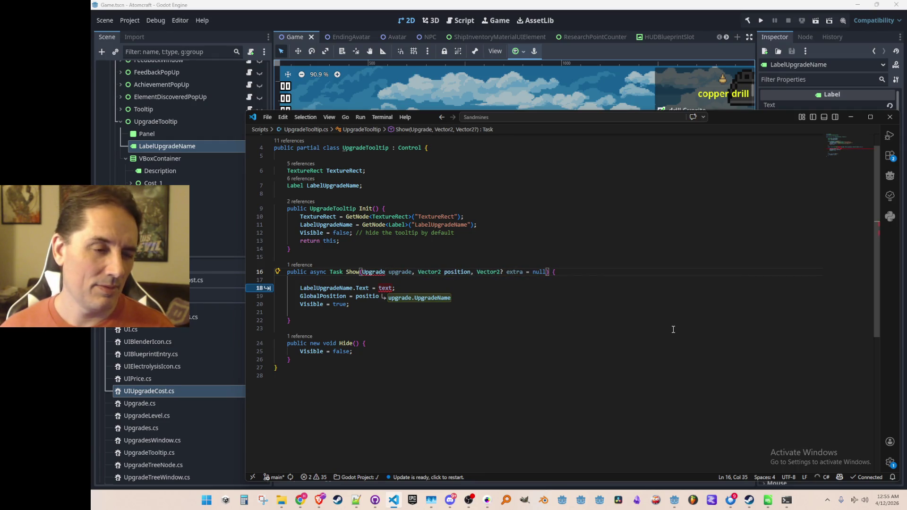
key("Tab")
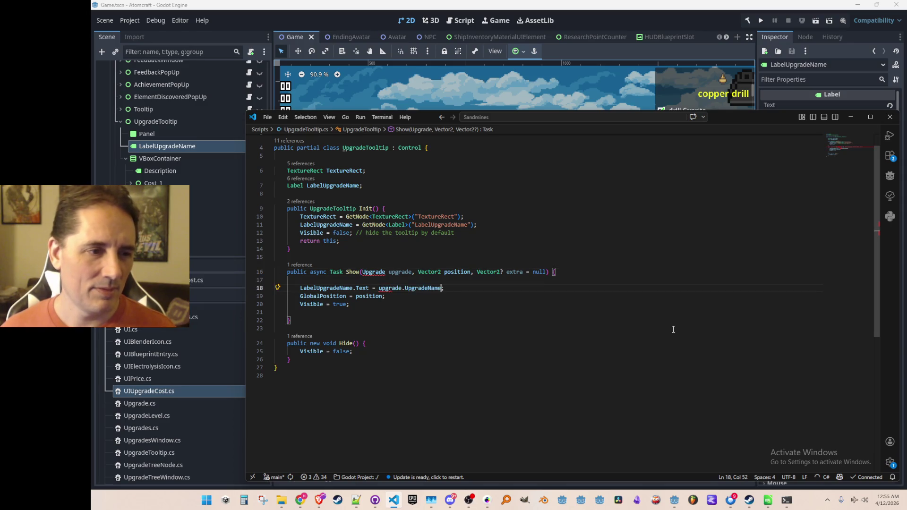
scroll(653, 325, "up", 1)
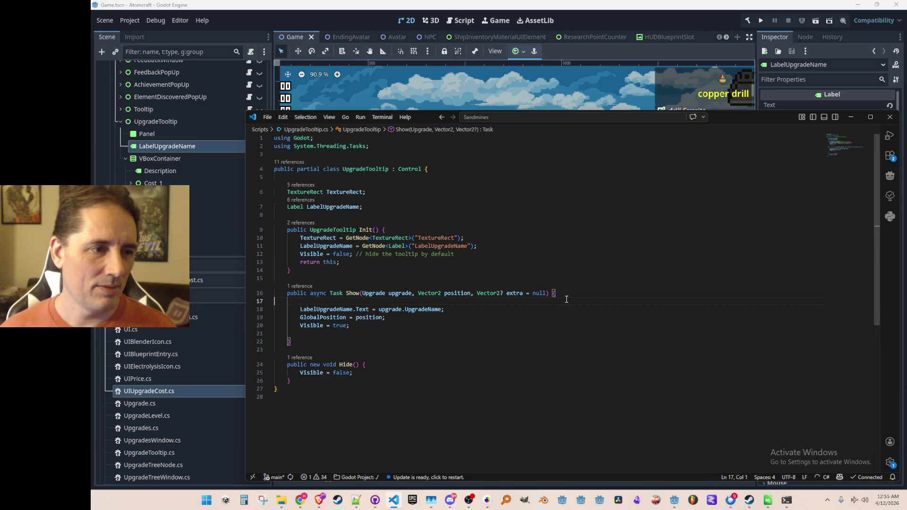
left_click(374, 294)
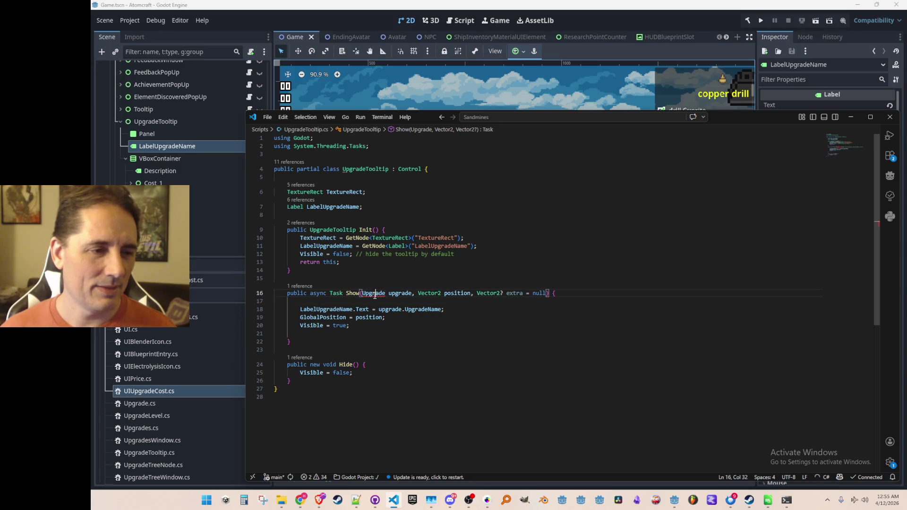
key("Down")
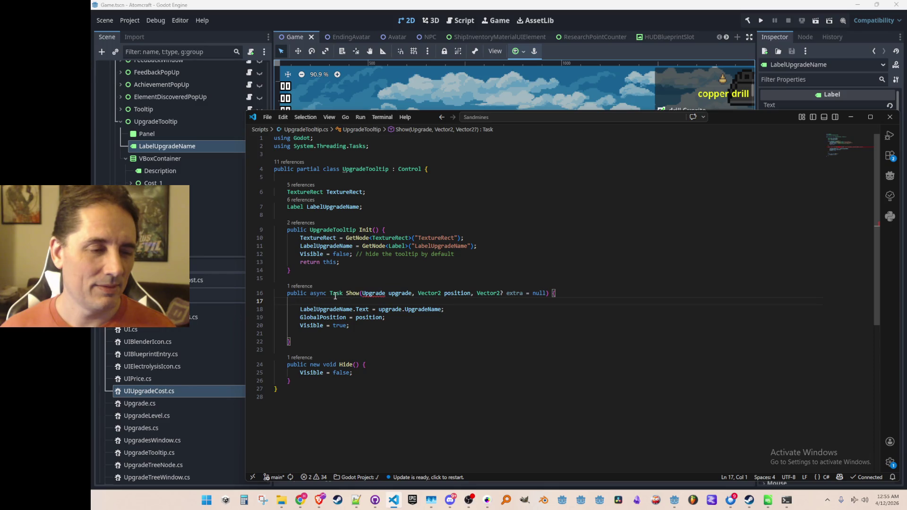
left_click(450, 164)
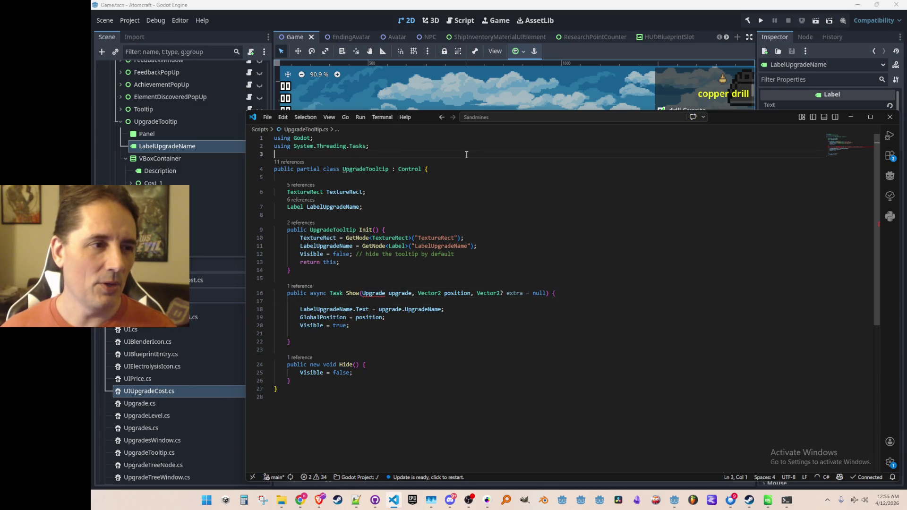
Wrap the UpgradeTooltip class in 'namespace Atomcraft {' with a closing brace at the file end
key("Return")
key("Return")
type("mespace")
key("ctrl+End")
key("Return")
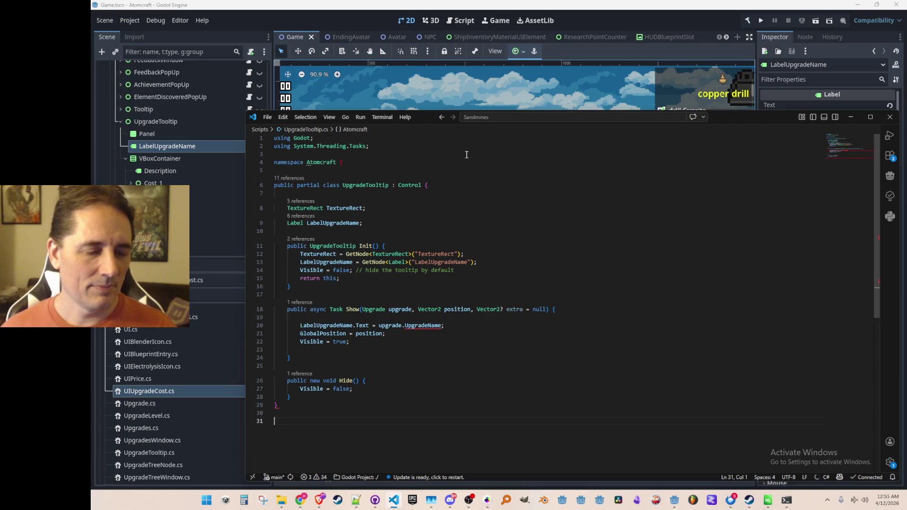
type("}")
key("Return")
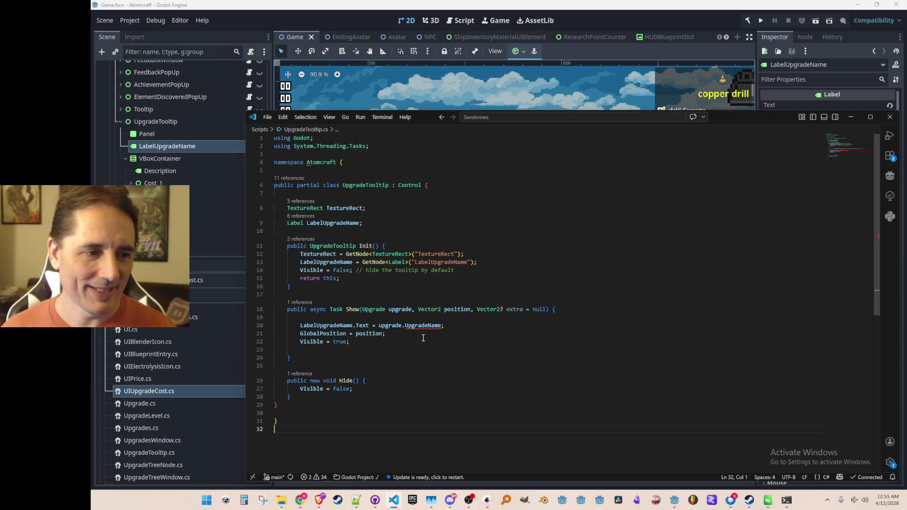
Revert an edit to the UpgradeName reference and go to the Upgrade class definition
double_click(418, 325)
type("Na")
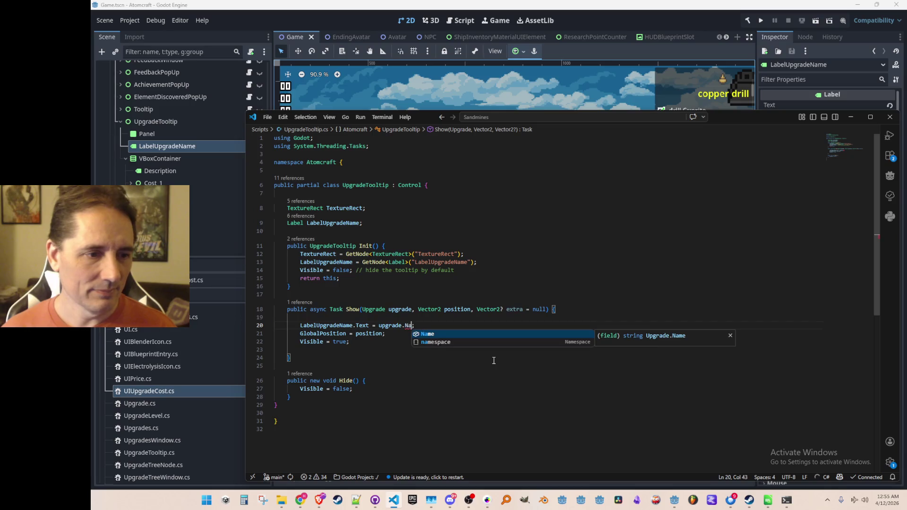
key("Left")
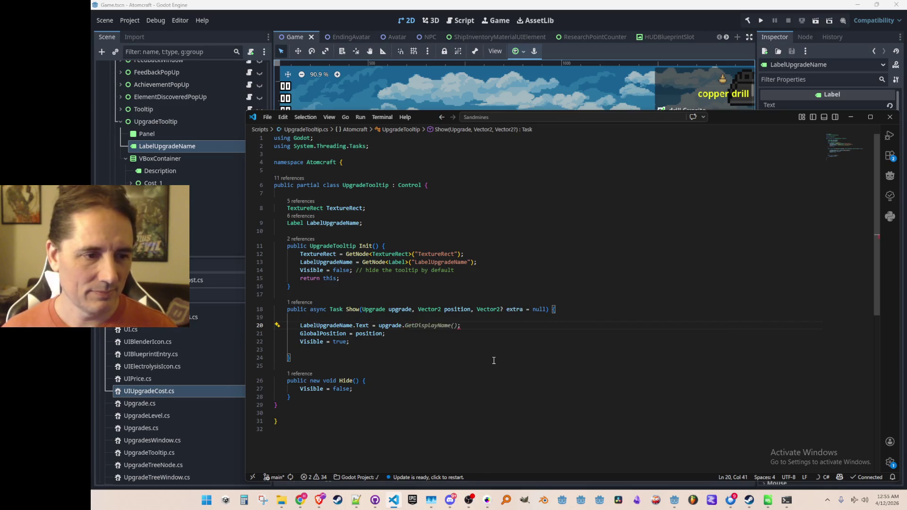
key("Left")
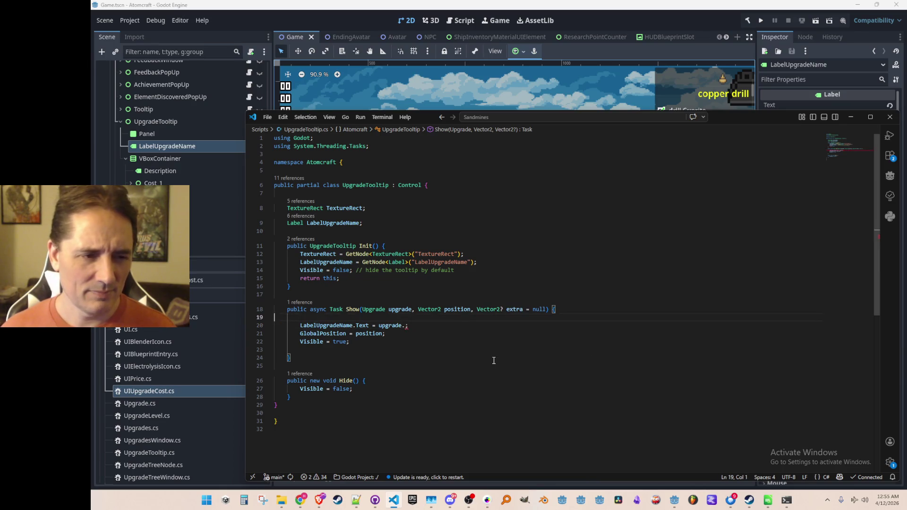
key("ctrl+z")
key("F12")
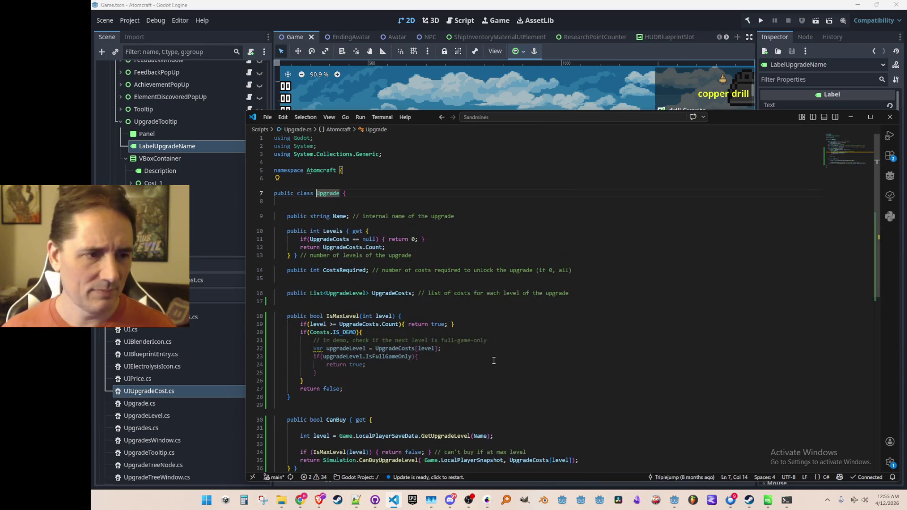
scroll(450, 243, "down", 3)
scroll(449, 244, "up", 1)
Check the UpgradeLevel definition, then change Show's parameter to 'UpgradeState upgradeState'
left_click(363, 227)
key("F12")
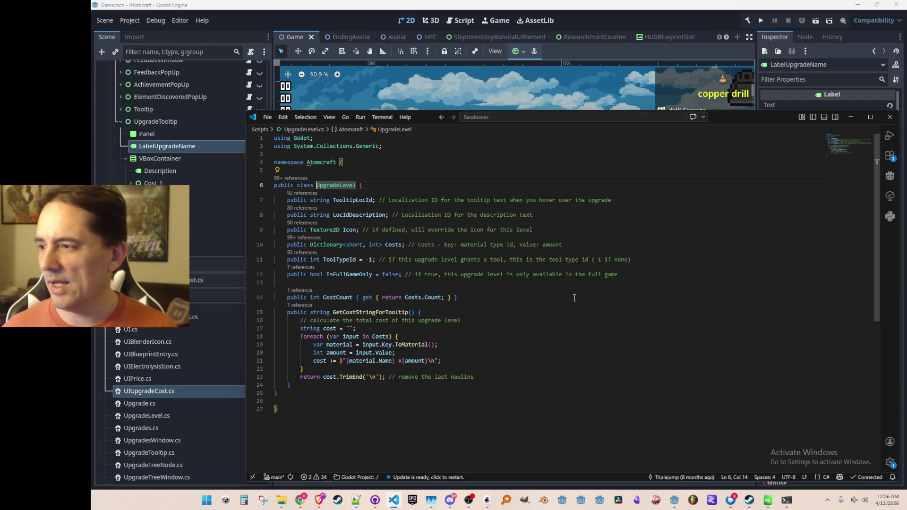
key("alt+Left")
key("alt+Left")
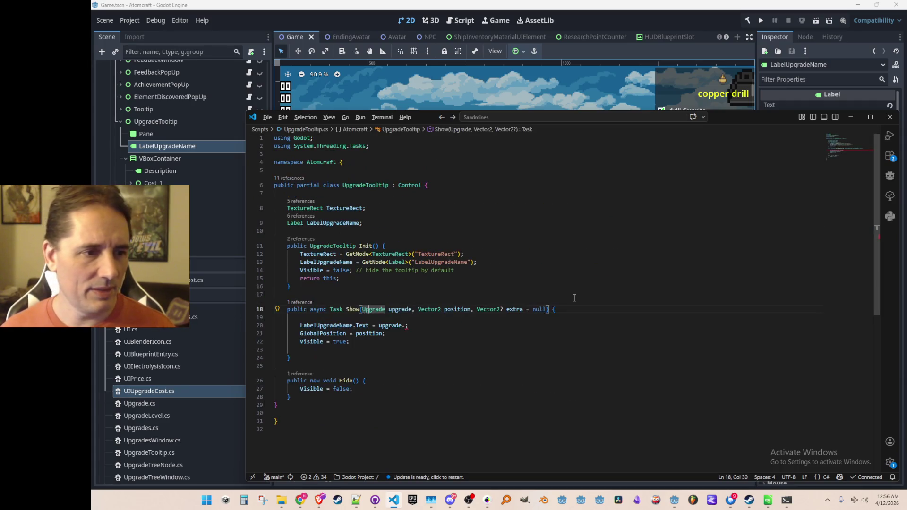
key("Right")
key("Right")
key("Right")
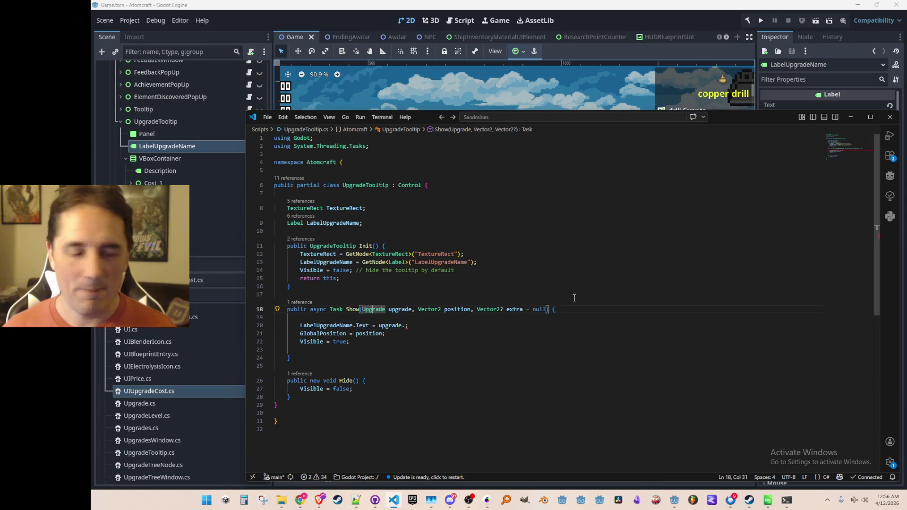
key("ctrl+shift+Right")
type("State ")
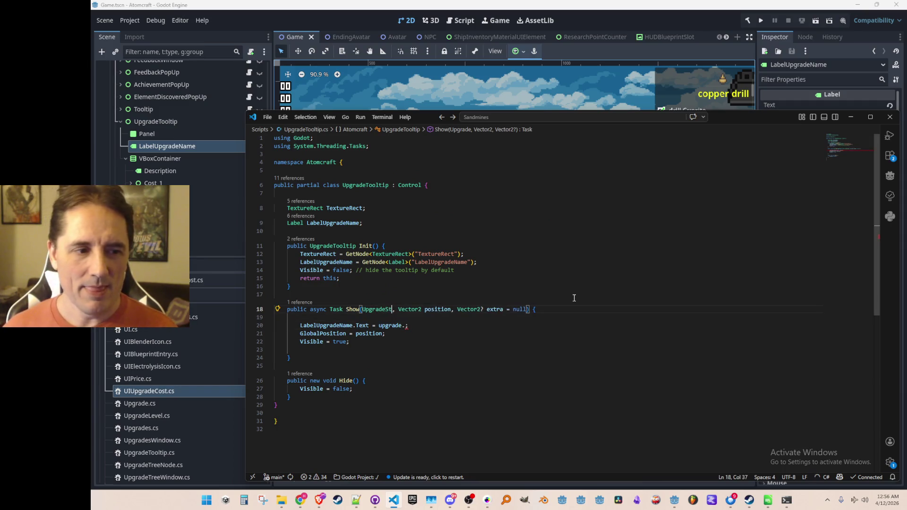
type("upgrade")
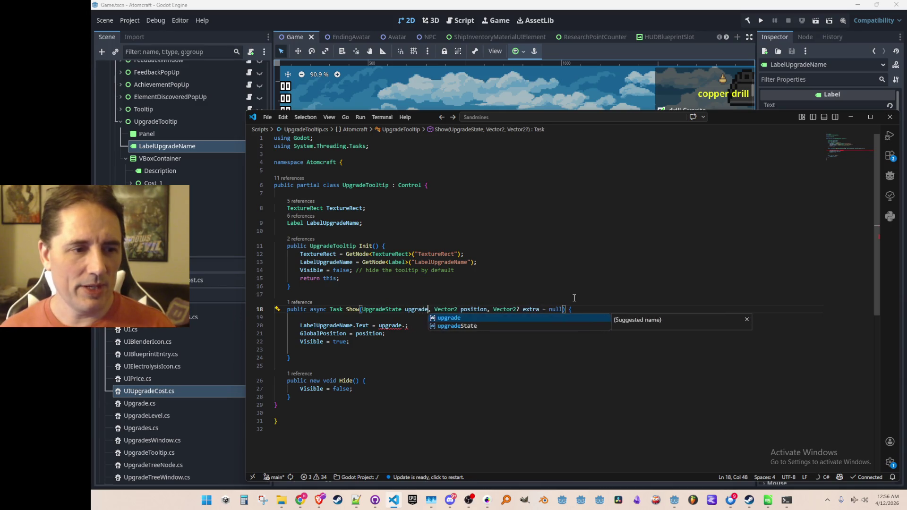
type("State")
key("ctrl+Left")
key("Left")
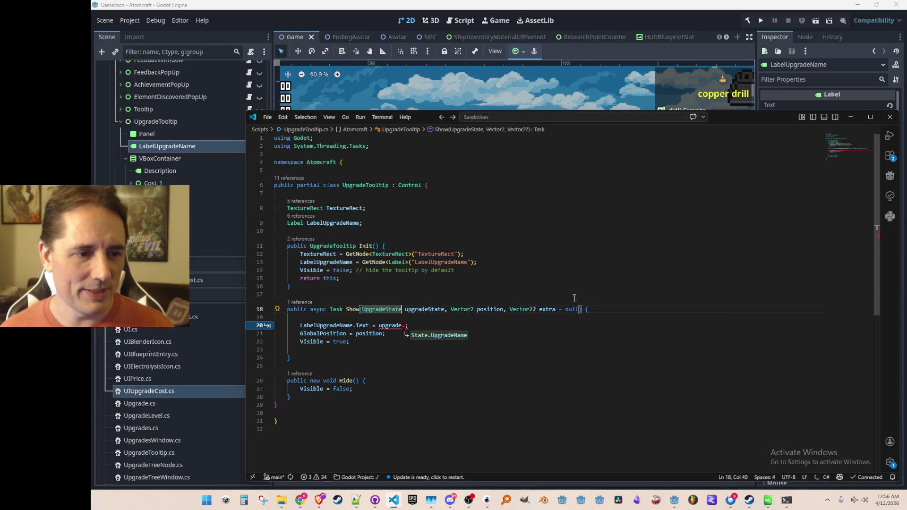
Set the name label from upgradeState.UpgradeName and start a project file search
key("Tab")
key("Tab")
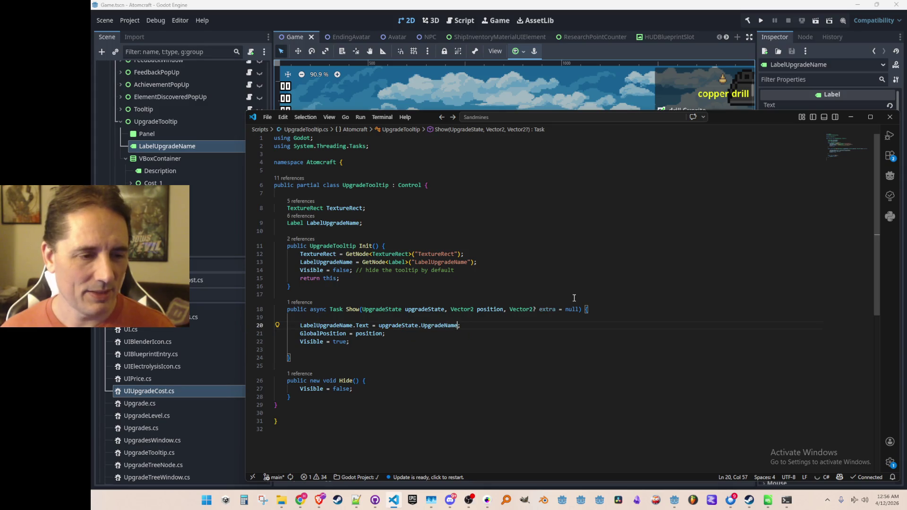
key("shift+End")
type("Loc")
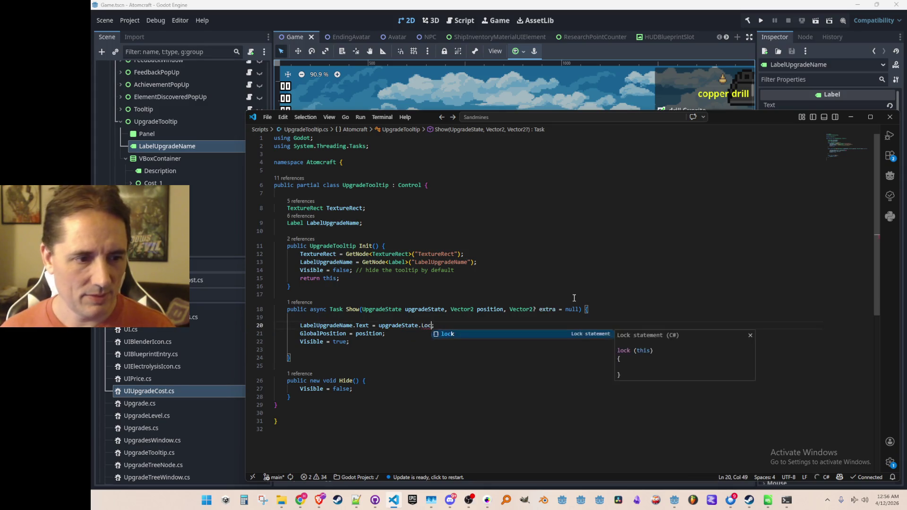
key("BackSpace")
key("BackSpace")
key("BackSpace")
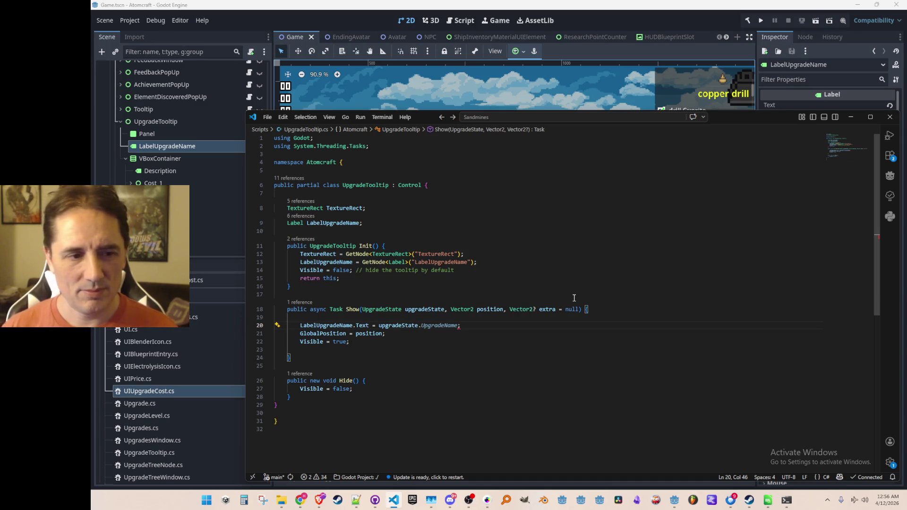
key("Tab")
key("Up")
key("Up")
key("ctrl+End")
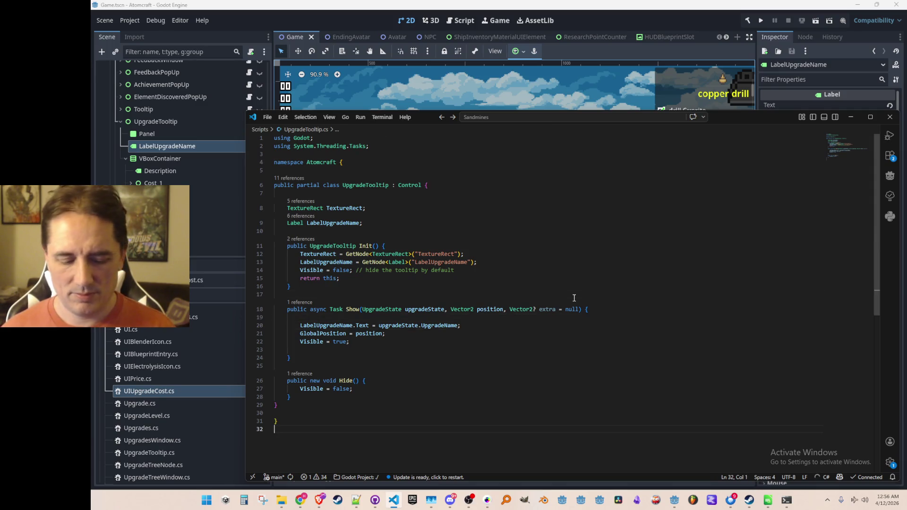
key("ctrl+p")
type("Upgrade")
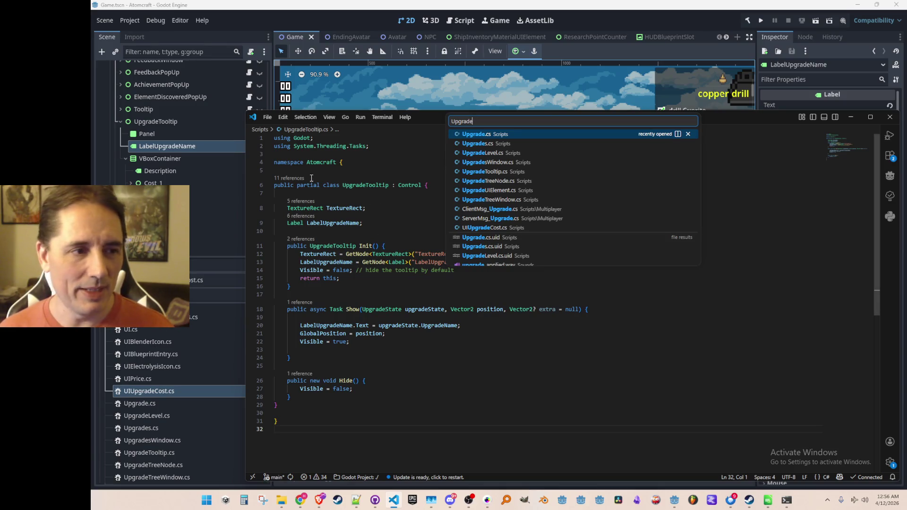
Open UpgradeTreeWindow.cs and inspect the GetNodeUpgradeState definition near the tooltip code
left_click(518, 199)
scroll(436, 264, "up", 1)
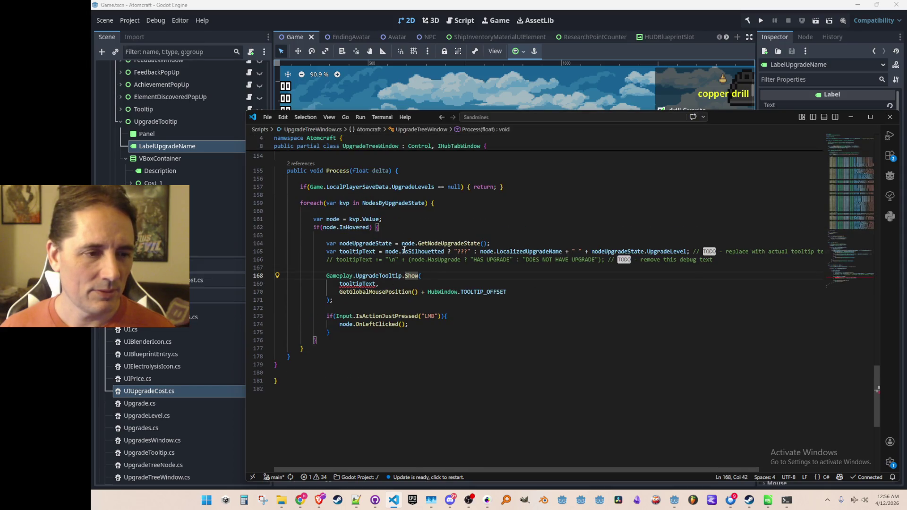
left_click(439, 243)
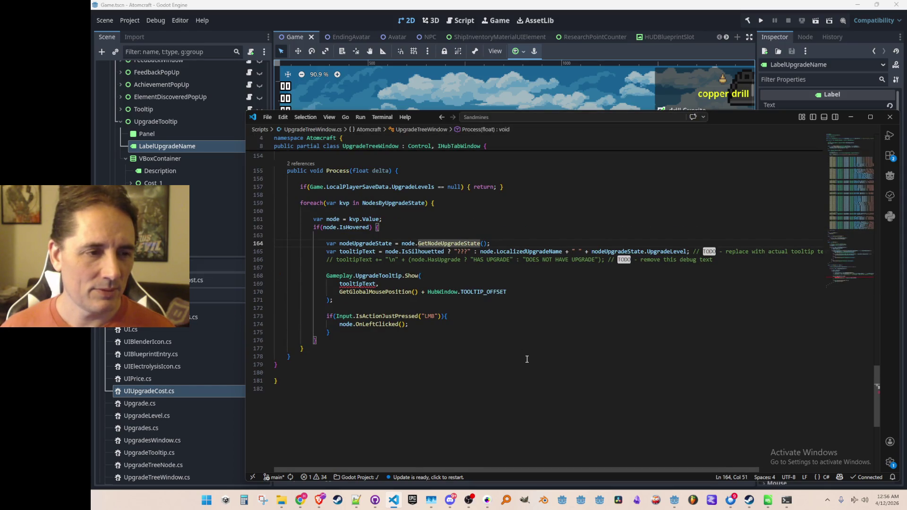
key("F12")
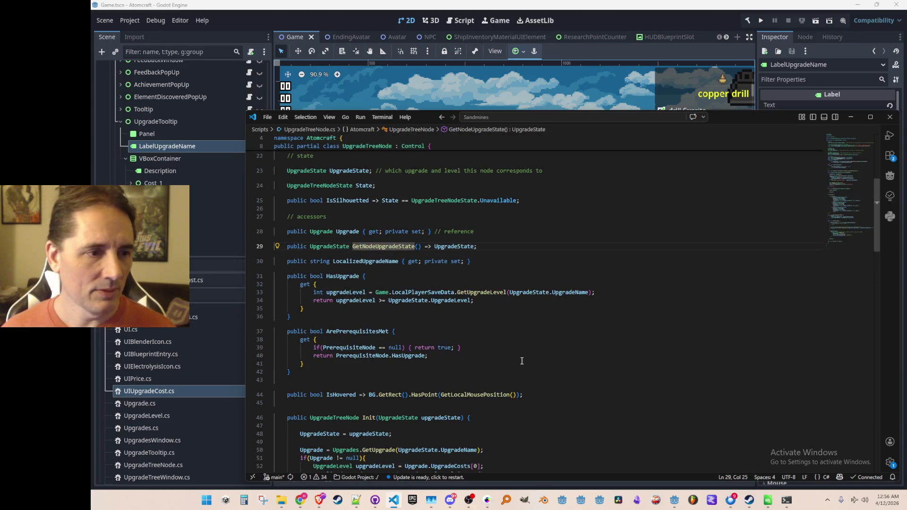
key("alt+Left")
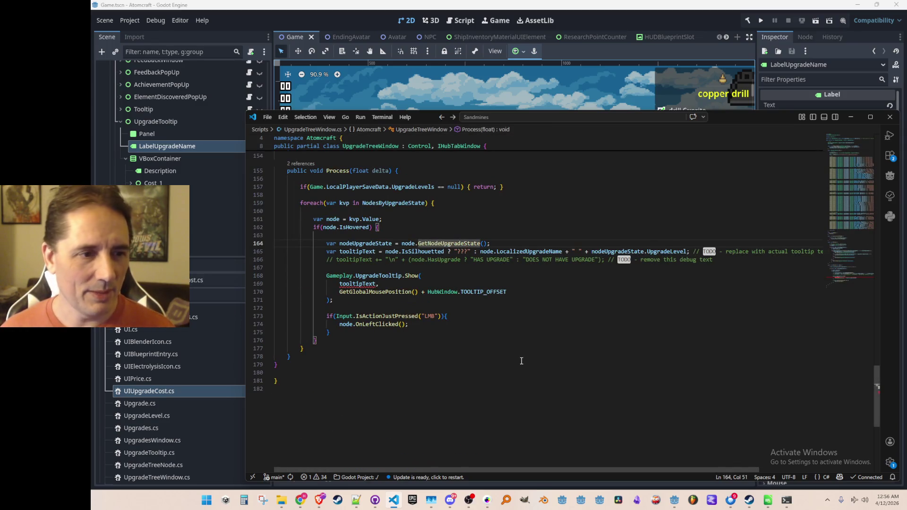
key("Down")
scroll(520, 361, "right", 2)
Copy the tooltipText expression on line 165
key("Home")
key("ctrl+shift+Right")
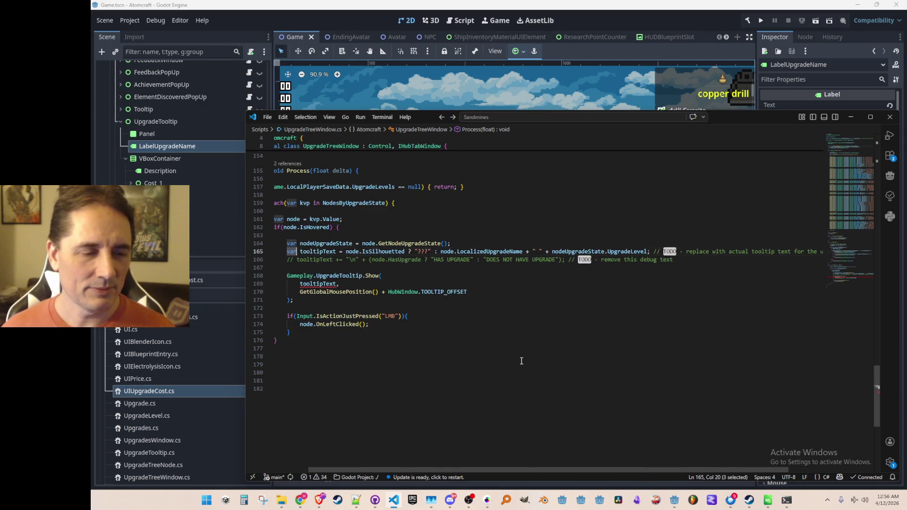
key("ctrl+shift+Right")
key("ctrl+shift+Right")
key("ctrl+shift+Right")
key("ctrl+shift+Right")
key("ctrl+shift+Right")
key("ctrl+shift+Right")
key("ctrl+shift+Right")
key("ctrl+shift+Right")
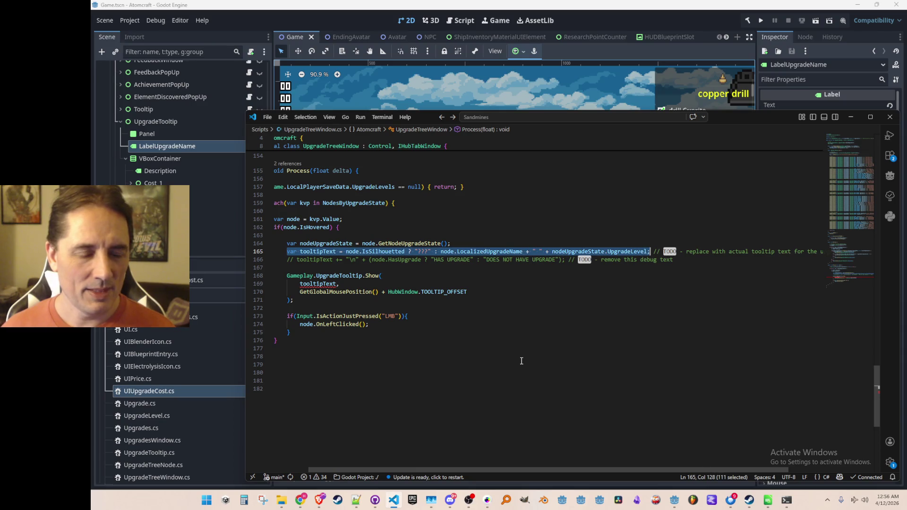
key("Left")
key("ctrl+Tab")
key("ctrl+Tab")
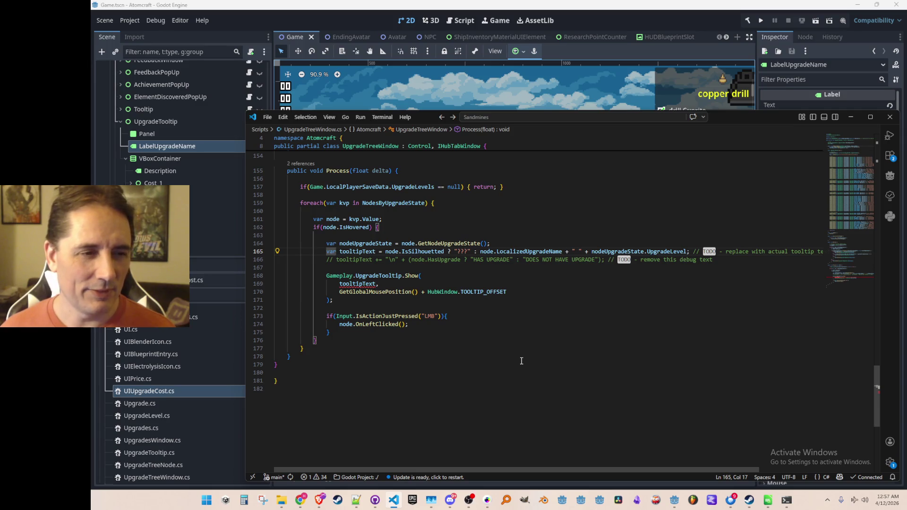
Look up the hovered node variable's definition on line 164 and start Quick Open
key("Up")
key("End")
key("Left")
key("Left")
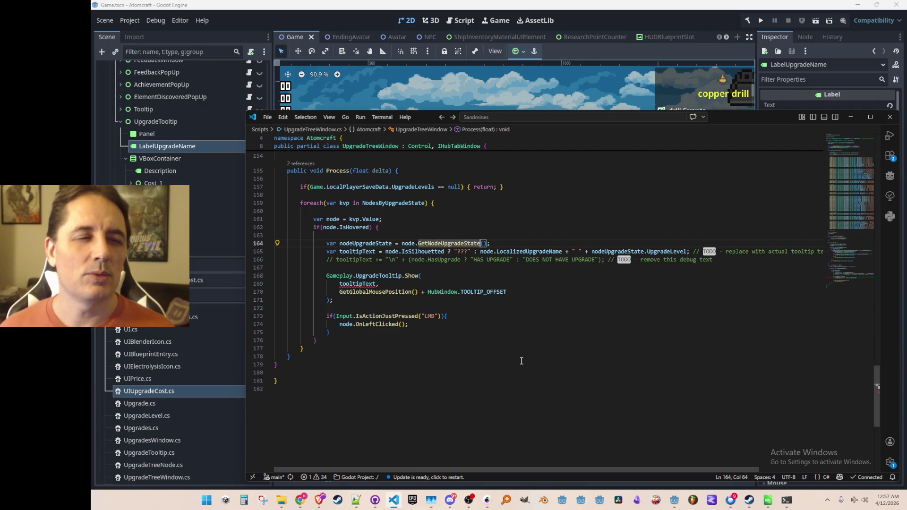
key("Left")
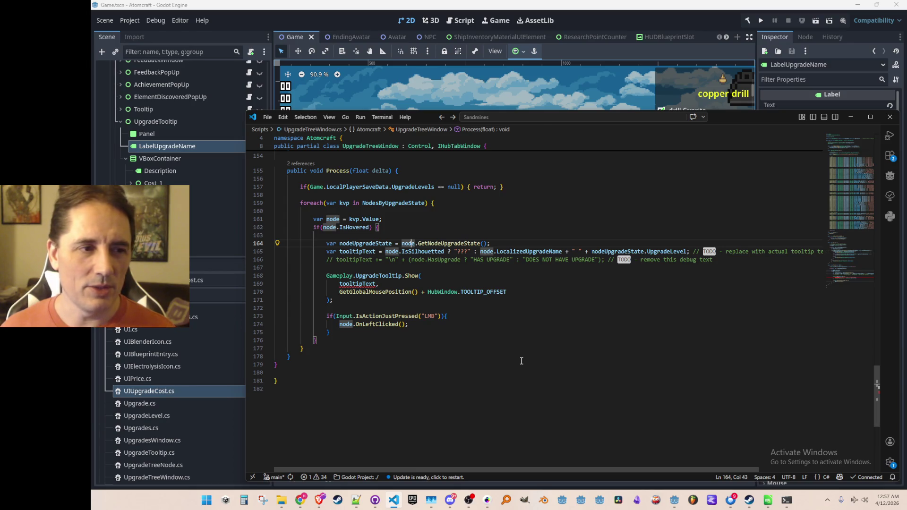
key("F12")
key("alt+Left")
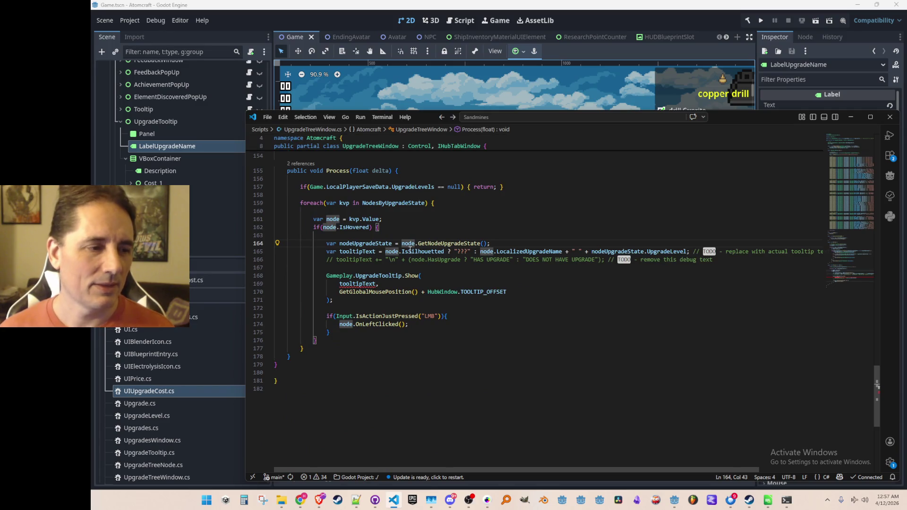
left_click(526, 323)
key("ctrl+p")
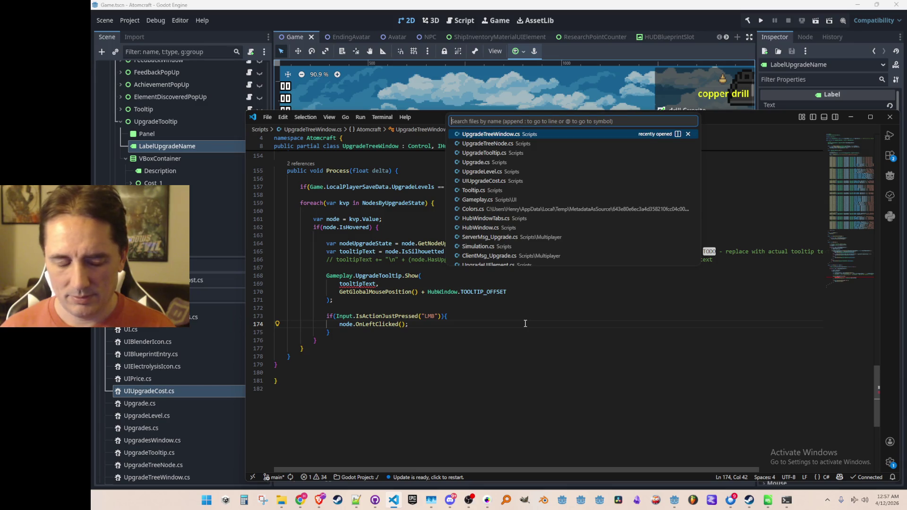
type("tooltip")
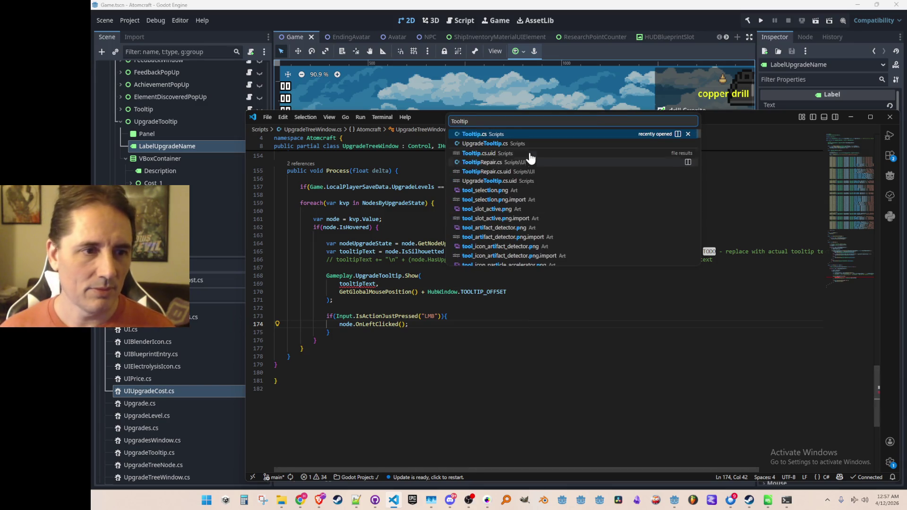
Paste the copied tooltipText line above Init() in UpgradeTooltip.cs and comment it out
left_click(534, 148)
left_click(708, 287)
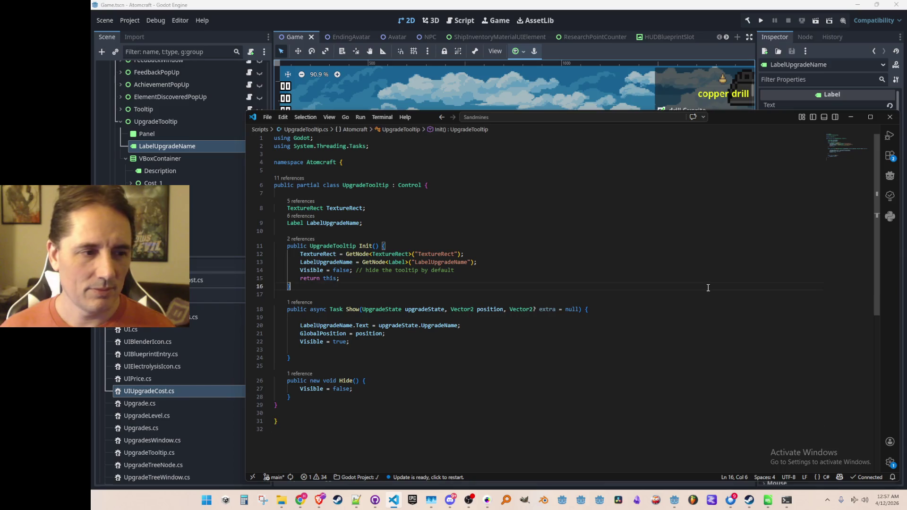
type("var tooltipText = node.IsSilhouetted ? \"???\" : node.LocalizedUpgradeName + \" \" + nodeUpgradeState.UpgradeLevel;")
key("ctrl+z")
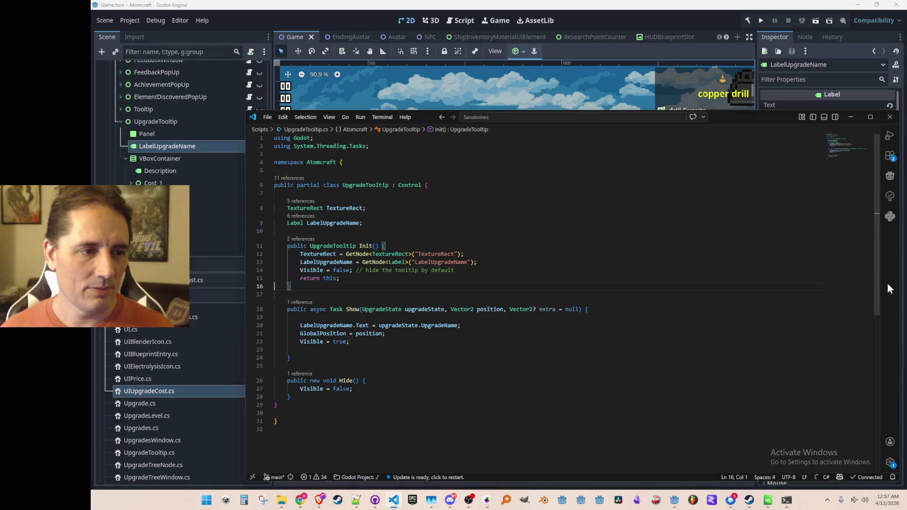
type("var tooltipText = node.IsSilhouetted ? \"???\" : node.LocalizedUpgradeName + \" \" + nodeUpgradeState.UpgradeLevel;")
key("Return")
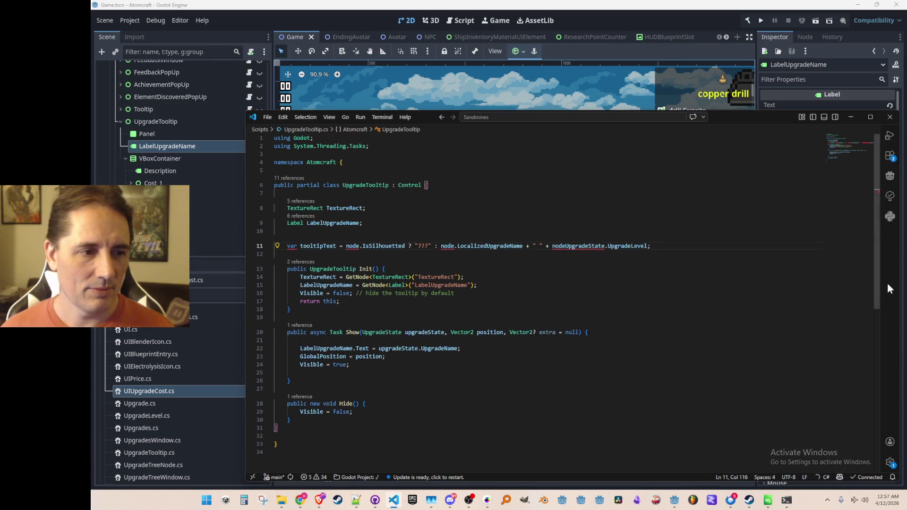
key("ctrl+slash")
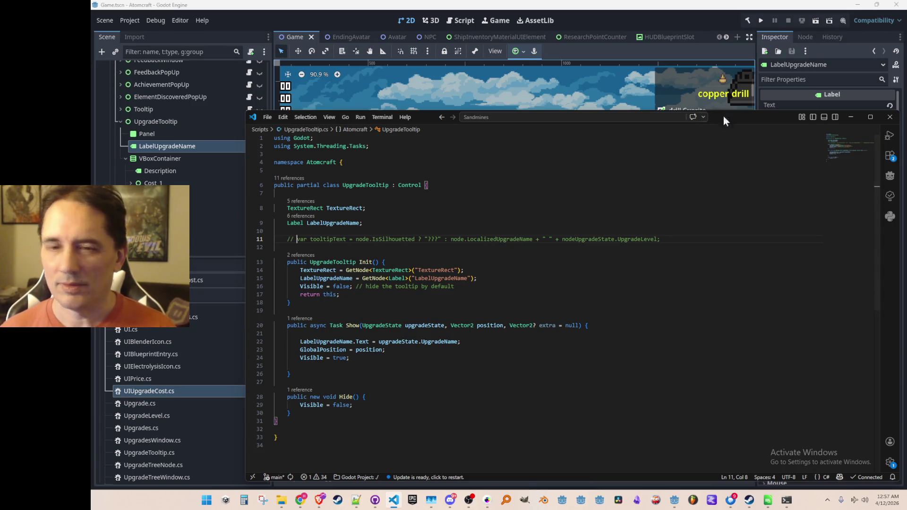
key("Down")
key("Down")
key("Down")
key("ctrl+Right")
key("ctrl+Right")
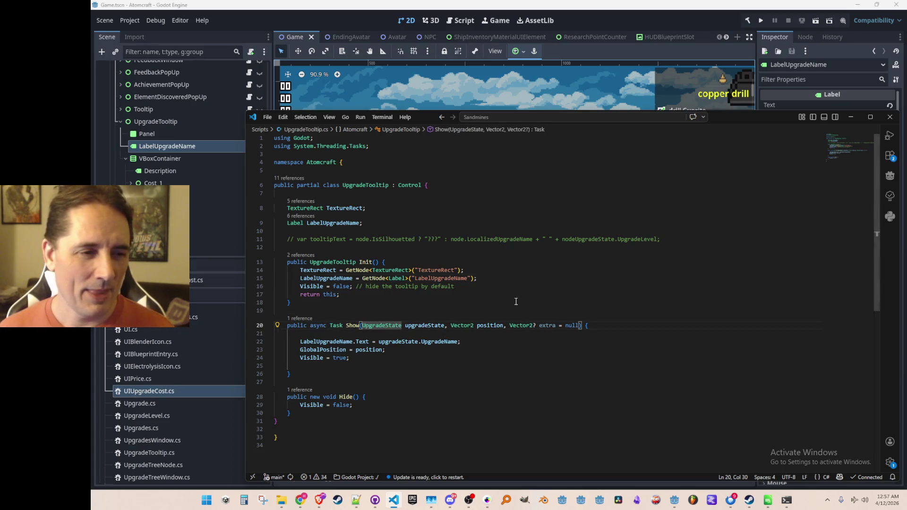
Peek the references of Show, checking the UpgradeTreeWindow.cs call site
left_click(306, 320)
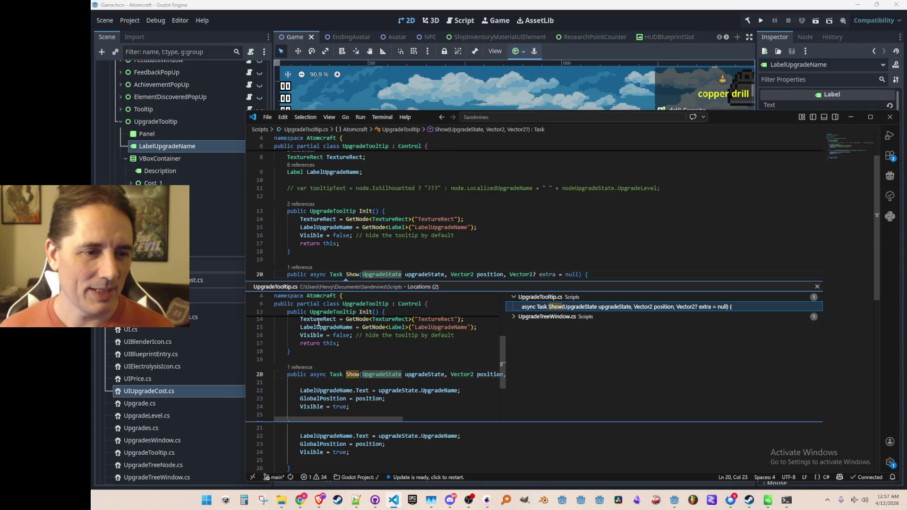
left_click(546, 318)
key("Escape")
Delete the optional ', Vector2? extra = null' parameter so Show takes only upgradeState and position
left_click(505, 275)
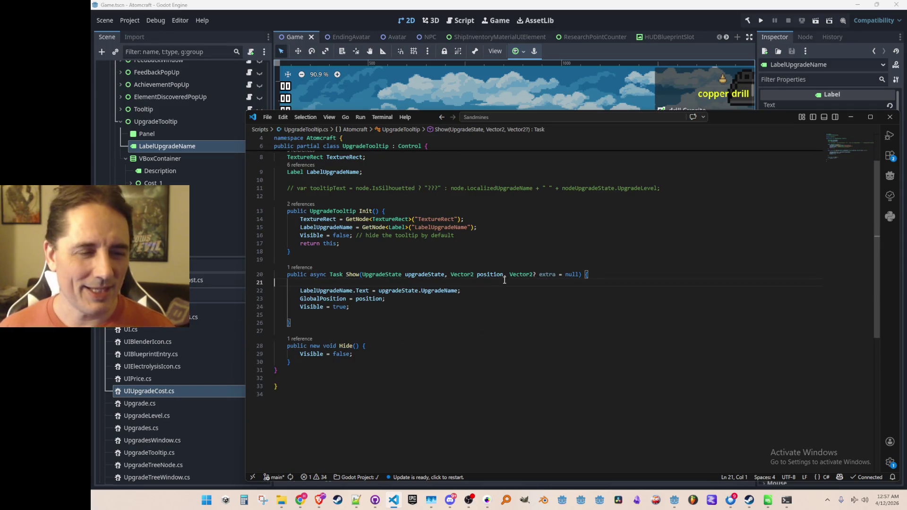
key("Left")
key("ctrl+shift+Right")
key("ctrl+shift+Right")
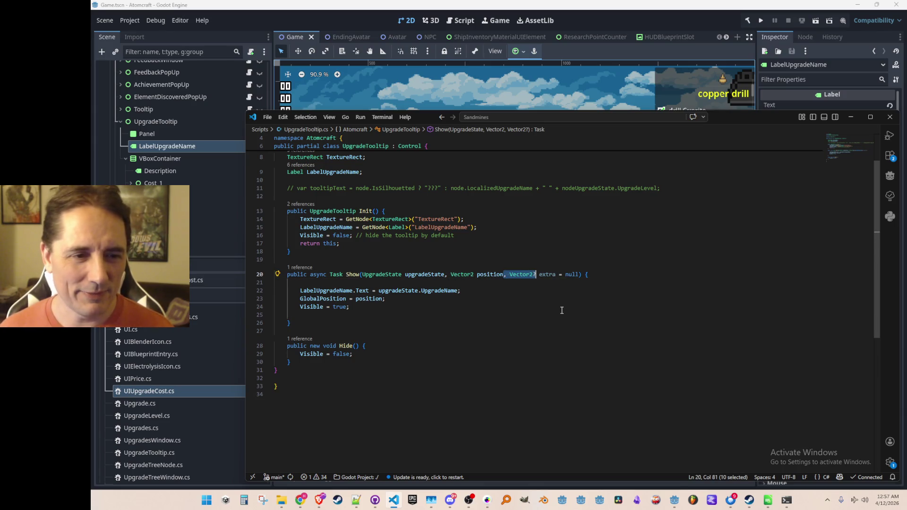
key("ctrl+shift+Right")
key("ctrl+shift+Right")
key("BackSpace")
key("End")
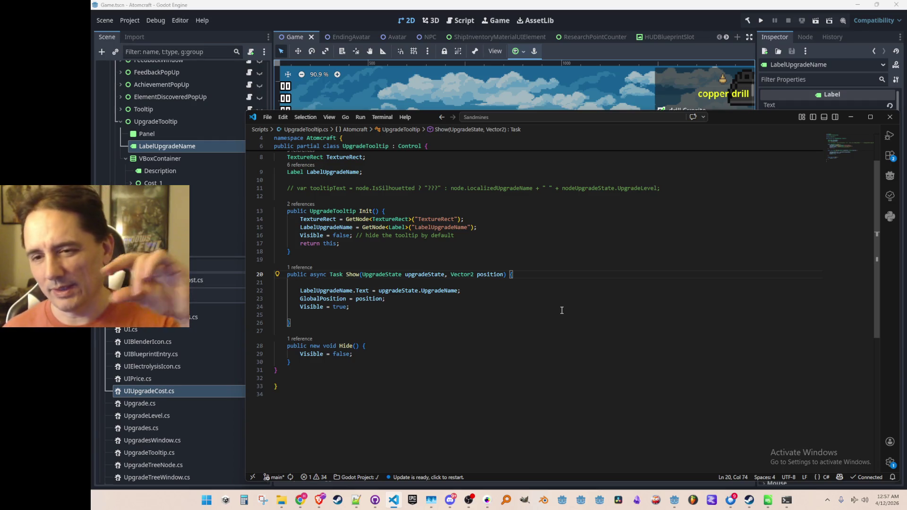
key("Left")
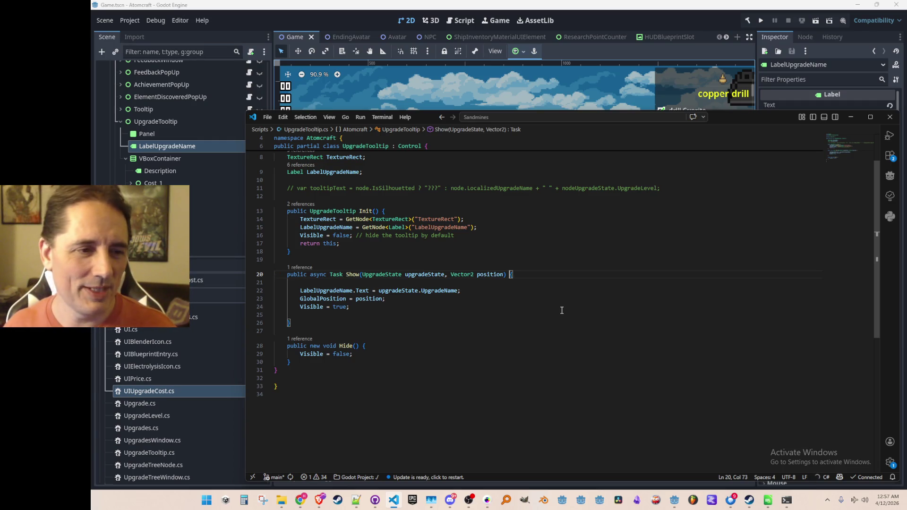
Replace Show's UpgradeState parameter with 'UpgradeTreeNode node'
key("Left")
key("Left")
key("Left")
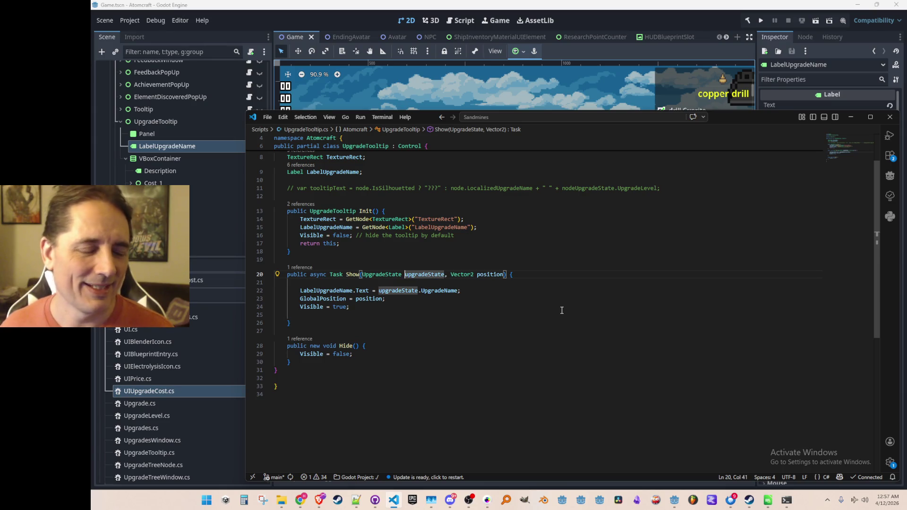
key("Left")
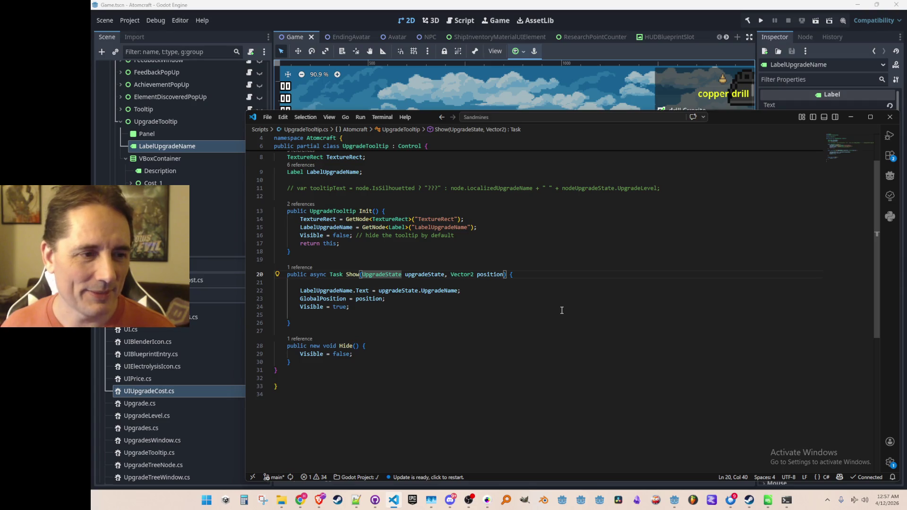
key("ctrl+shift+Right")
key("ctrl+shift+Right")
key("BackSpace")
type("Upgr")
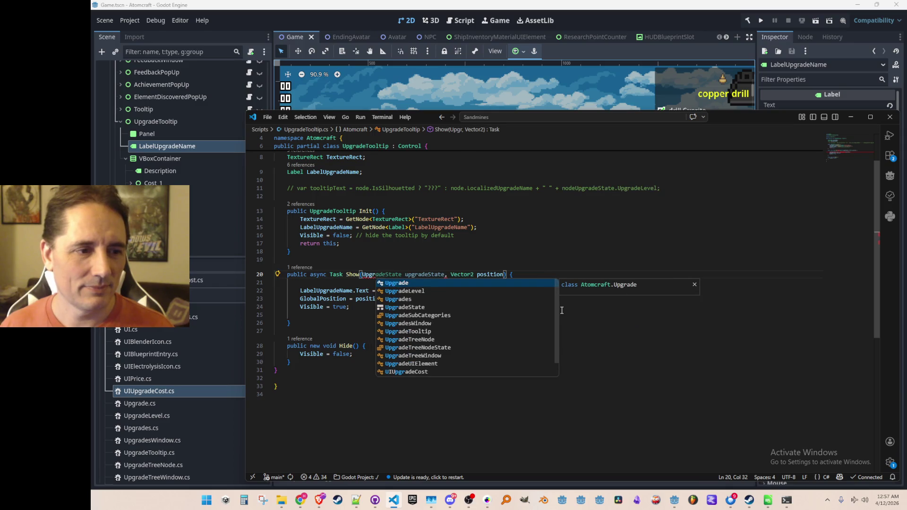
type("adeNo")
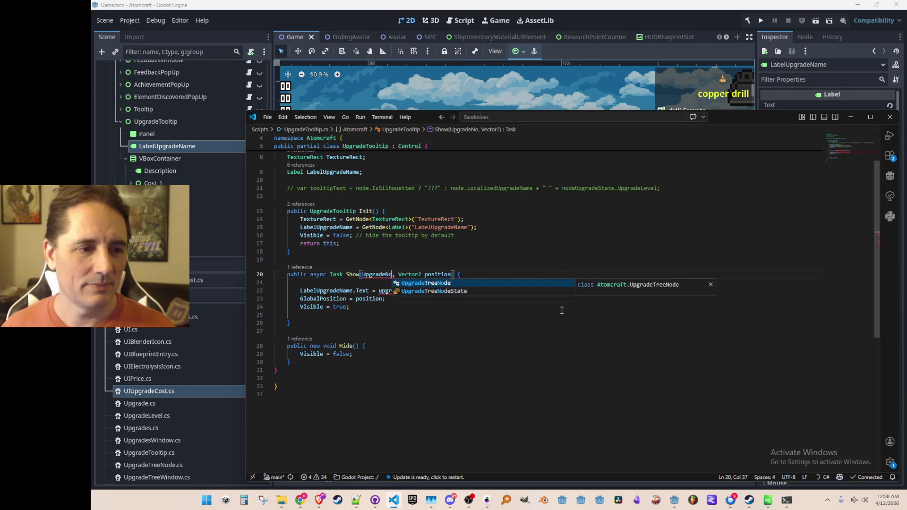
key("Tab")
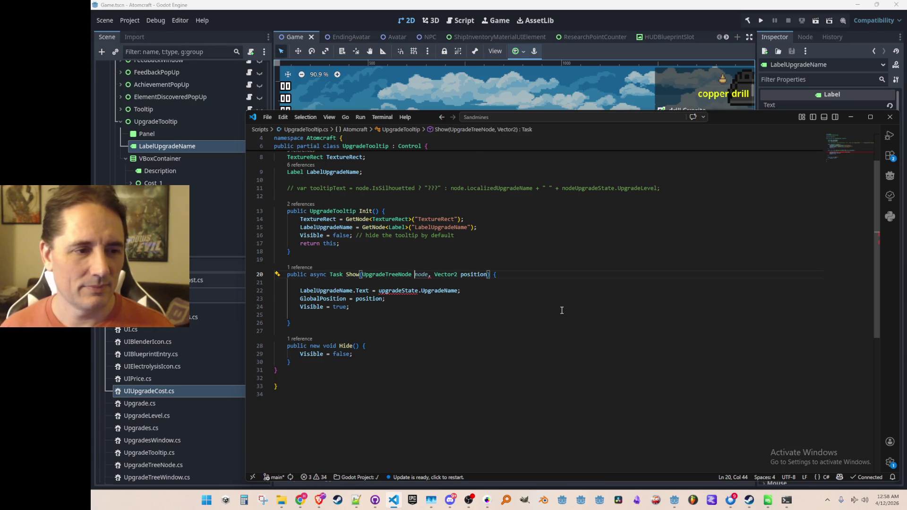
key("Tab")
key("Tab")
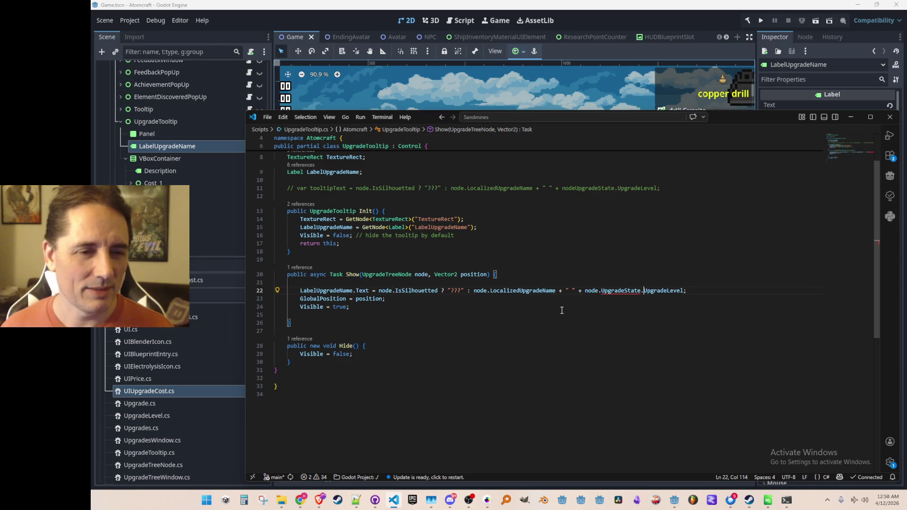
Fill LabelUpgradeName from the node ("???" or name plus level) and bring up code actions on UpgradeTreeNode
key("Up")
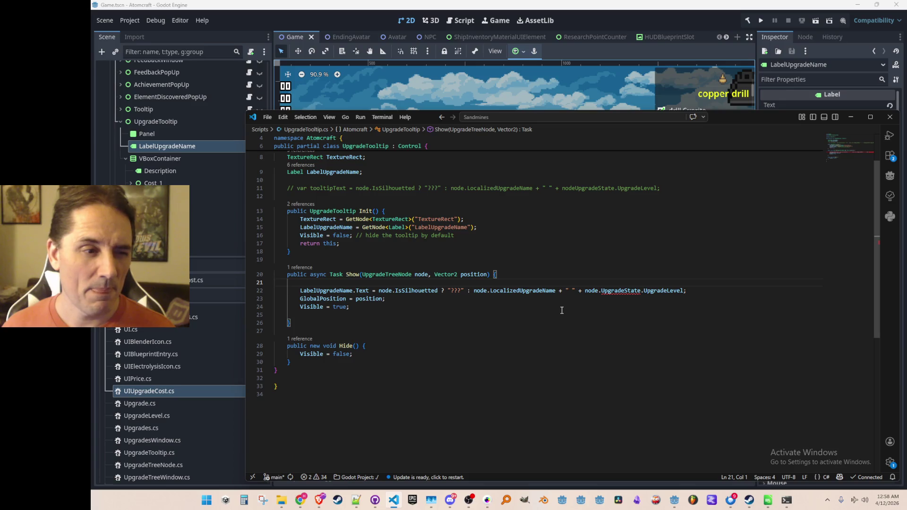
scroll(562, 310, "up", 2)
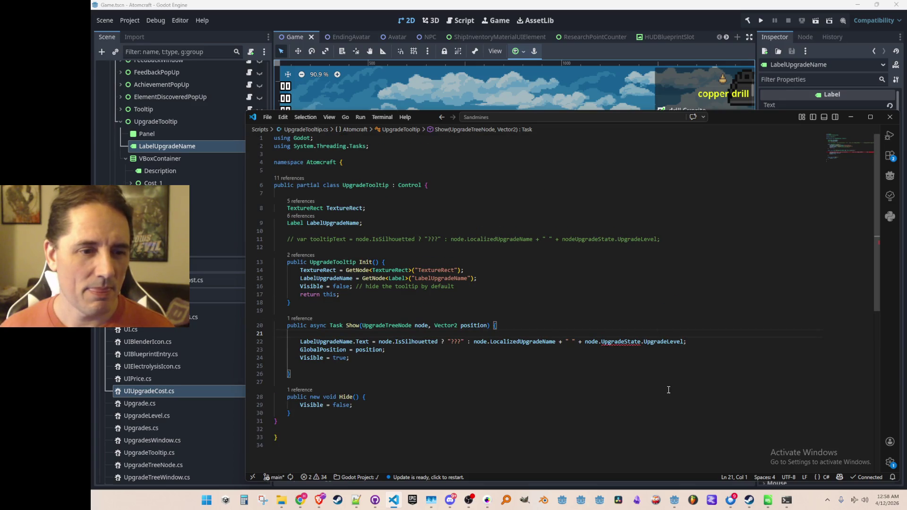
scroll(658, 379, "down", 1)
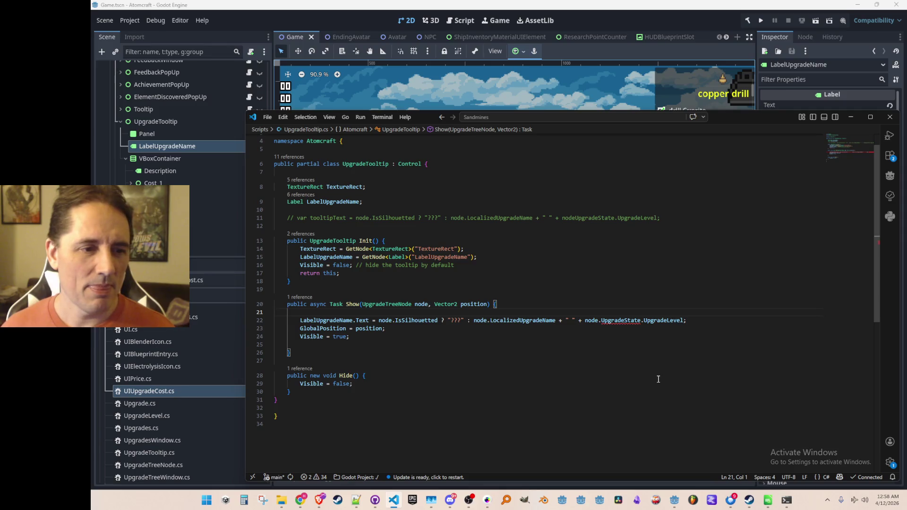
key("Up")
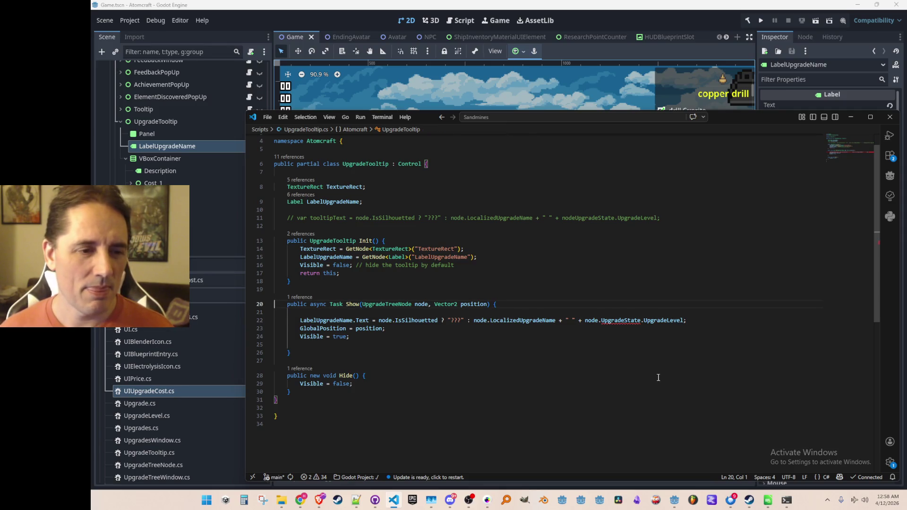
right_click(401, 304)
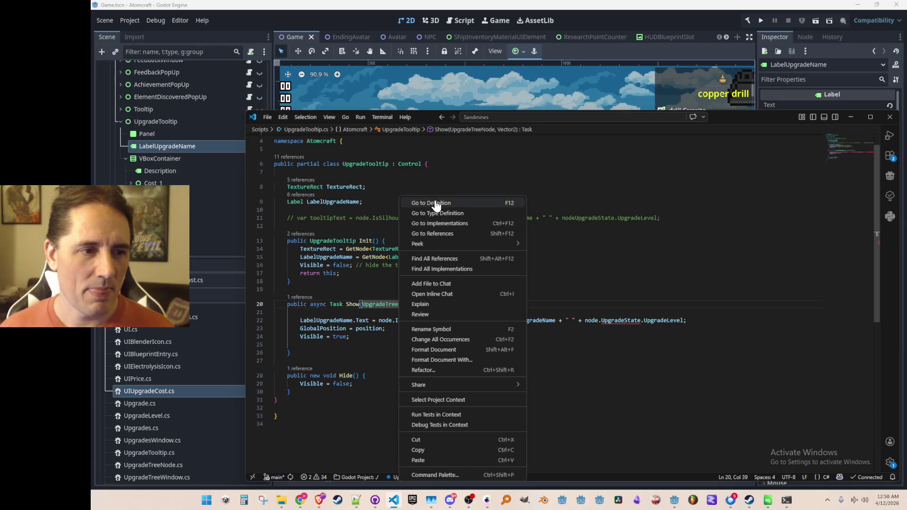
In UpgradeTreeNode.cs, delete the GetNodeUpgradeState accessor line
left_click(435, 202)
scroll(595, 298, "down", 2)
left_click(585, 298)
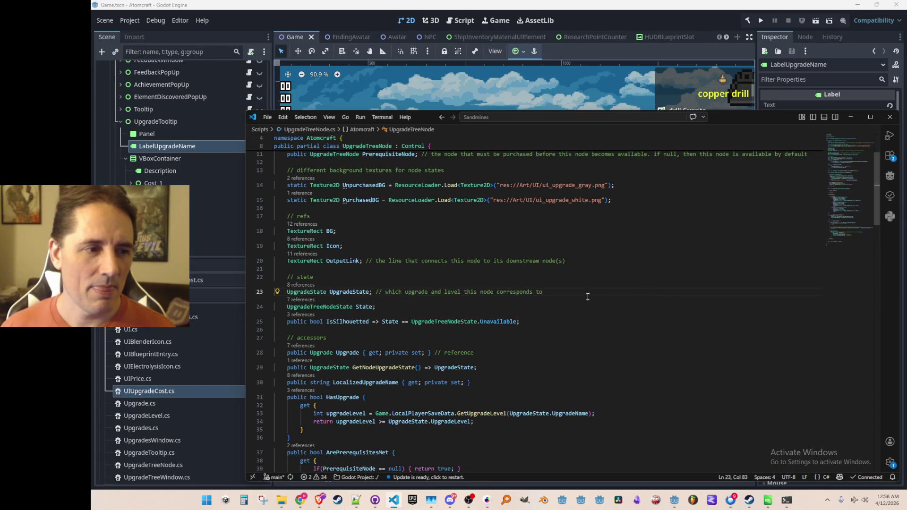
scroll(673, 294, "down", 1)
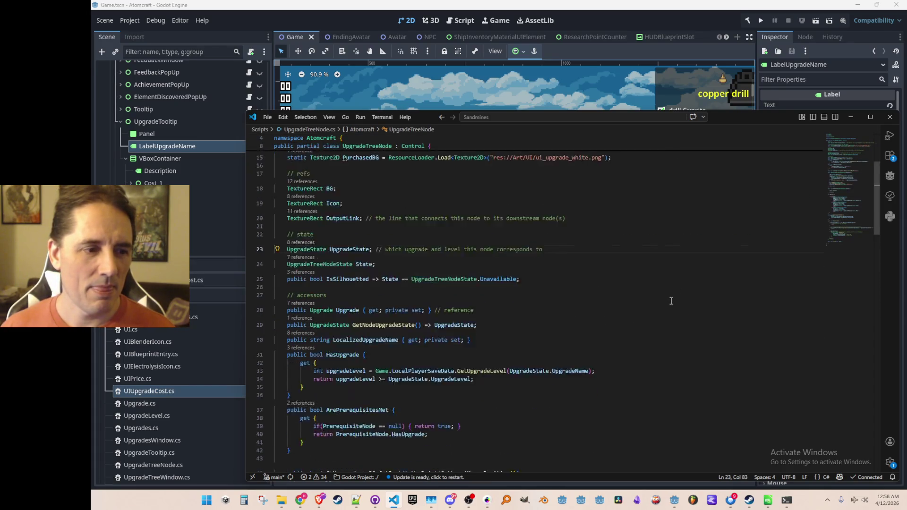
scroll(671, 298, "down", 1)
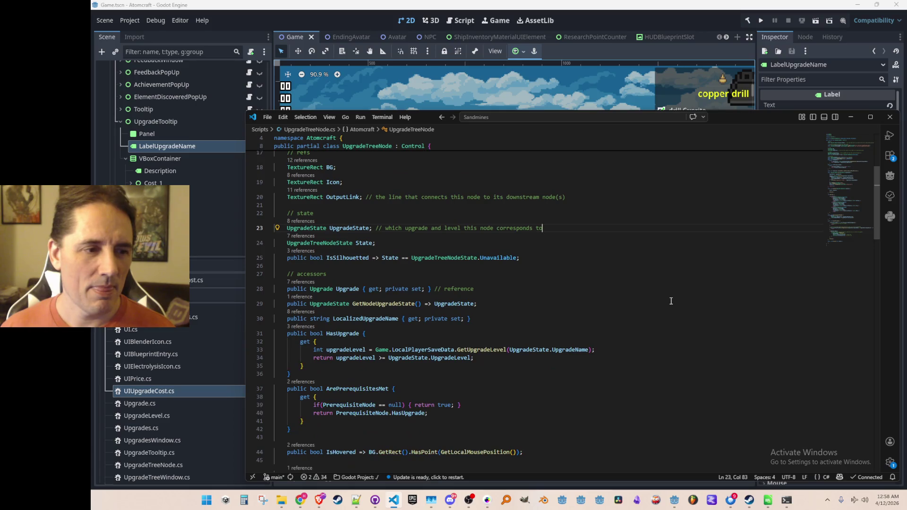
double_click(394, 304)
key("shift+Right")
key("shift+Right")
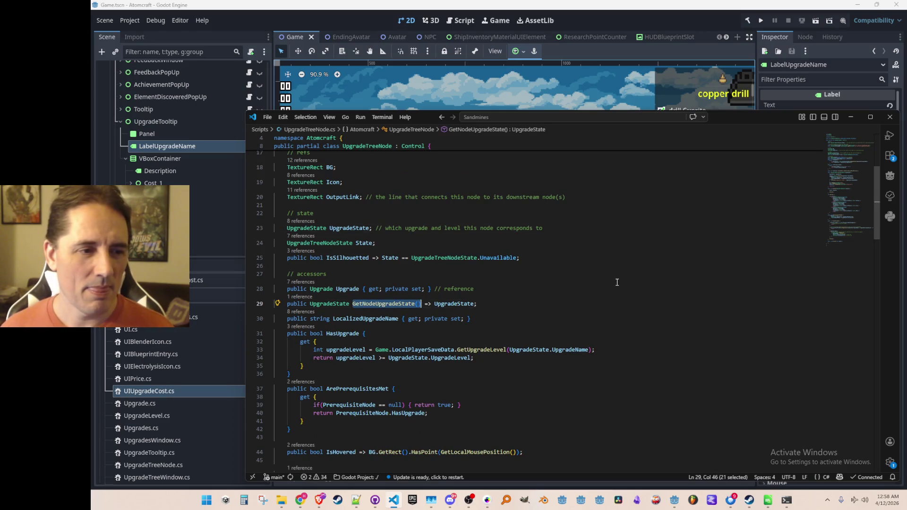
key("ctrl+Right")
key("ctrl+Right")
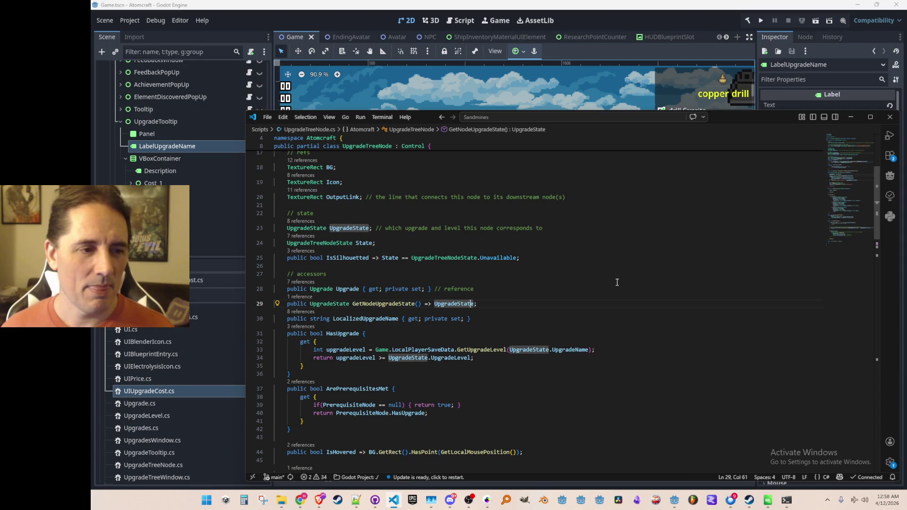
key("End")
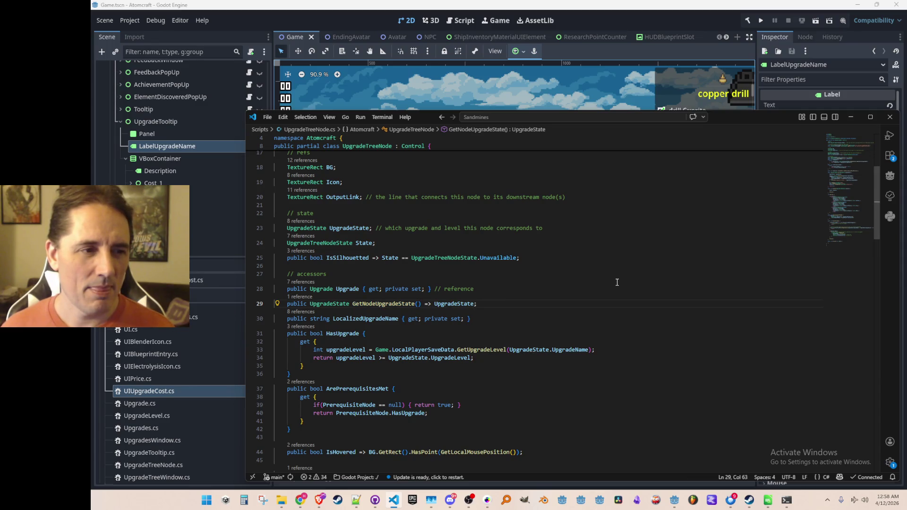
key("ctrl+l")
key("Delete")
Make UpgradeState a public { get; private set; } property and return to UpgradeTooltip's Show
key("Home")
type("public")
key("ctrl+Right")
key("ctrl+Right")
key("ctrl+Right")
key("BackSpace")
key("Tab")
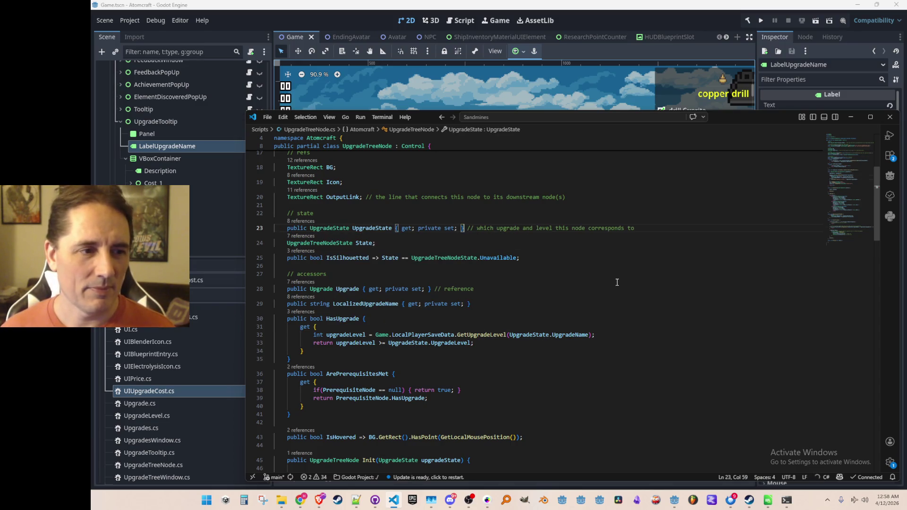
key("alt+Left")
key("alt+Left")
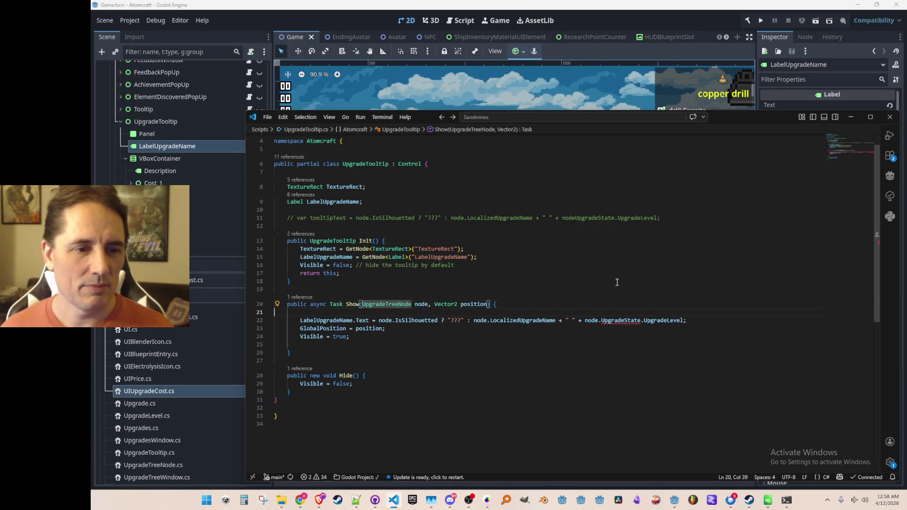
Open the Show call site in UpgradeTreeWindow.cs via its references
key("Down")
key("Down")
key("Up")
key("Up")
key("Down")
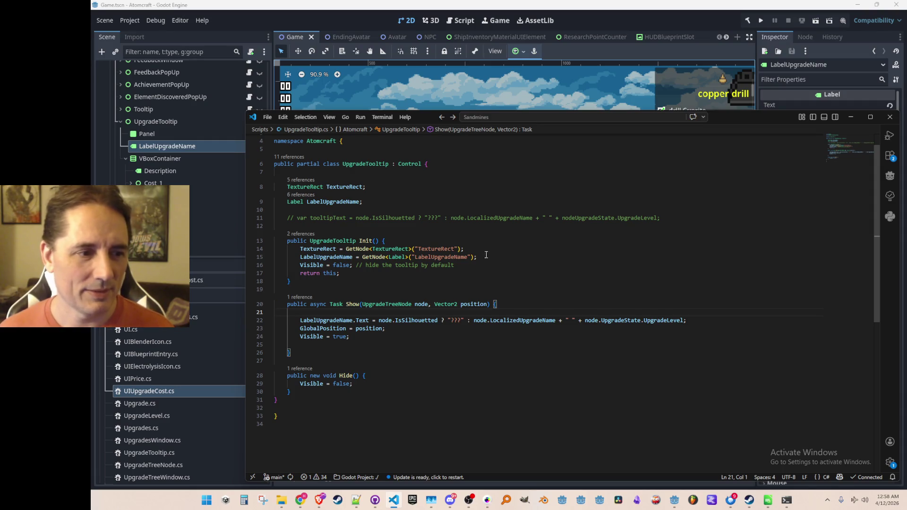
left_click(306, 297)
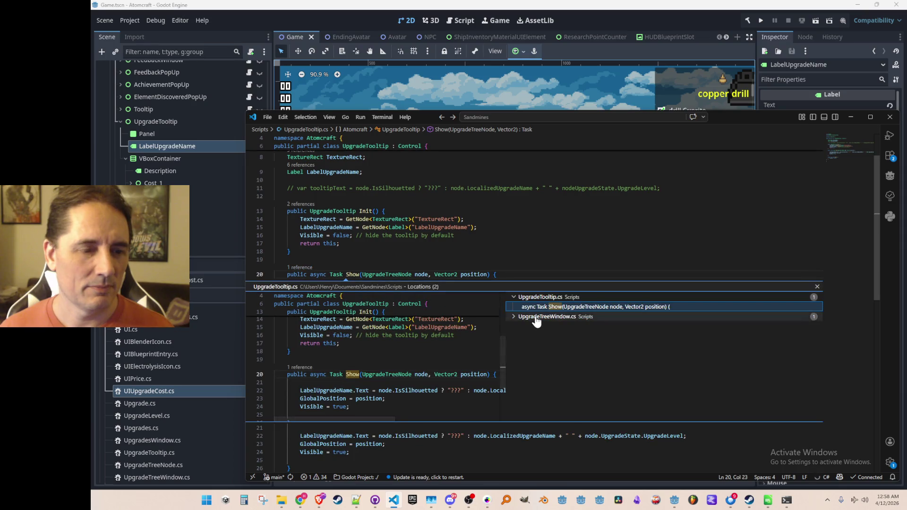
left_click(536, 327)
double_click(537, 326)
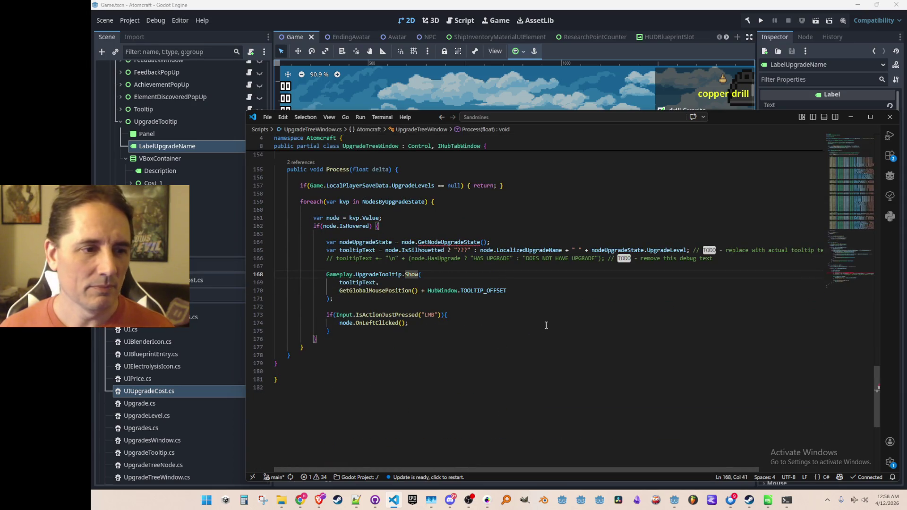
Comment out the old tooltipText lines, remove the debug line, and pass node to UpgradeTooltip.Show
left_click(452, 265)
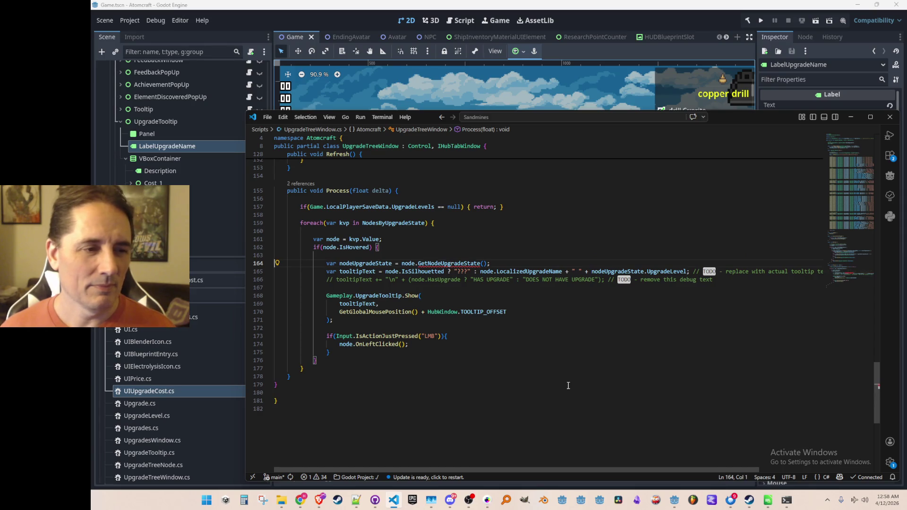
key("shift+Down")
key("shift+Down")
key("shift+Down")
key("ctrl+slash")
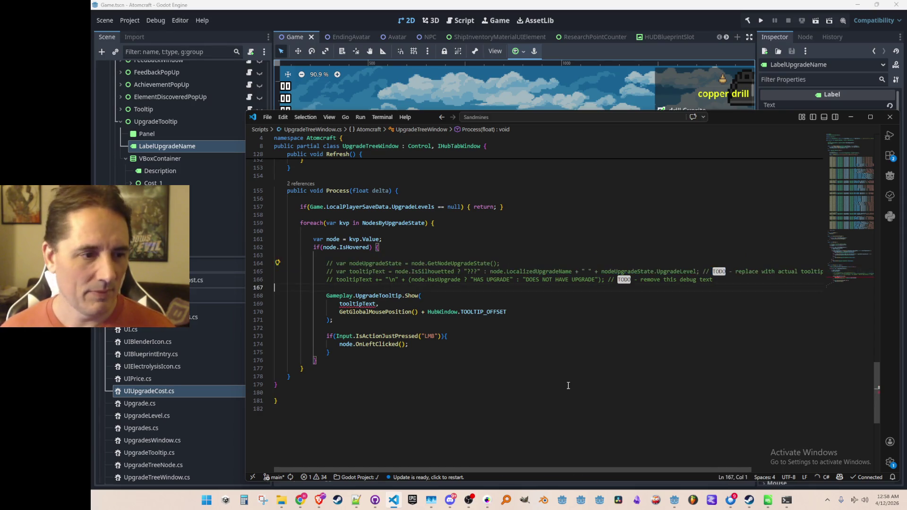
key("shift+Up")
key("BackSpace")
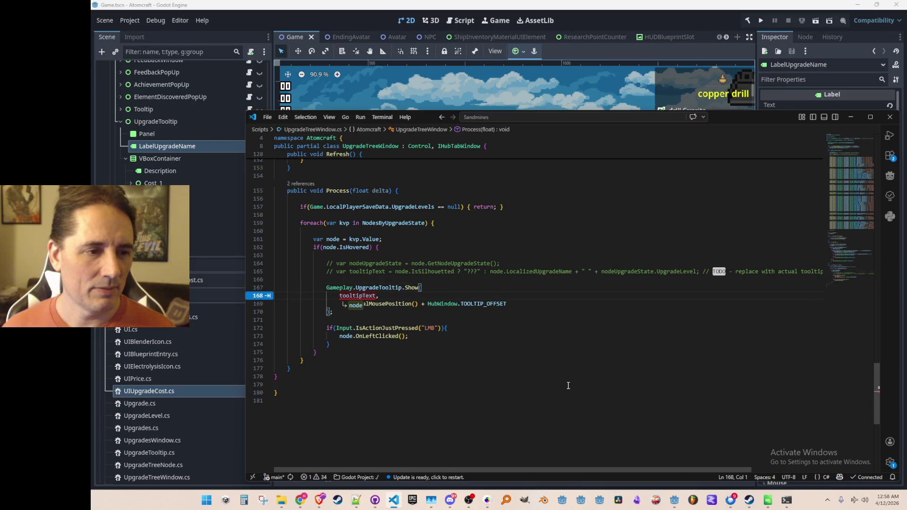
key("Tab")
key("Up")
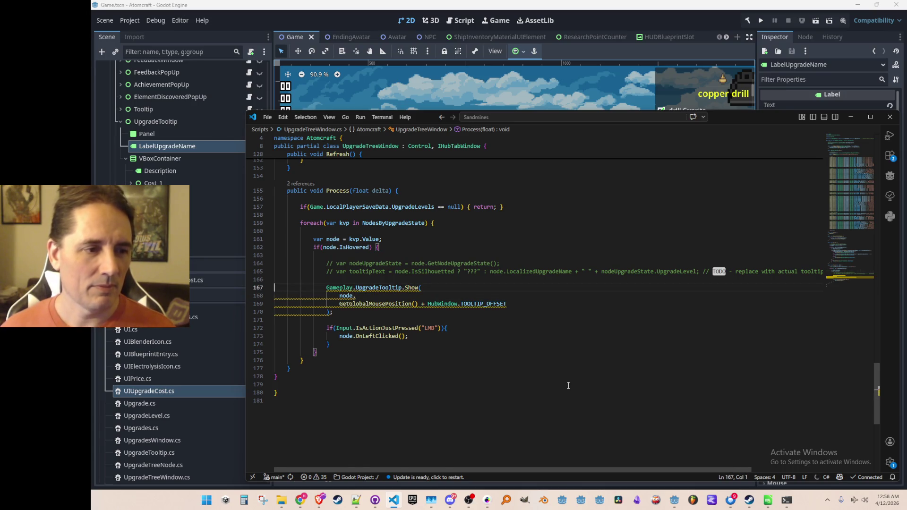
left_click(575, 14)
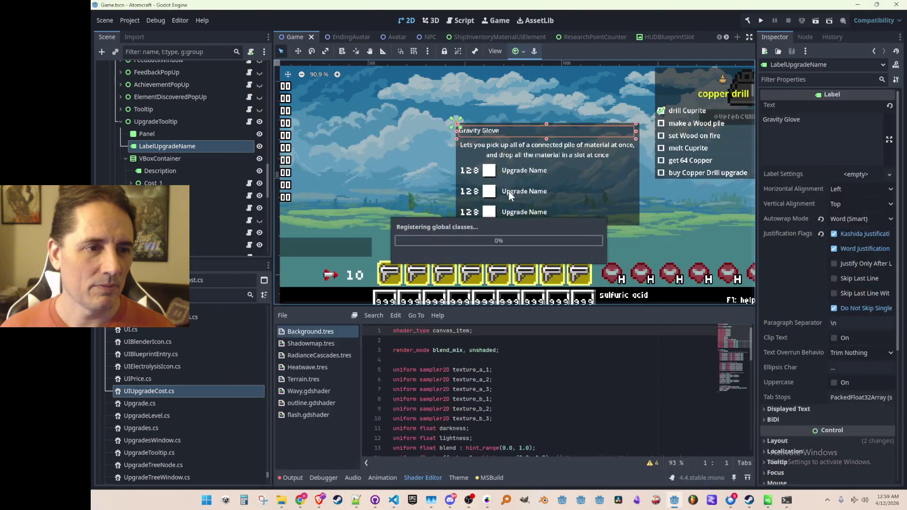
Hide the UpgradeTooltip node, collapse its branch and save the Game scene
left_click(260, 122)
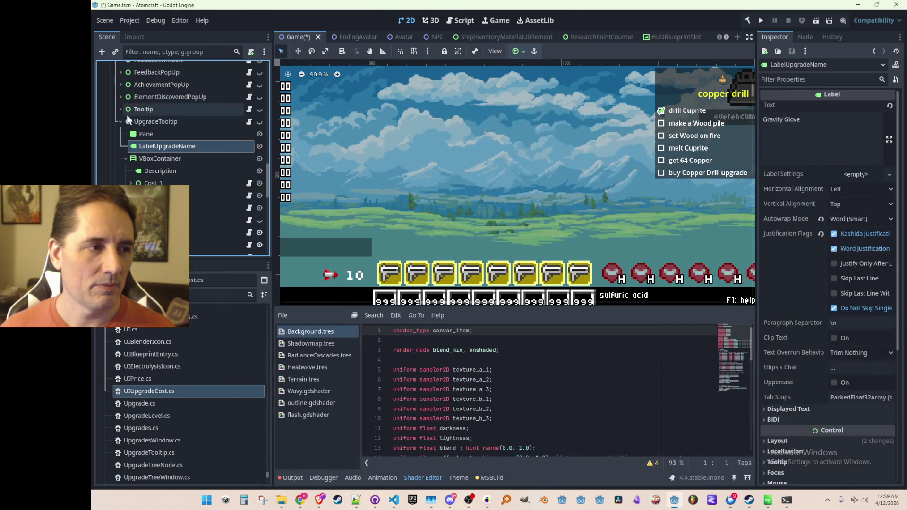
left_click(119, 121)
scroll(466, 142, "down", 3)
scroll(462, 171, "down", 2)
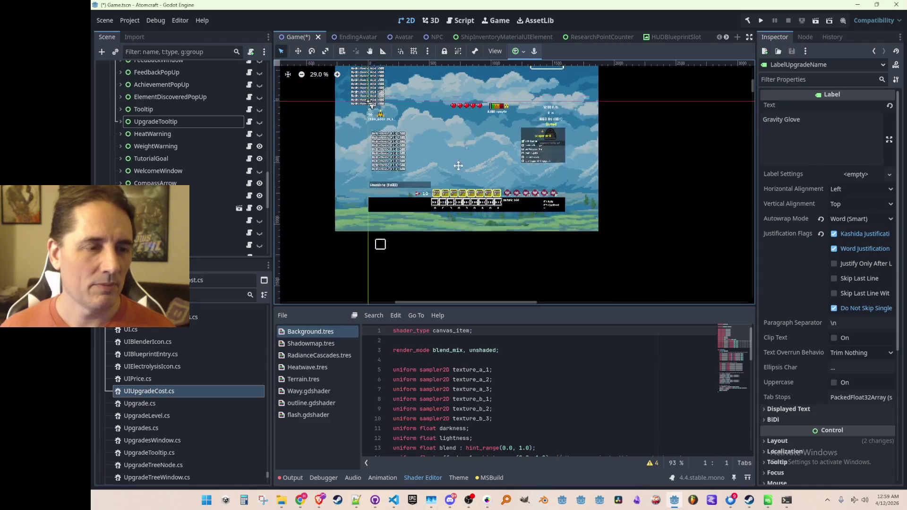
scroll(461, 189, "down", 1)
key("ctrl+s")
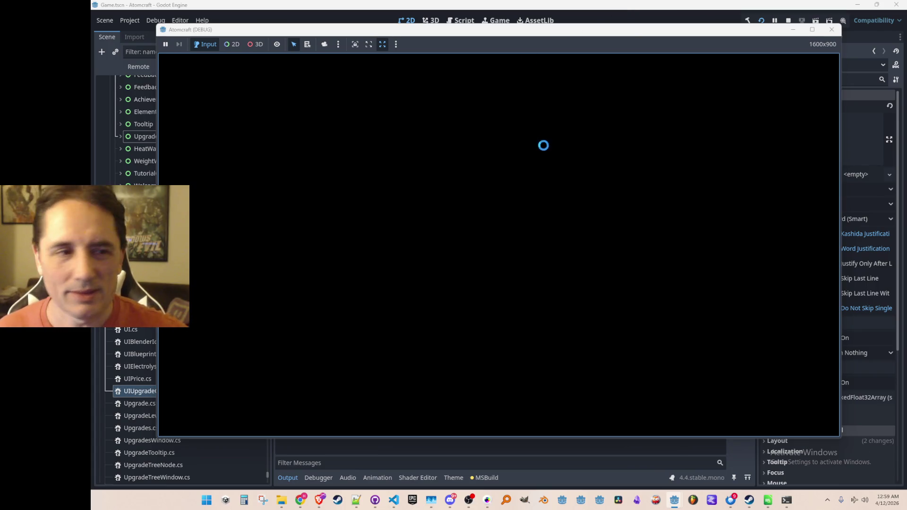
Load Enchanted Vista, hover upgrades in the inventory's upgrade tab to see names like Lead-Acid Battery 1, then stop
left_click(464, 259)
scroll(471, 234, "down", 3)
scroll(469, 221, "down", 5)
scroll(463, 235, "down", 2)
left_click(463, 259)
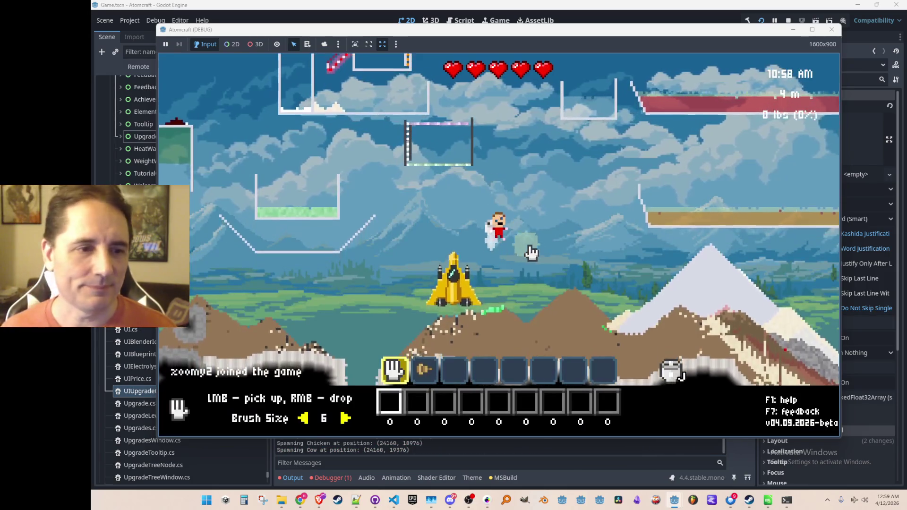
key("i")
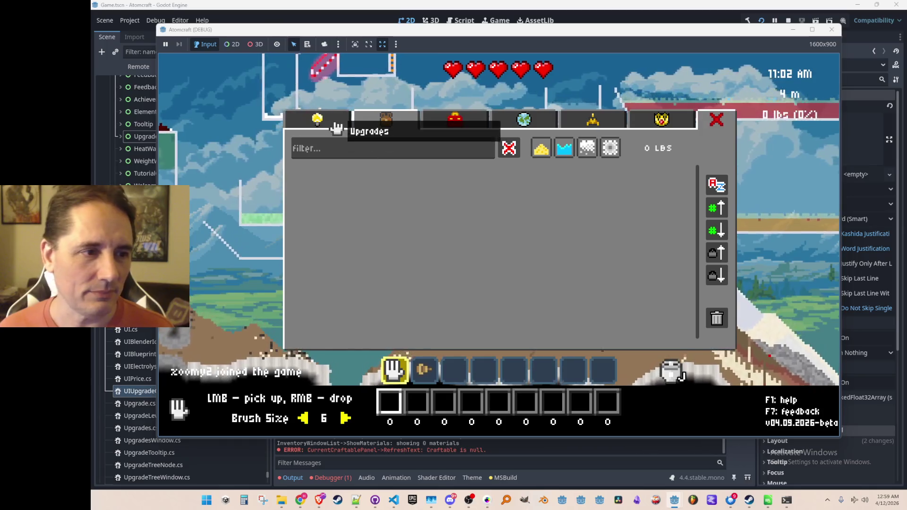
left_click(328, 122)
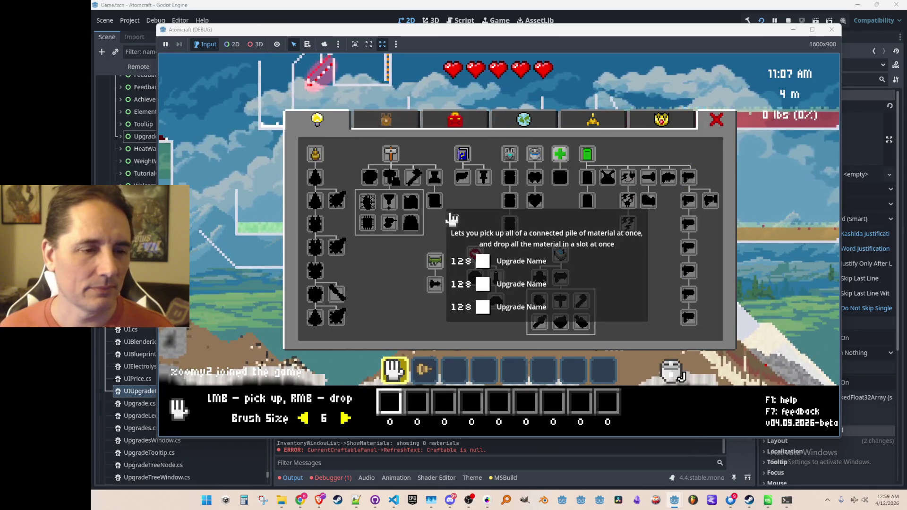
mouse_move(588, 155)
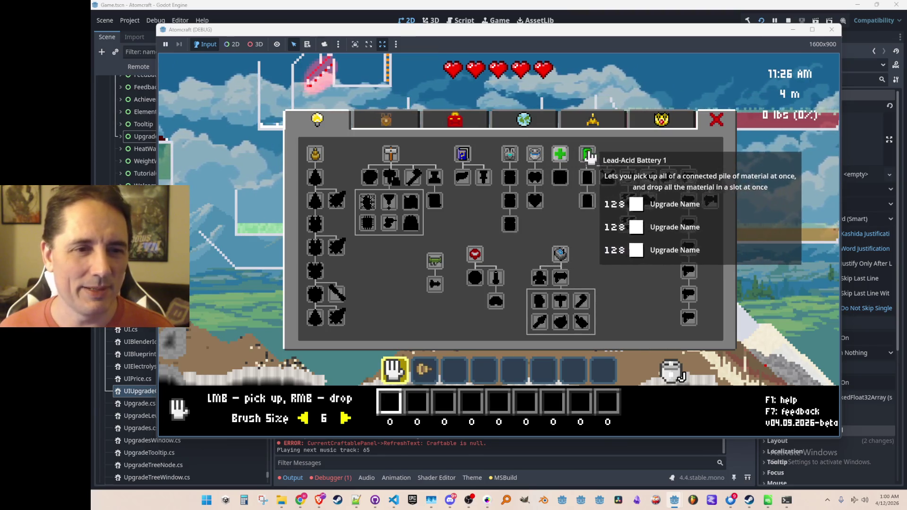
left_click(789, 20)
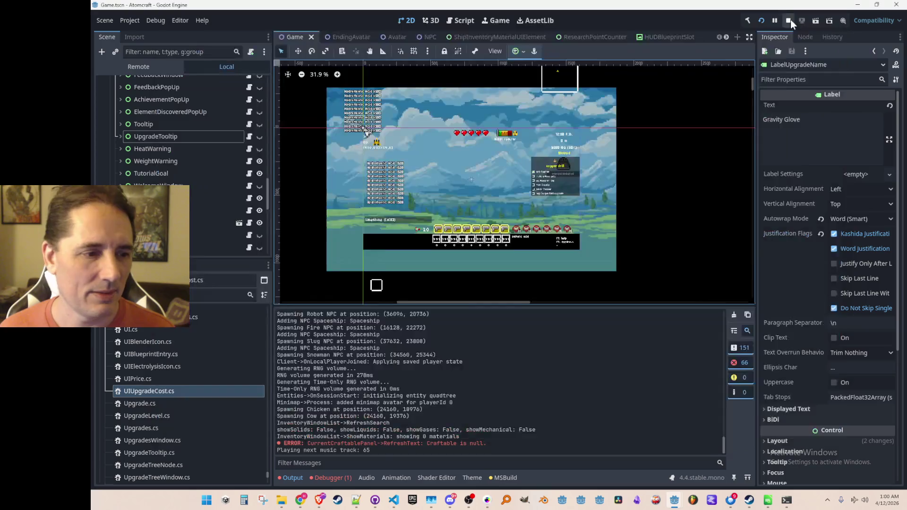
Review the debugger's "Node not found" error and UpgradeTooltip's children, then return to the code editor
left_click(333, 477)
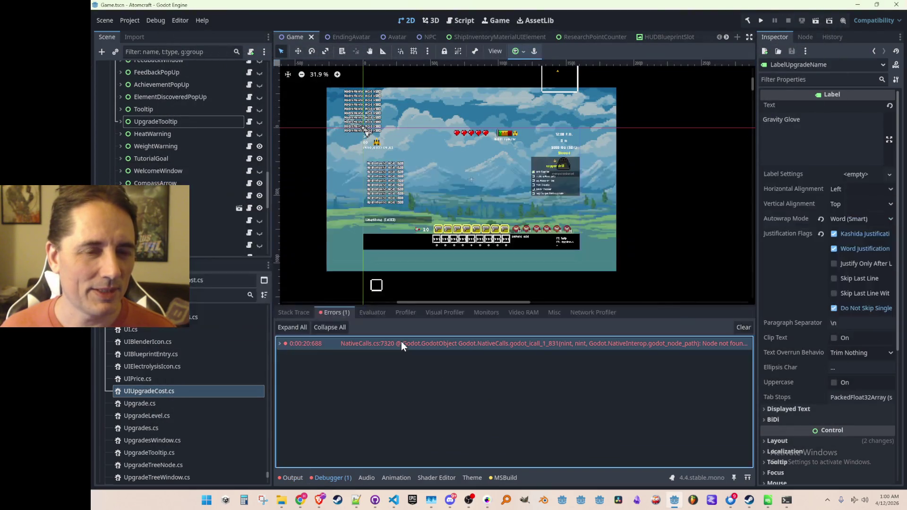
left_click(120, 121)
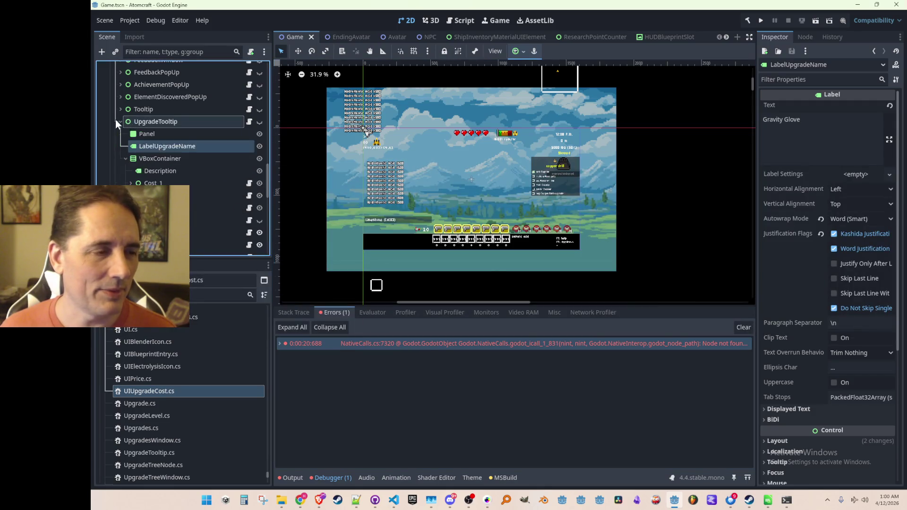
left_click(126, 158)
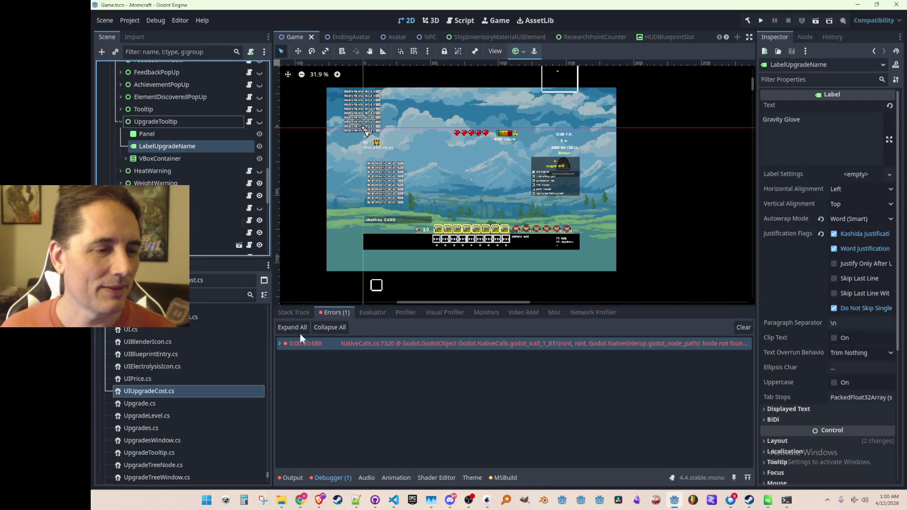
left_click(393, 500)
scroll(495, 234, "up", 10)
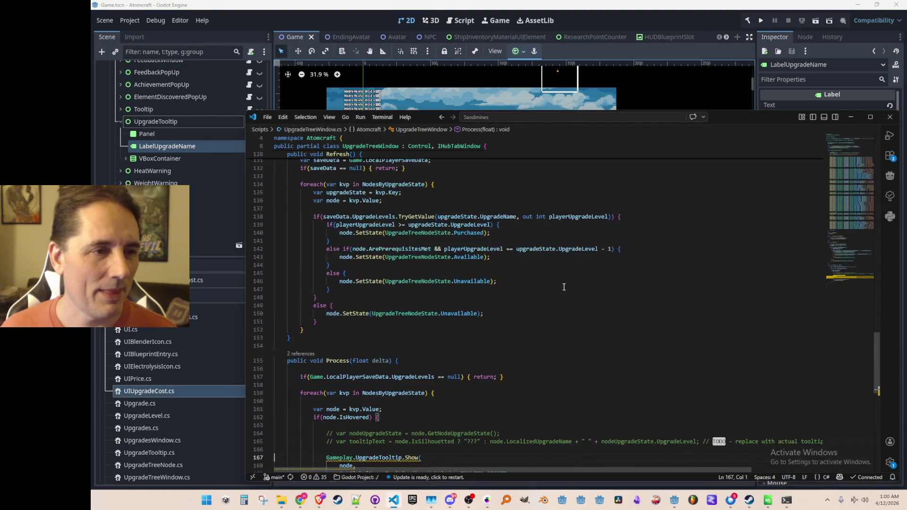
scroll(563, 287, "up", 10)
scroll(568, 298, "up", 10)
scroll(567, 298, "up", 8)
Remove the TextureRect field and its GetNode lookup from UpgradeTooltip.cs
left_click(741, 214)
key("ctrl+p")
type("Upgradet")
left_click(616, 135)
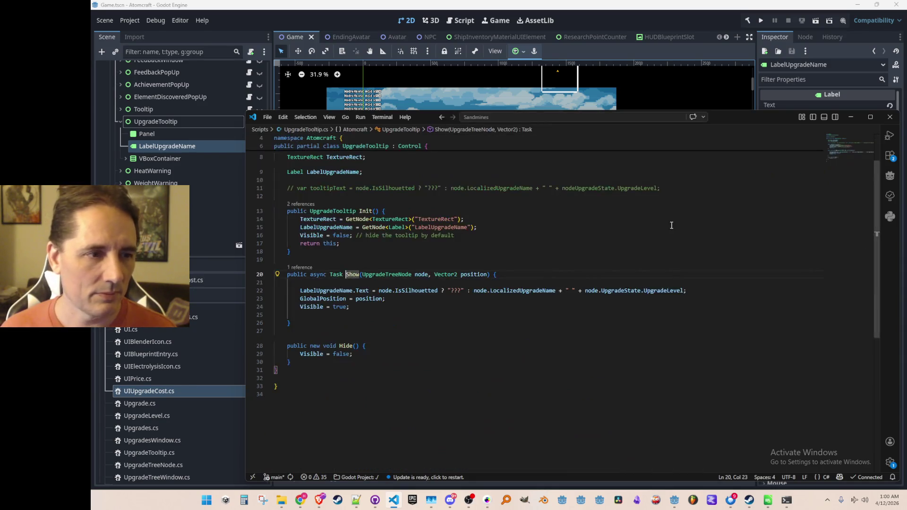
key("Up")
key("Up")
key("Up")
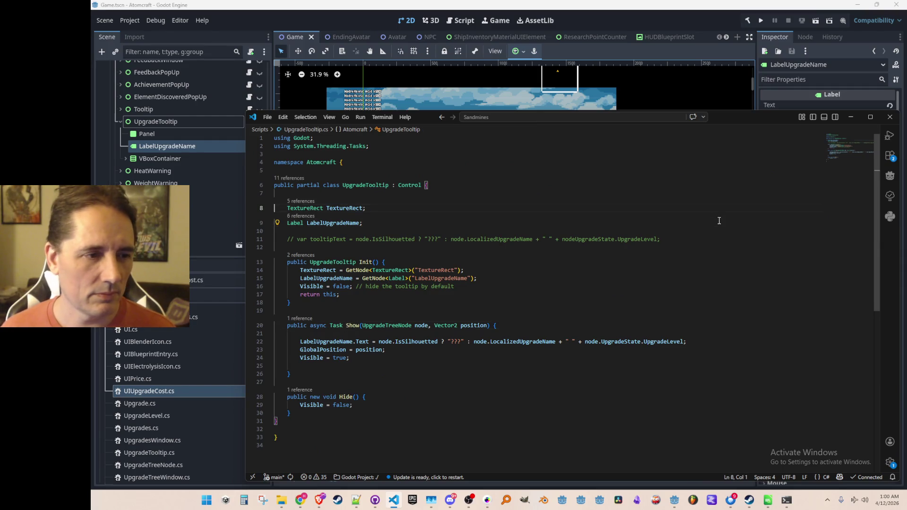
key("ctrl+shift+k")
key("Up")
key("ctrl+shift+k")
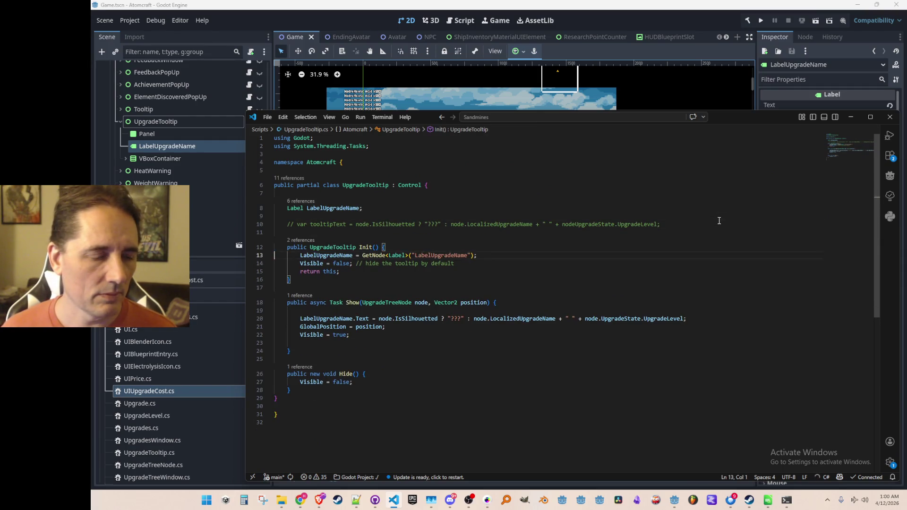
key("Up")
key("Up")
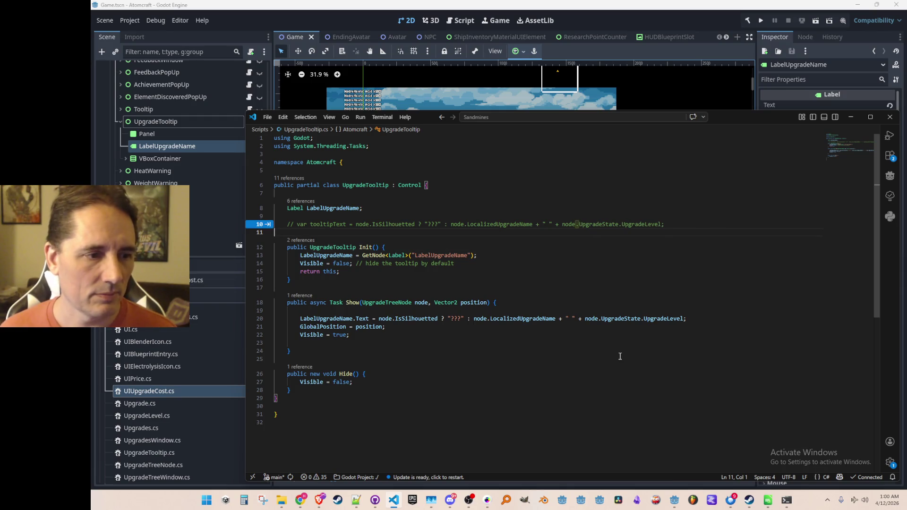
List the references to UpgradeTooltip's Show method
left_click(566, 336)
scroll(542, 348, "down", 1)
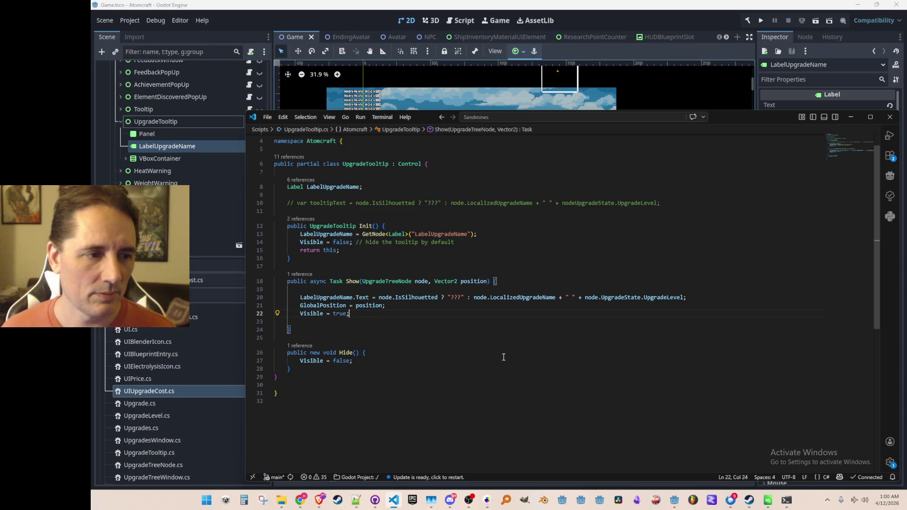
left_click(294, 275)
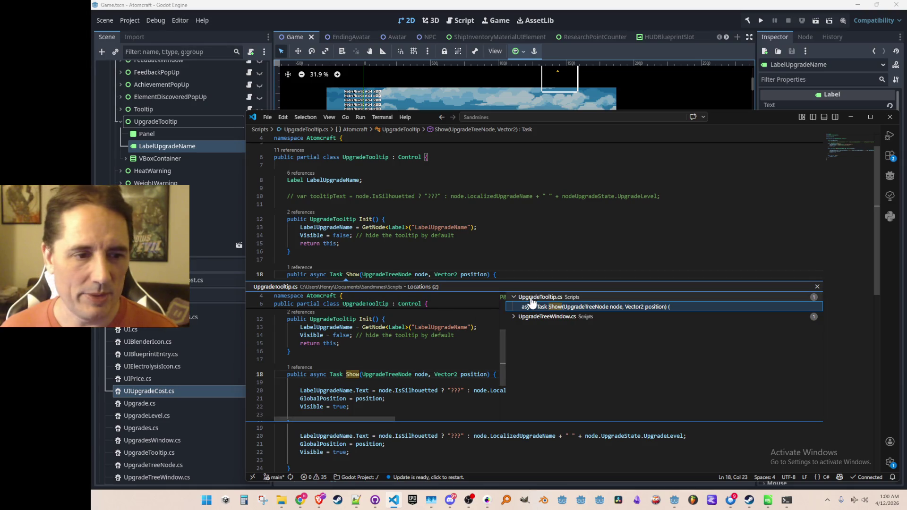
Delete the two commented-out tooltip lines above UpgradeTooltip.Show in UpgradeTreeWindow.cs
left_click(531, 317)
double_click(532, 326)
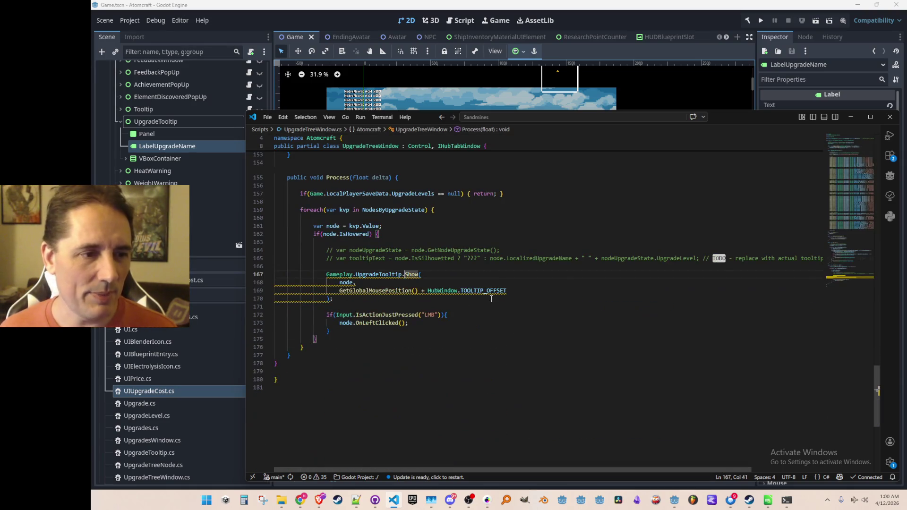
left_click(520, 259)
key("shift+Down")
key("shift+Down")
key("Delete")
key("ctrl+z")
key("ctrl+y")
Return to Godot and run the project to test the tooltip
left_click(691, 17)
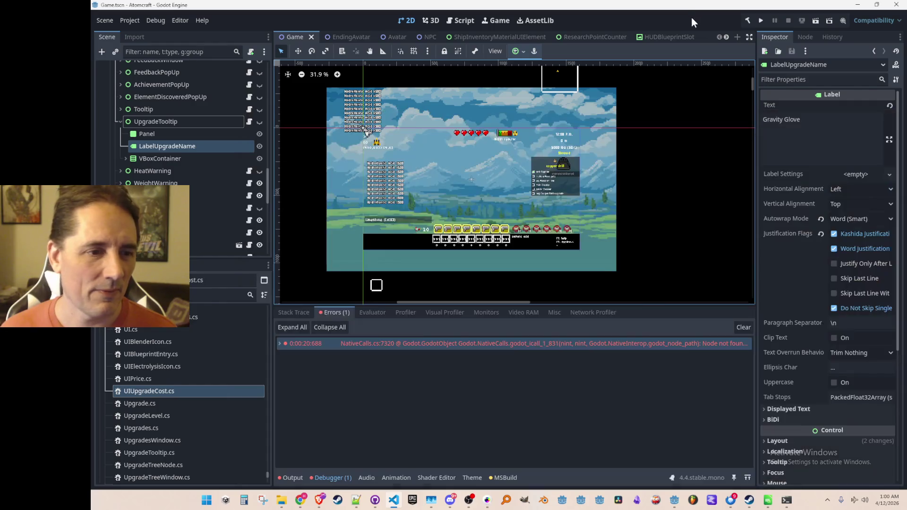
left_click(760, 21)
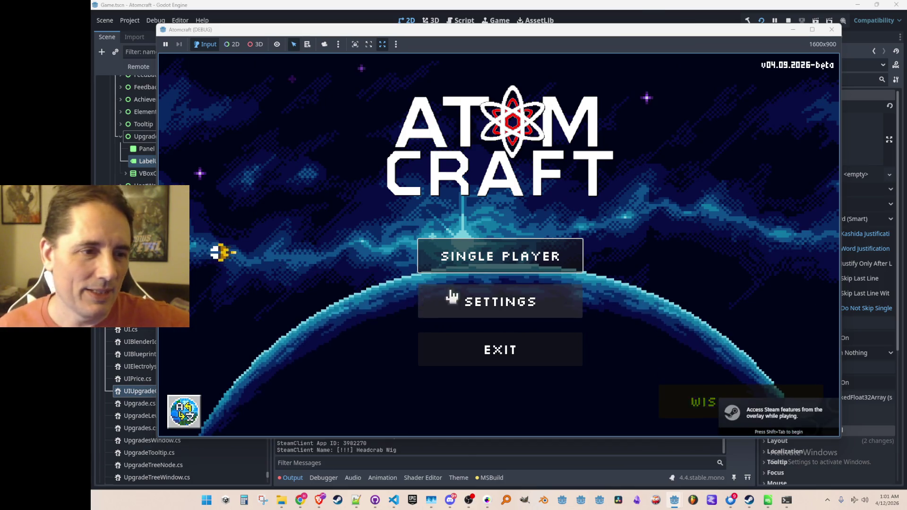
Load Enchanted Vista, hover upgrade tree nodes like Rad Suit 1 for name and description, then stop
left_click(454, 257)
scroll(463, 189, "down", 3)
scroll(445, 171, "down", 3)
scroll(429, 189, "down", 3)
scroll(433, 196, "down", 2)
left_click(445, 262)
left_click(458, 239)
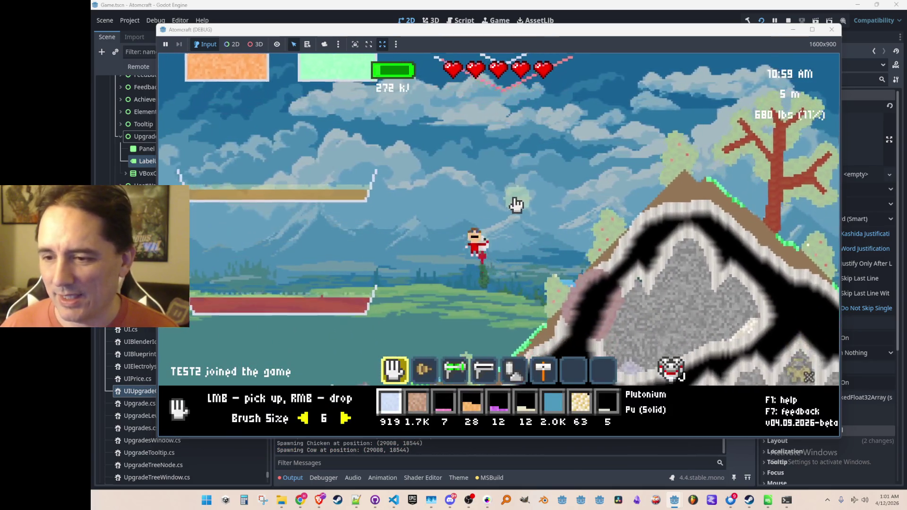
key("i")
left_click(352, 124)
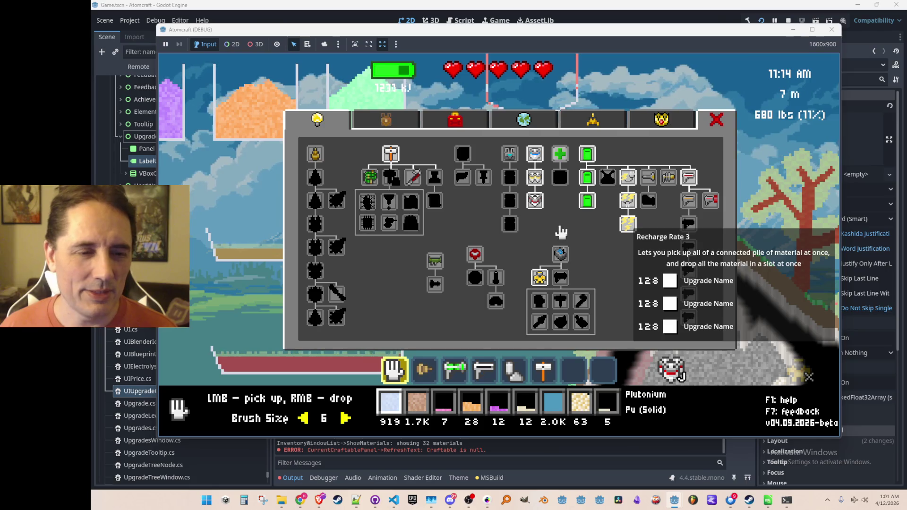
left_click(789, 19)
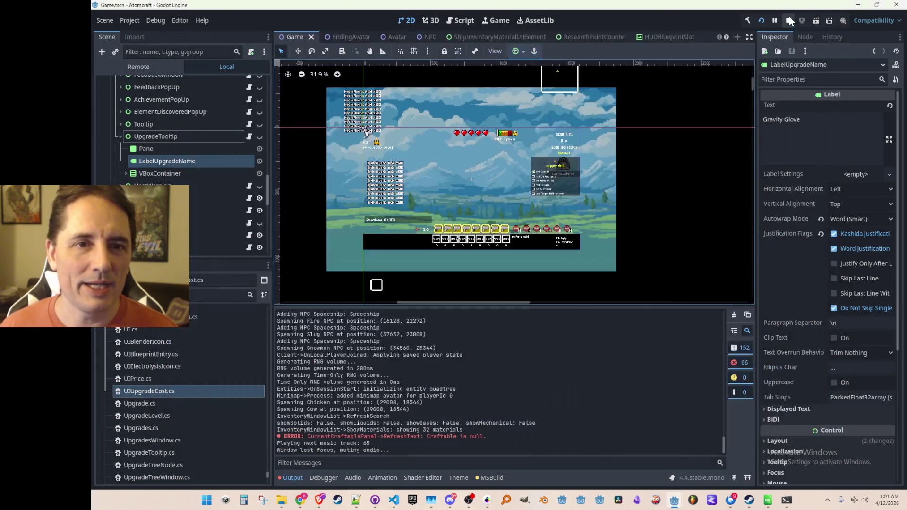
Open Gameplay.cs in the code editor and focus its Process method
left_click(394, 500)
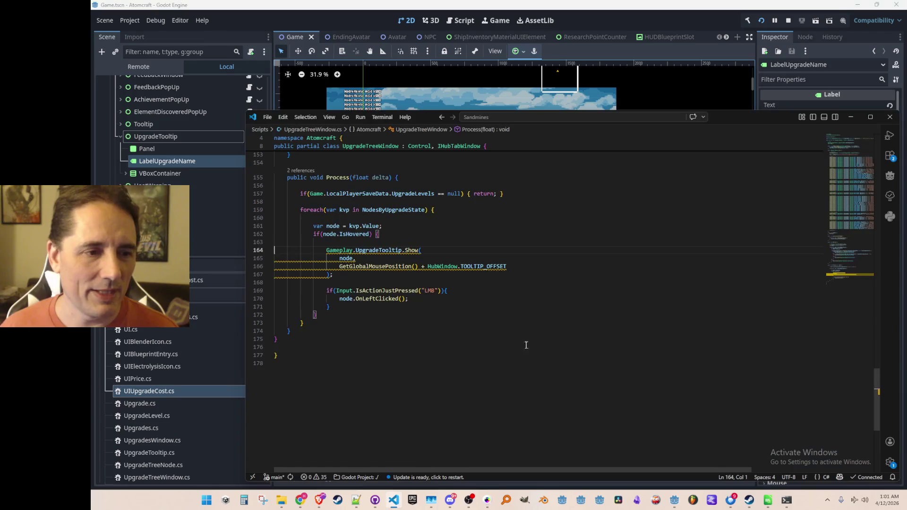
left_click(180, 137)
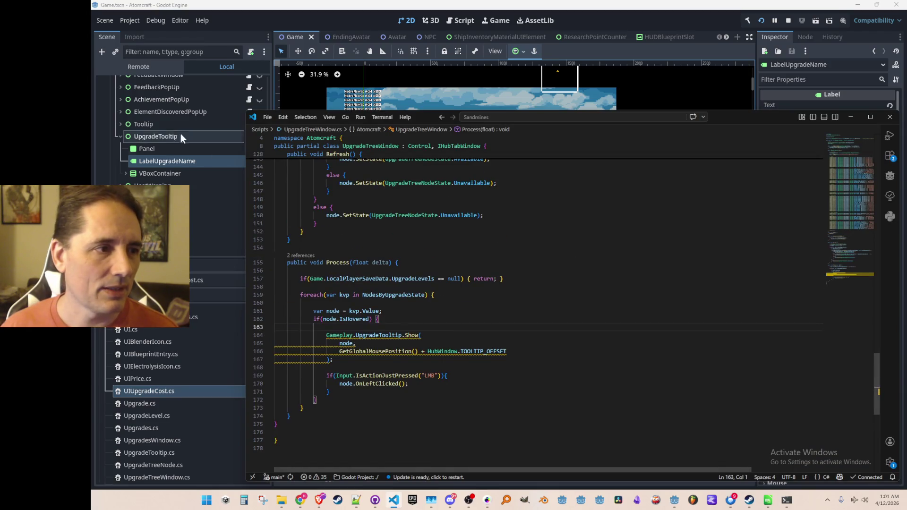
key("alt+Tab")
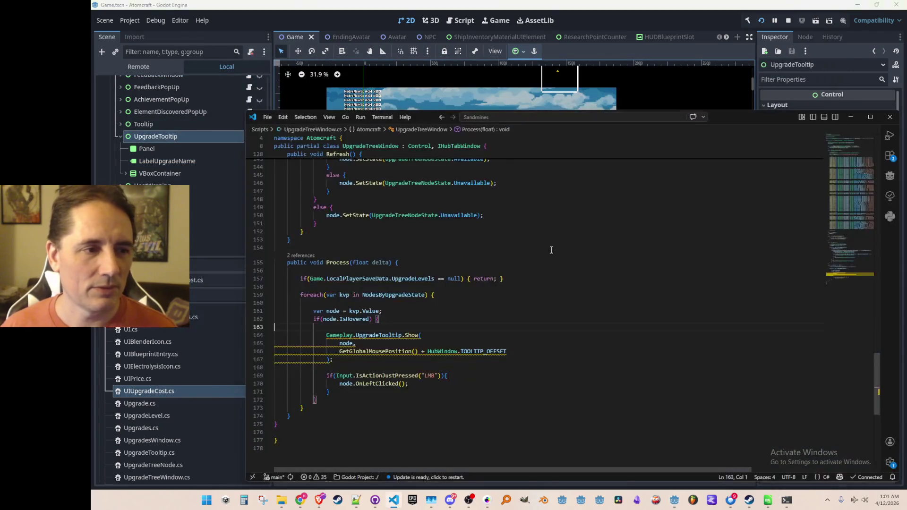
key("ctrl+p")
type("Gamepl")
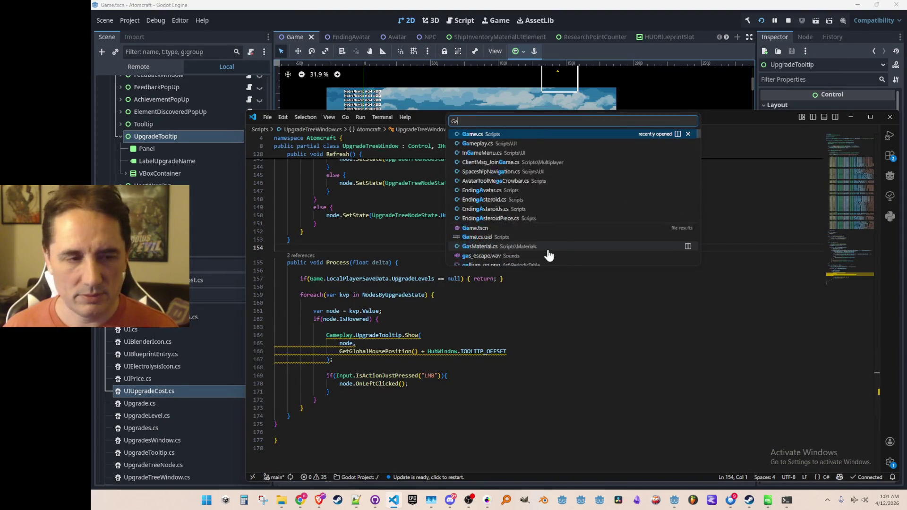
key("Return")
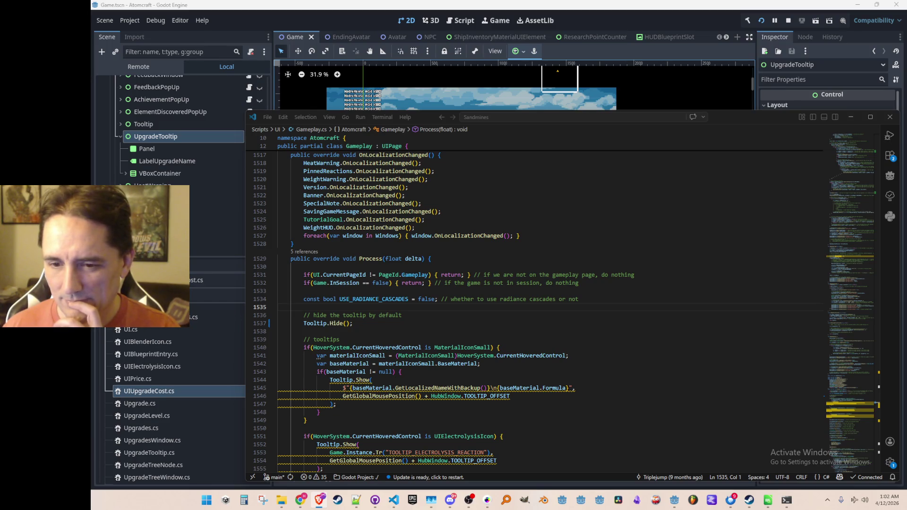
left_click(526, 237)
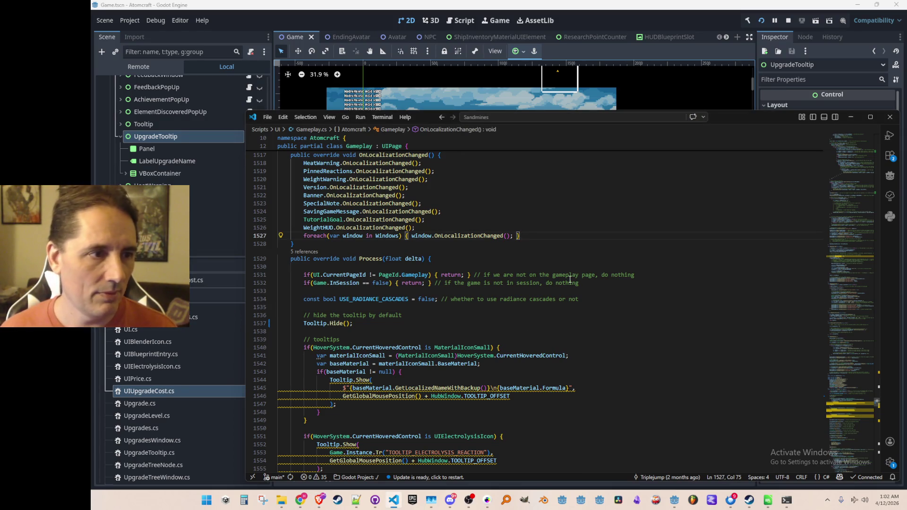
scroll(559, 272, "down", 3)
Add UpgradeTooltip.Hide(); after Tooltip.Hide(); and reword the comment to "tooltips"
left_click(545, 235)
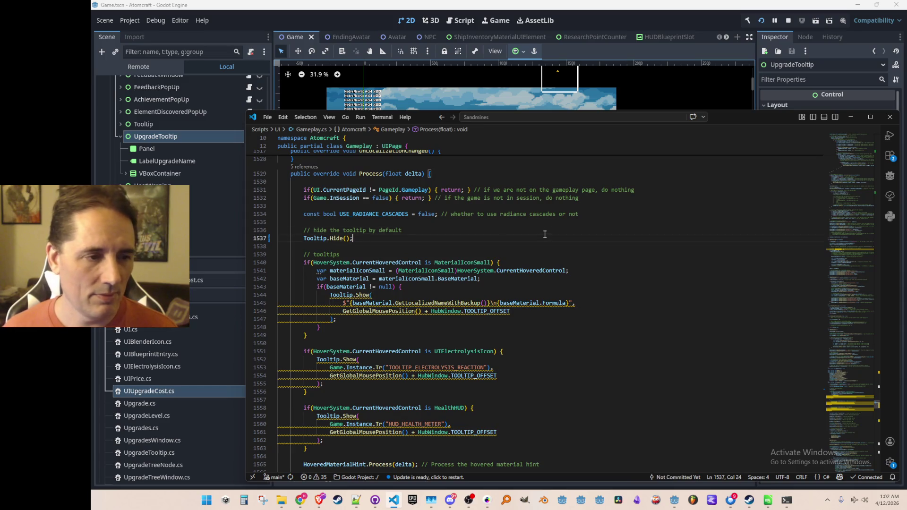
key("Return")
type("Upgrade")
key("Down")
key("Down")
key("Down")
key("Return")
key("Up")
key("Up")
key("ctrl+Left")
key("Left")
type("s")
key("End")
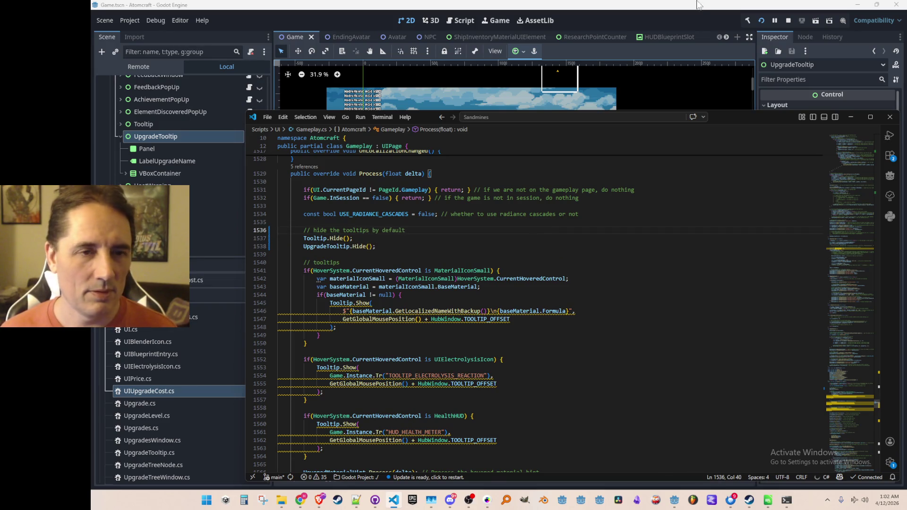
left_click(707, 22)
Stop the game and relaunch the project so it rebuilds with the new code
left_click(787, 20)
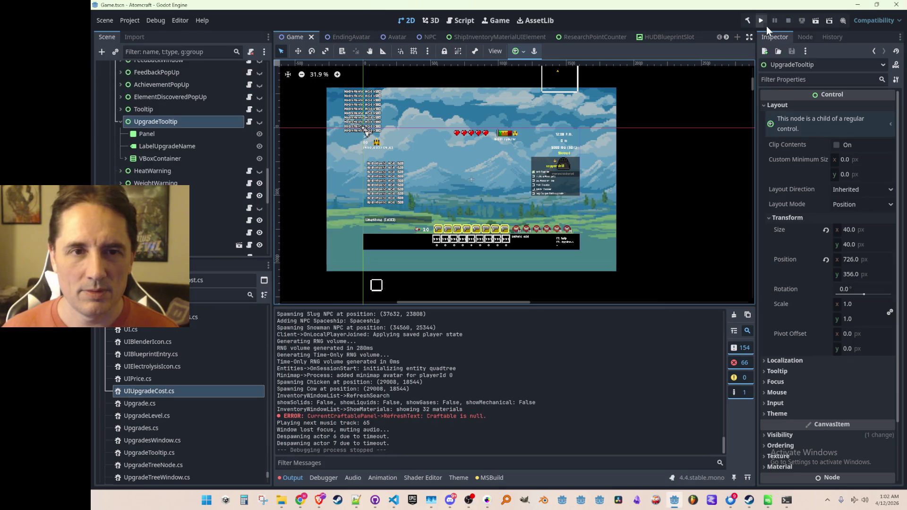
left_click(761, 20)
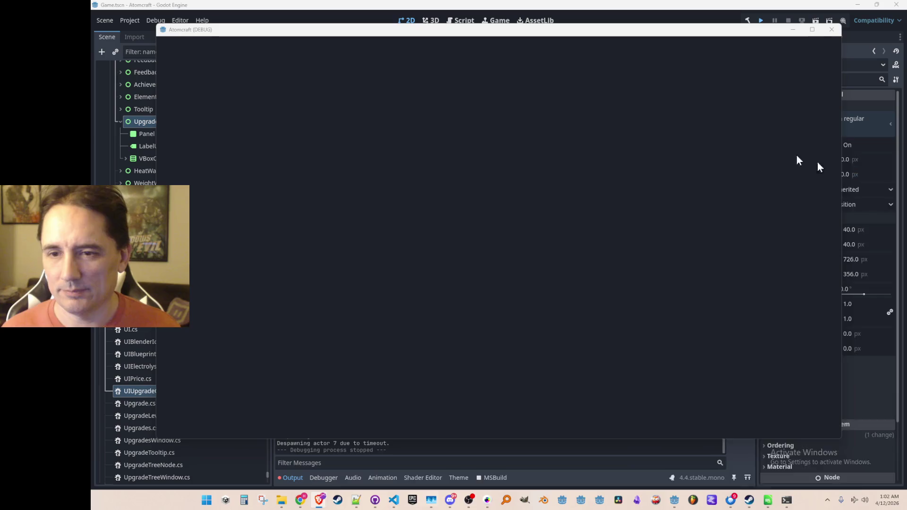
key("alt+Tab")
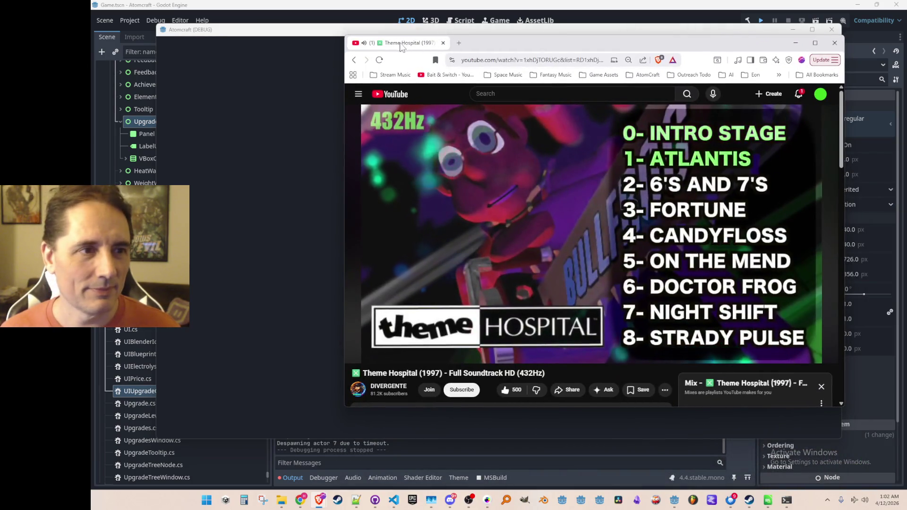
Drag the YouTube browser window aside and open Single Player in the Atomcraft menu
left_click_drag(396, 43, 906, 44)
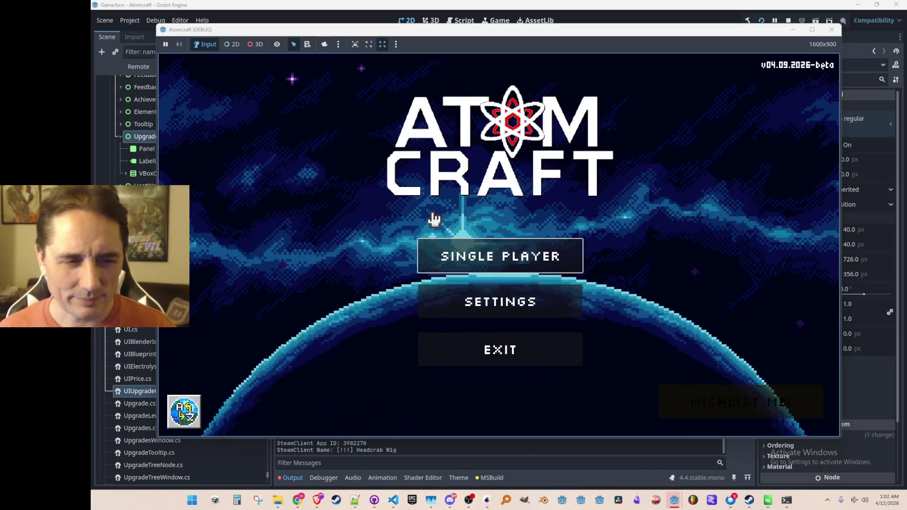
left_click(457, 261)
scroll(473, 226, "down", 3)
scroll(465, 223, "down", 3)
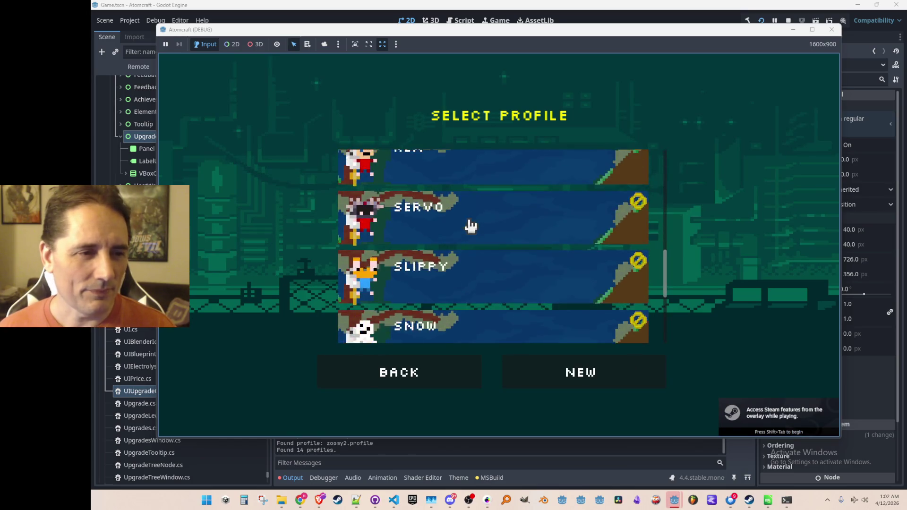
scroll(466, 223, "down", 2)
scroll(465, 222, "down", 2)
Pick a saved profile, load Enchanted Vista and open the in-game inventory window
left_click(454, 314)
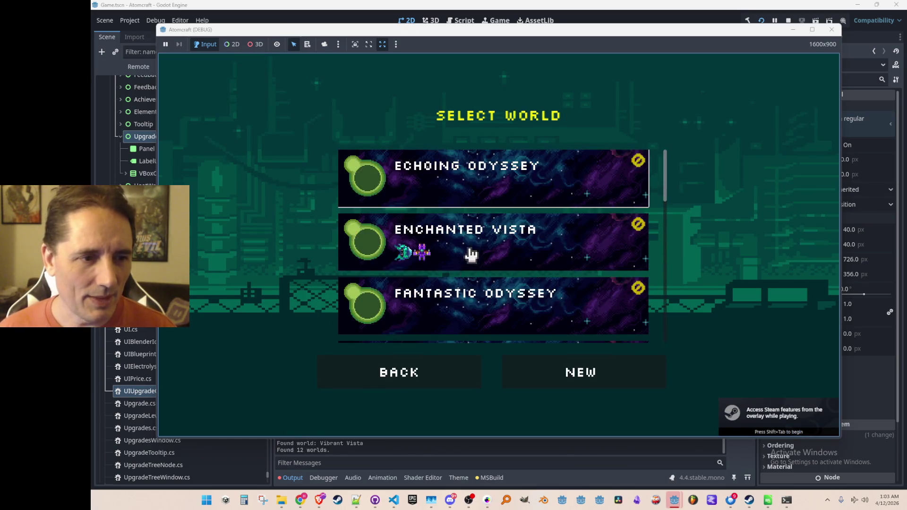
left_click(469, 254)
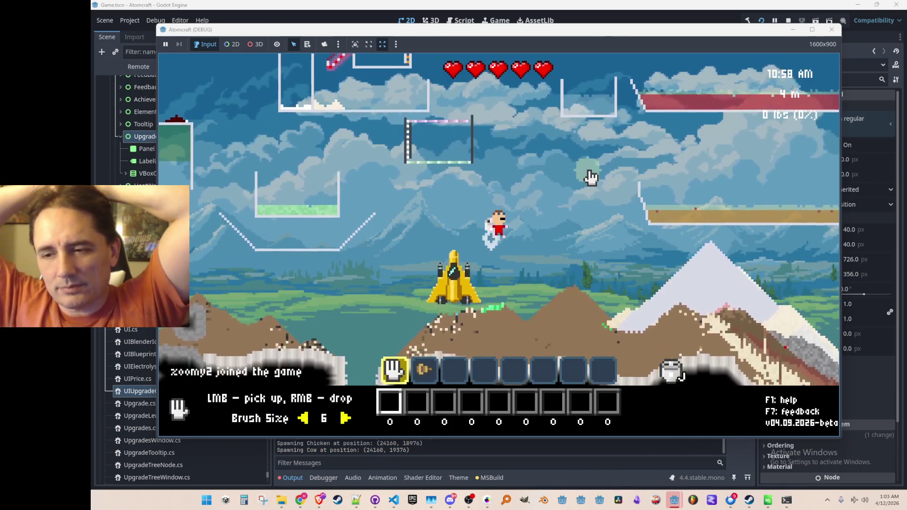
key("Tab")
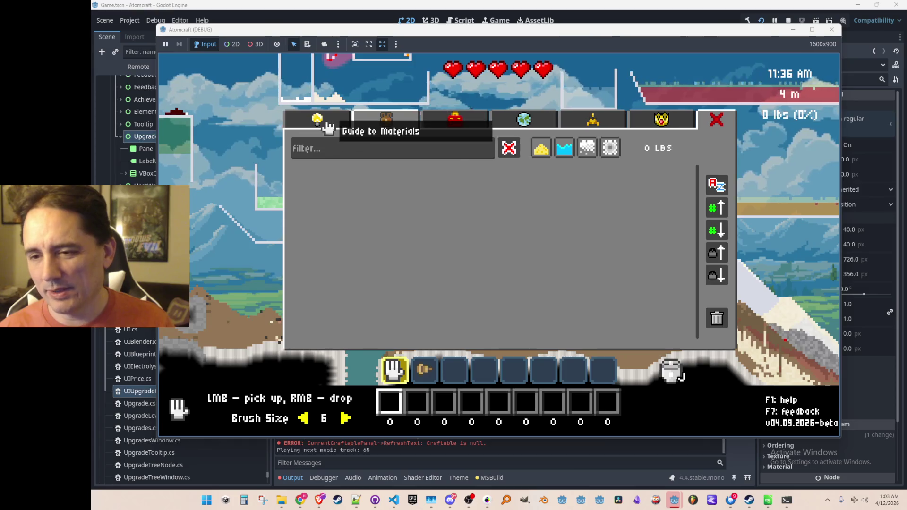
Switch to the upgrade tree and enable free mode from the in-game console
left_click(317, 119)
key("grave")
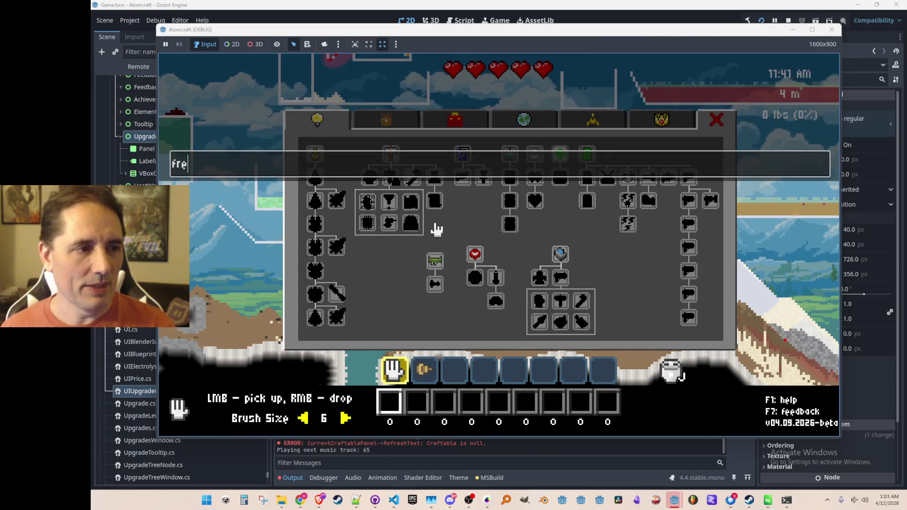
type("e")
key("Return")
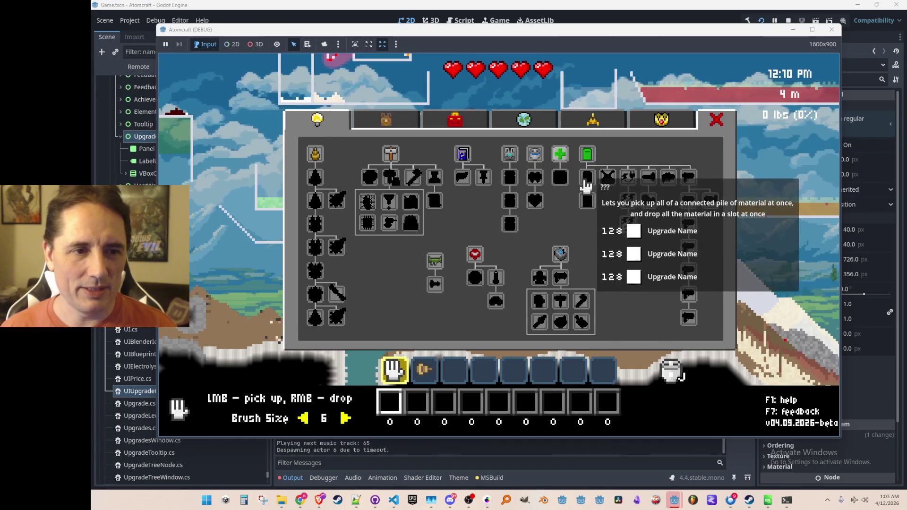
Unlock the Hammer, Health Regen and Electric Capacity upgrades, then select the hammer tool
left_click(391, 154)
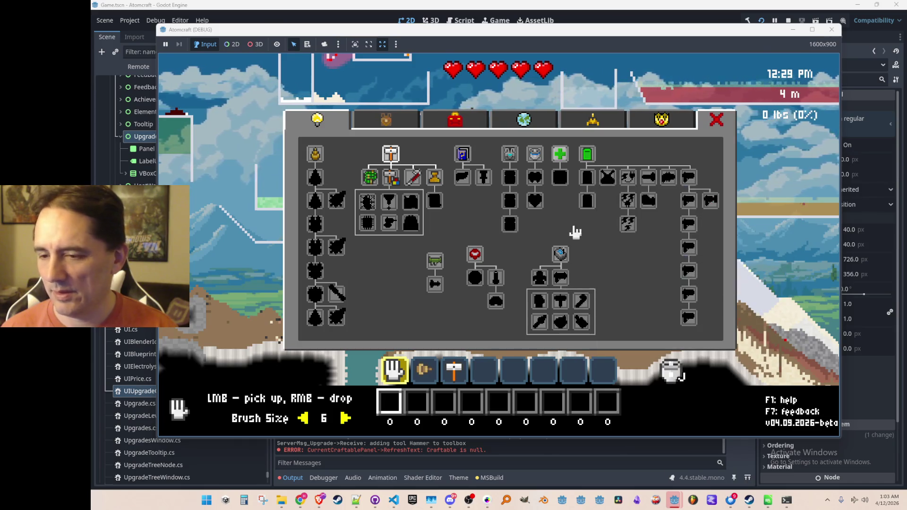
left_click(560, 154)
left_click(581, 160)
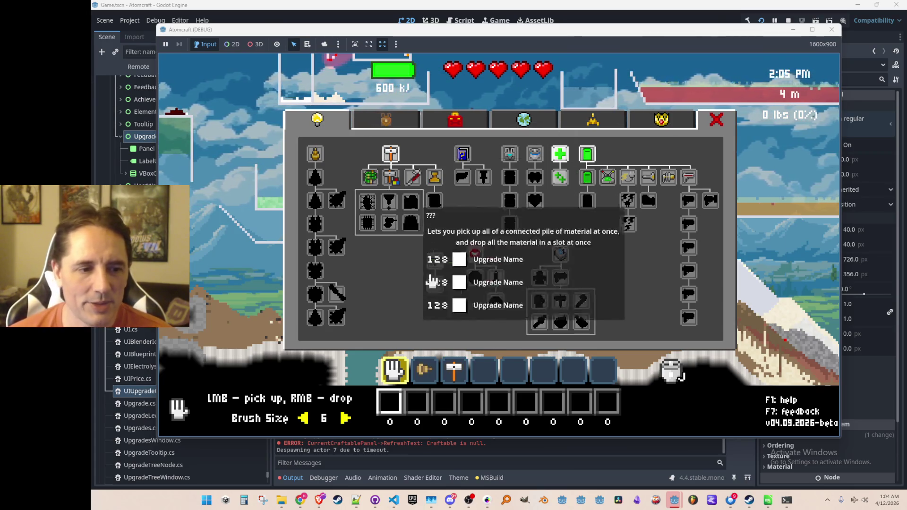
left_click(454, 371)
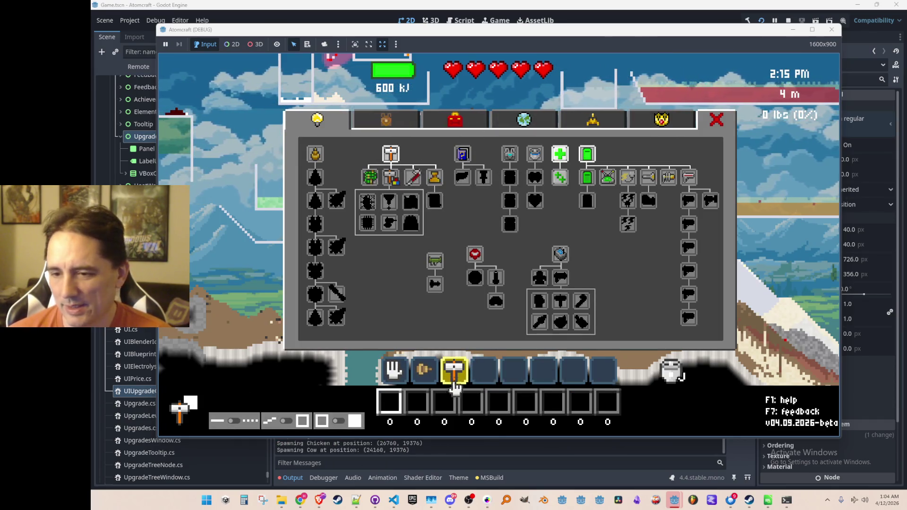
mouse_move(391, 177)
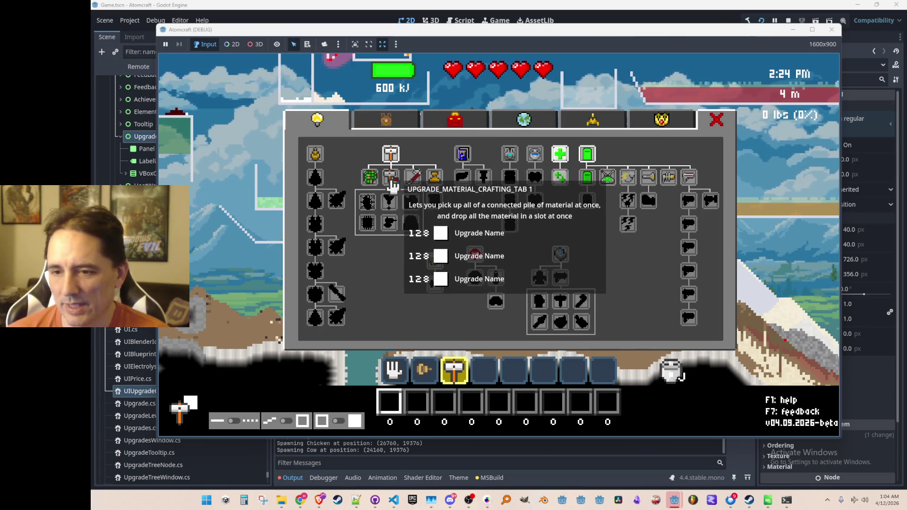
Buy the material crafting upgrade so its recipes light up, and view the crafting section
left_click(391, 181)
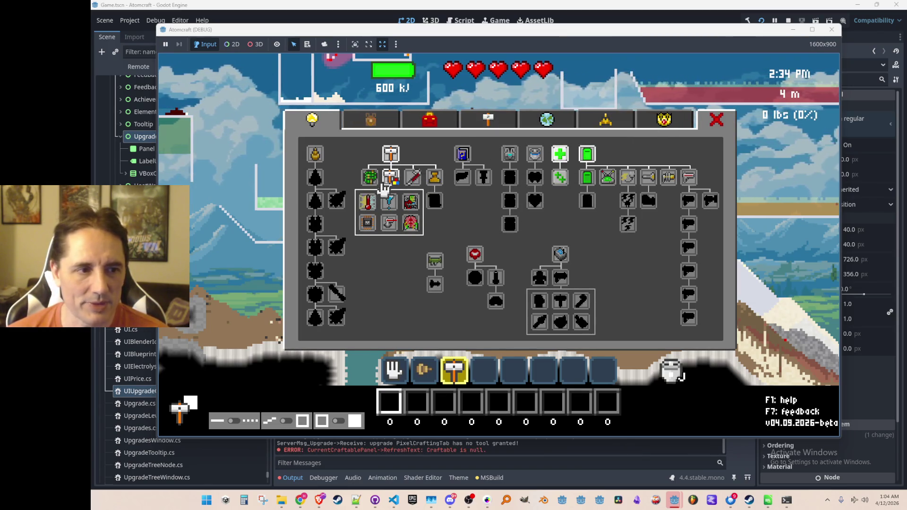
key("alt+Tab")
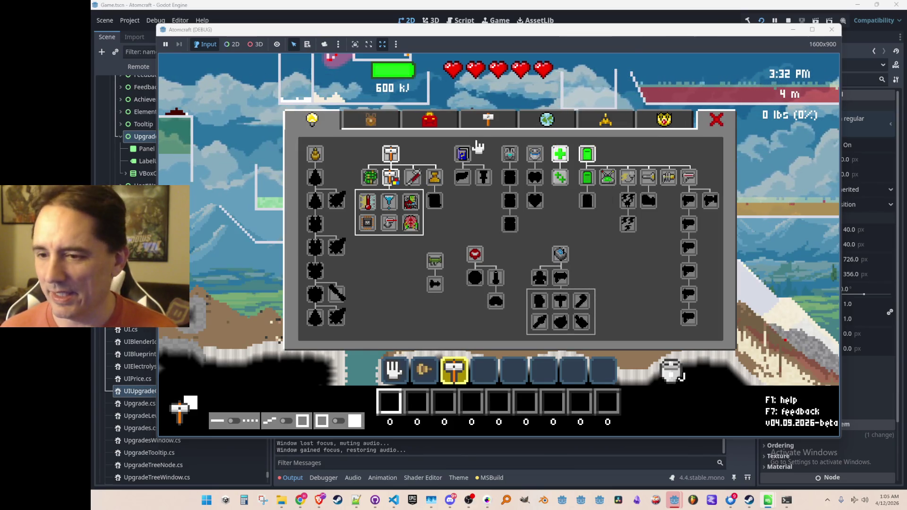
left_click(487, 120)
Browse the heating category recipes and unlock the Igniter recipe with a research point
left_click(378, 153)
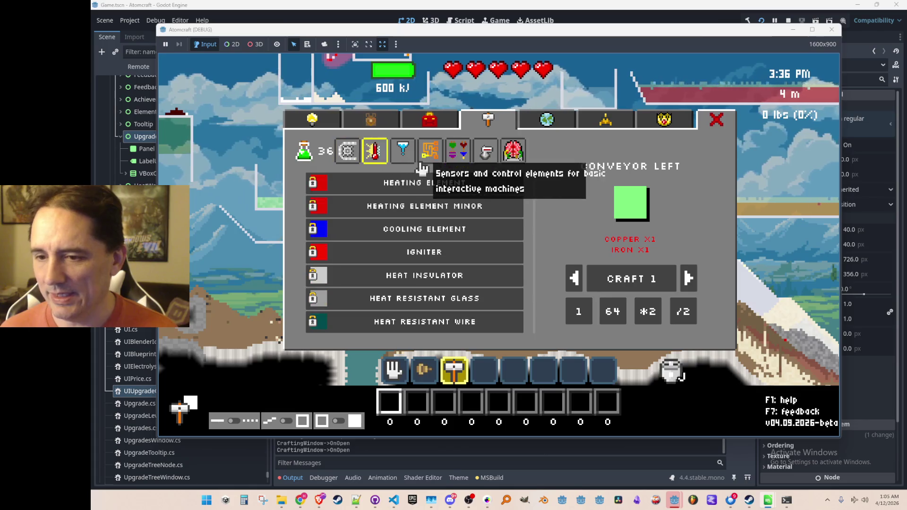
left_click(323, 207)
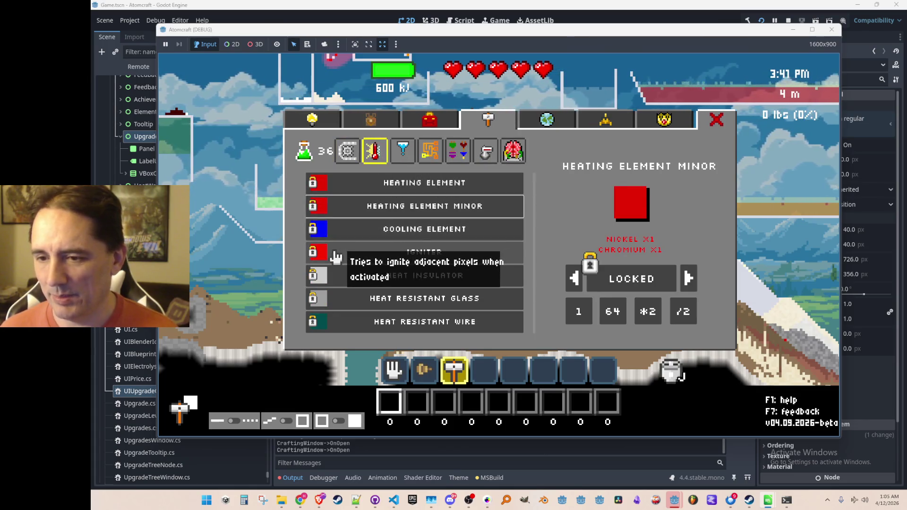
left_click(335, 253)
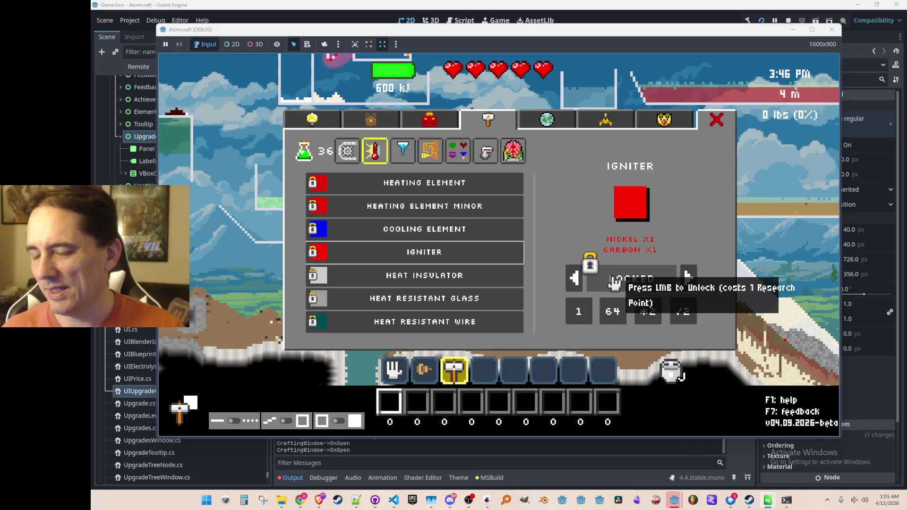
left_click(610, 294)
left_click(370, 283)
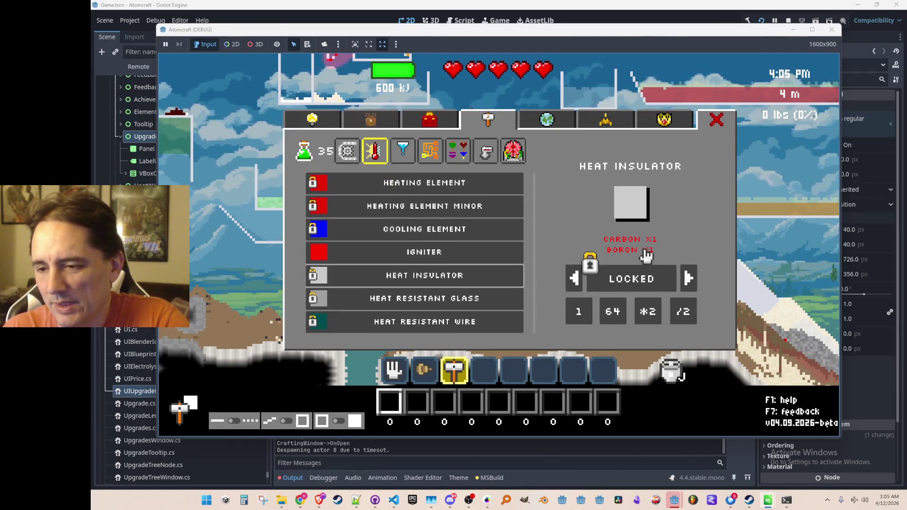
Buy the Computers and Copper Drill upgrades in the upgrade tree, checking recipes in between
left_click(327, 125)
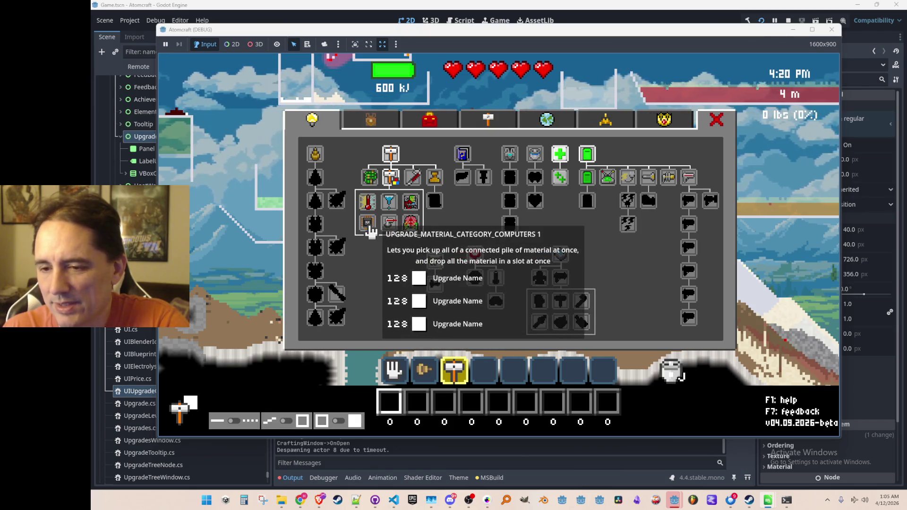
left_click(368, 226)
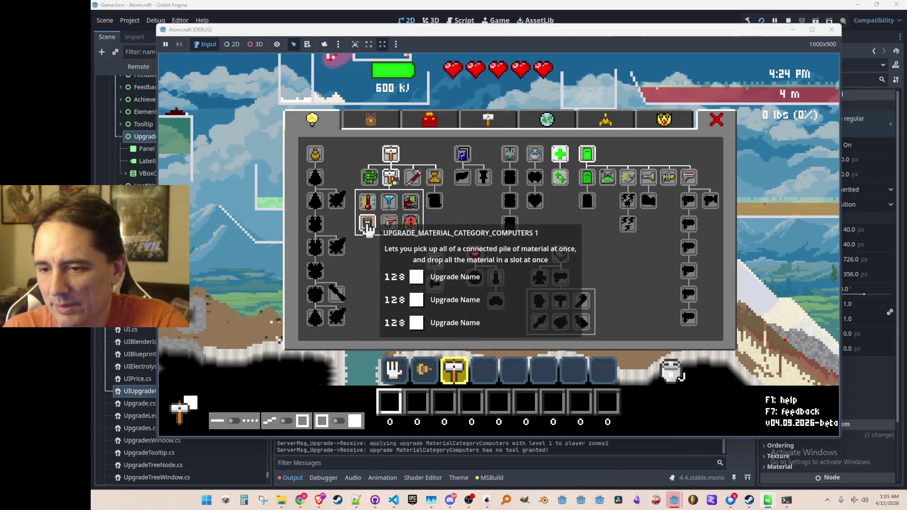
left_click(447, 129)
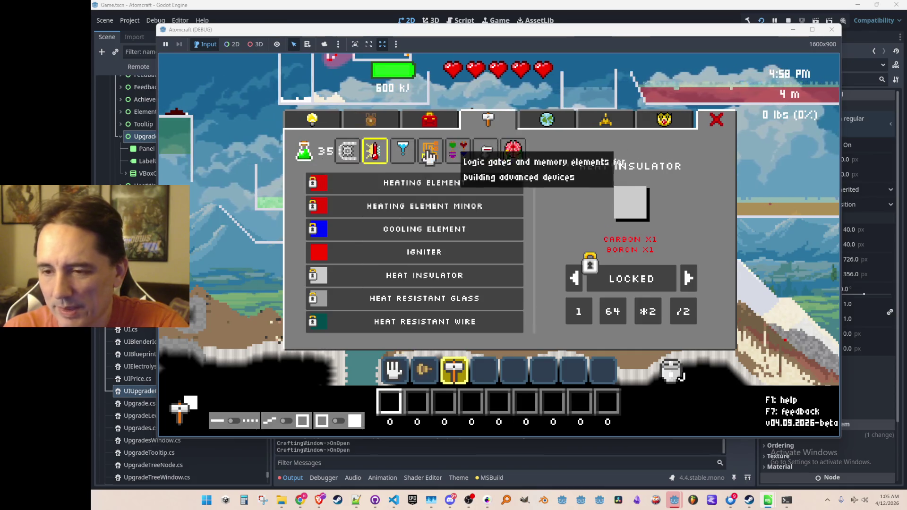
left_click(312, 120)
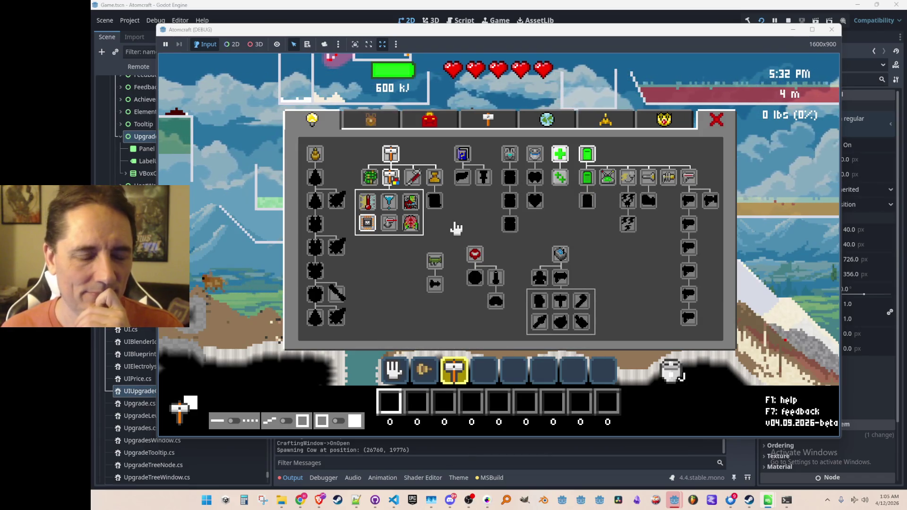
left_click(315, 157)
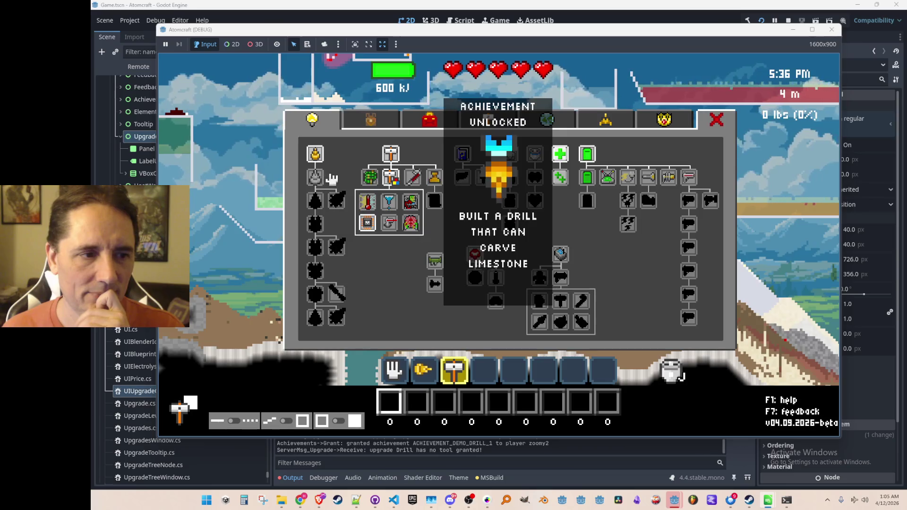
Close the upgrade window, stop the game and bring the code editor to the front
key("Escape")
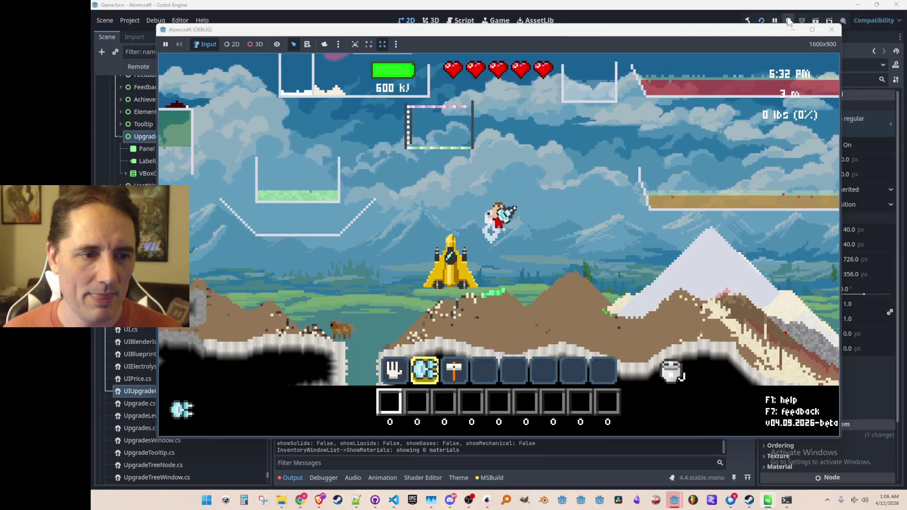
key("F8")
left_click(394, 501)
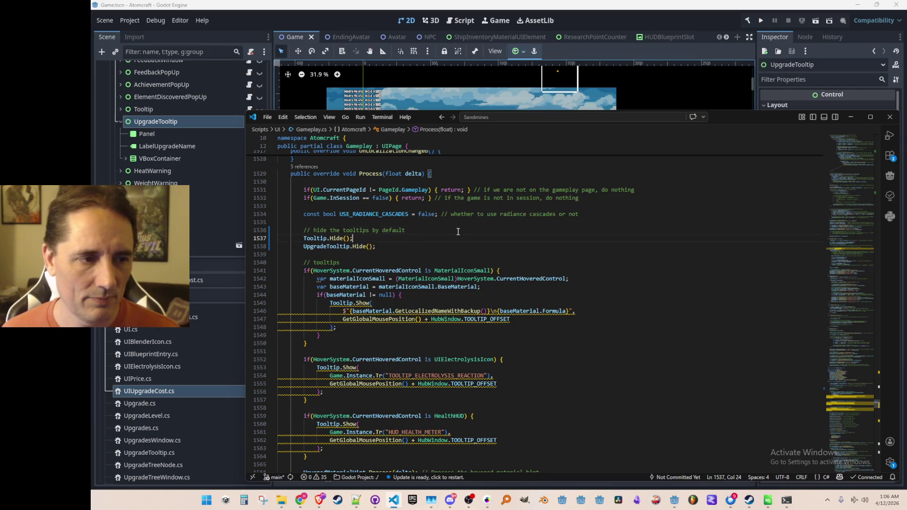
Declare 'Label Description;' under LabelUpgradeName and fetch GetNode<Label>("Description") in Init
key("ctrl+Tab")
key("ctrl+Tab")
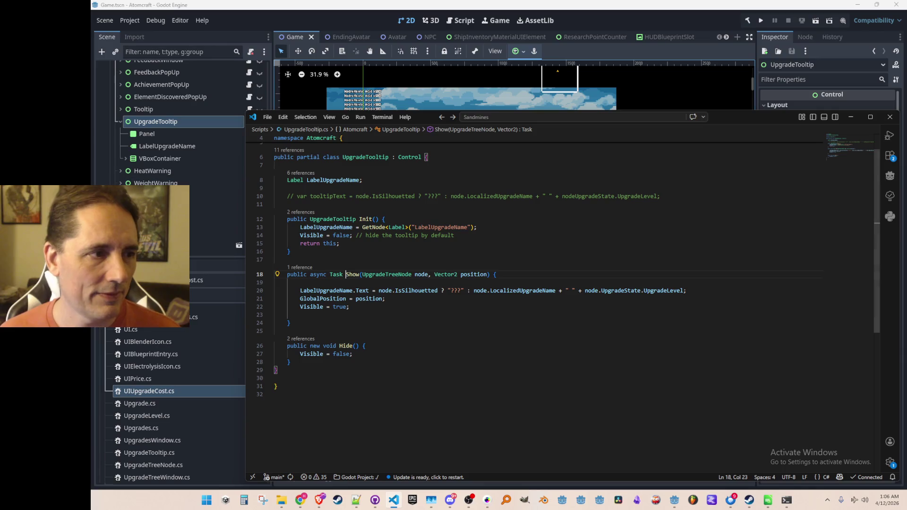
left_click(119, 157)
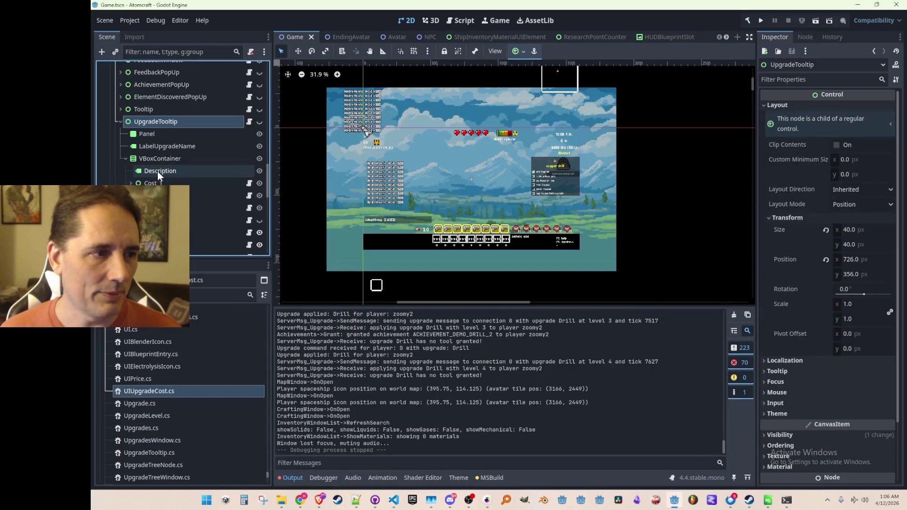
key("alt+Tab")
scroll(488, 221, "up", 2)
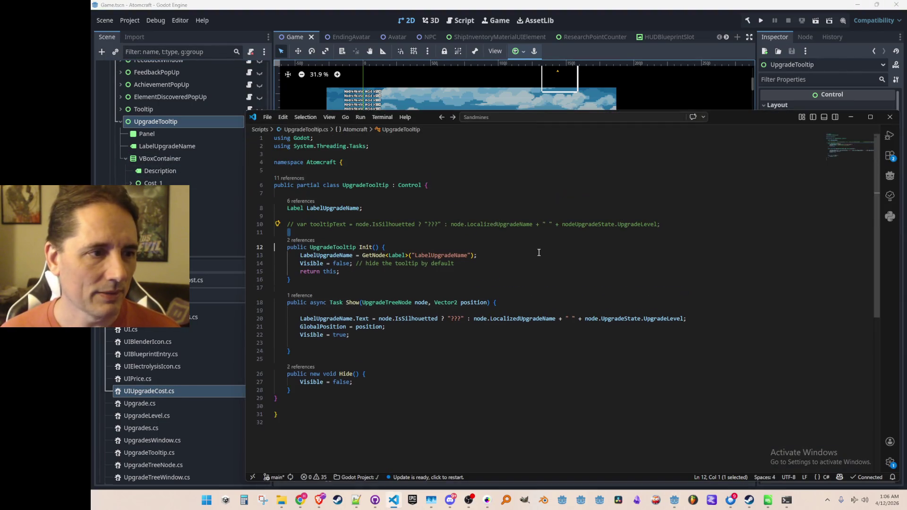
left_click(576, 217)
key("Return")
type("Label")
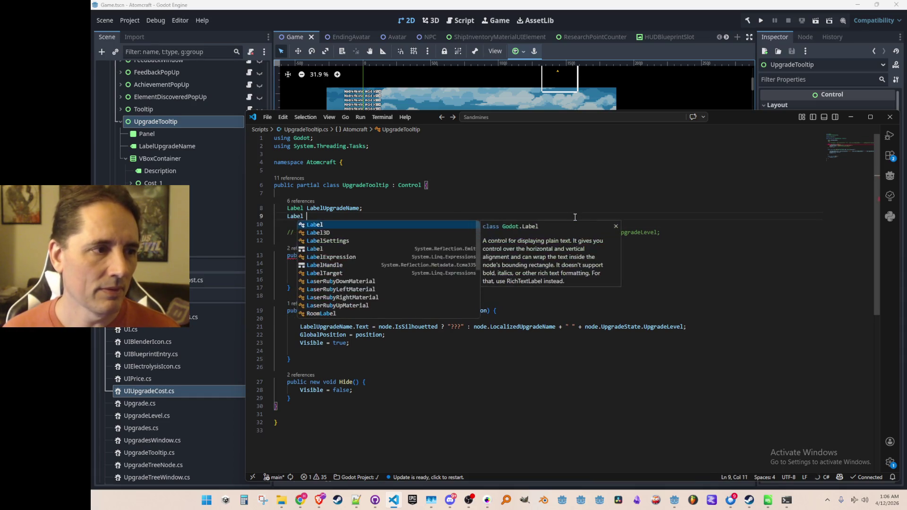
type(" Description;")
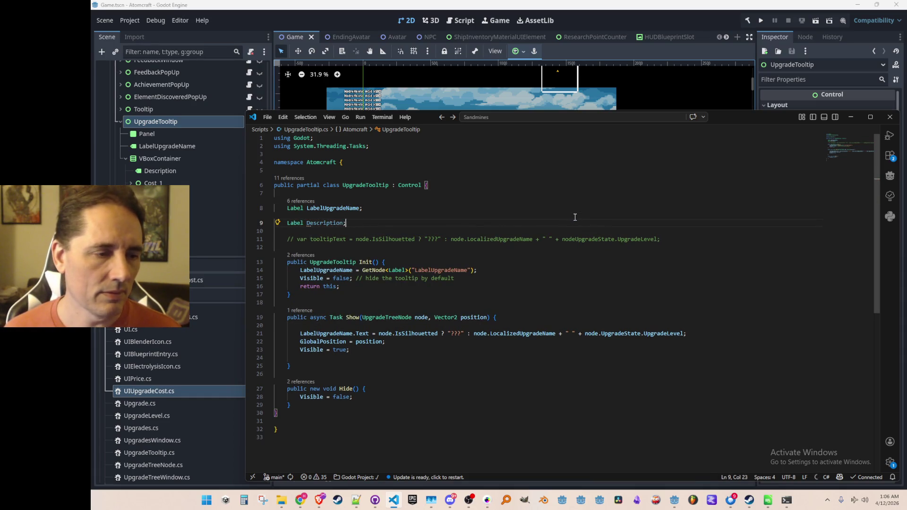
key("Down")
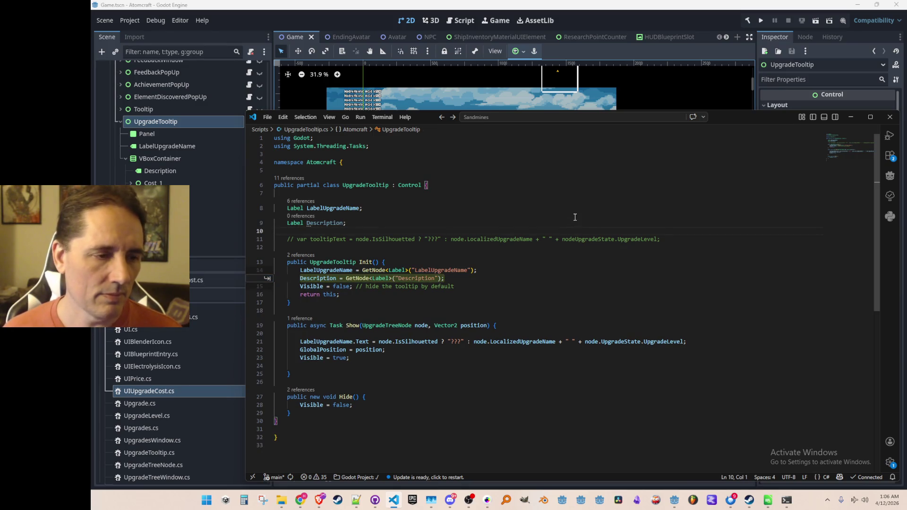
key("Tab")
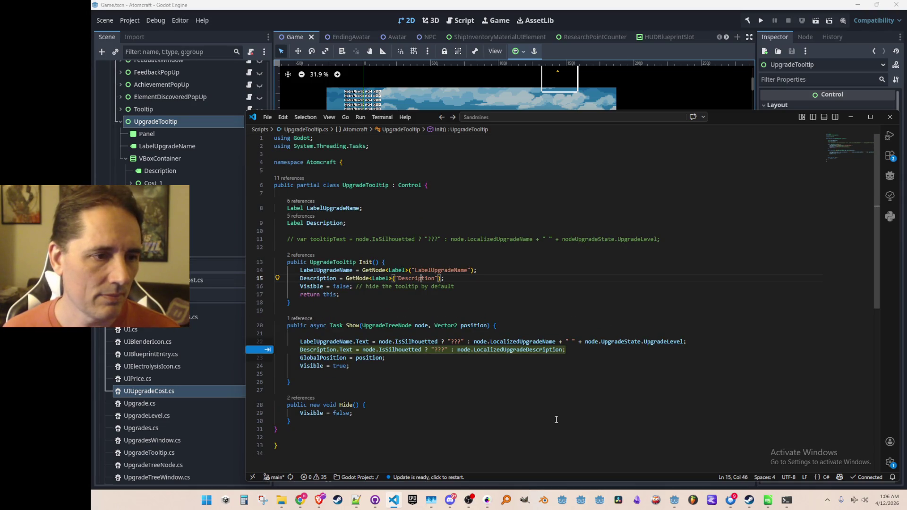
key("Escape")
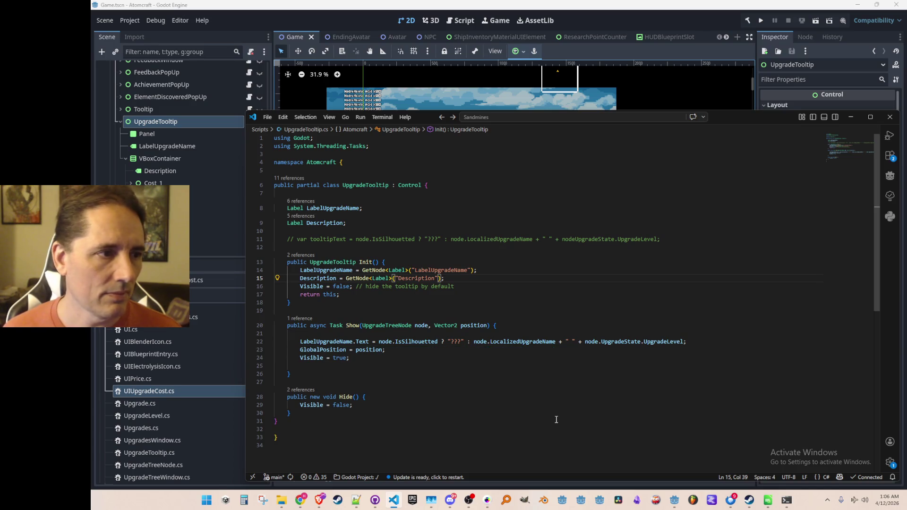
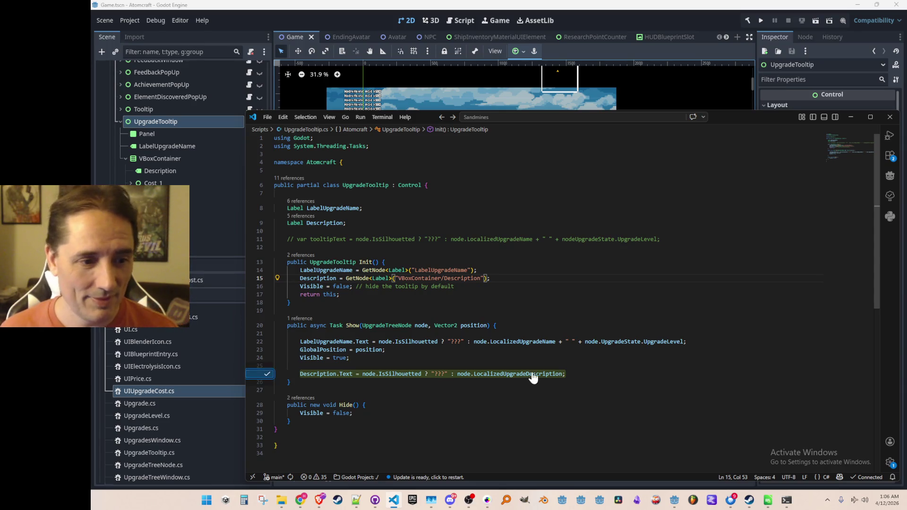
Accept the suggested Description.Text assignment using LocalizedUpgradeDescription and review the line
key("Tab")
scroll(525, 416, "down", 2)
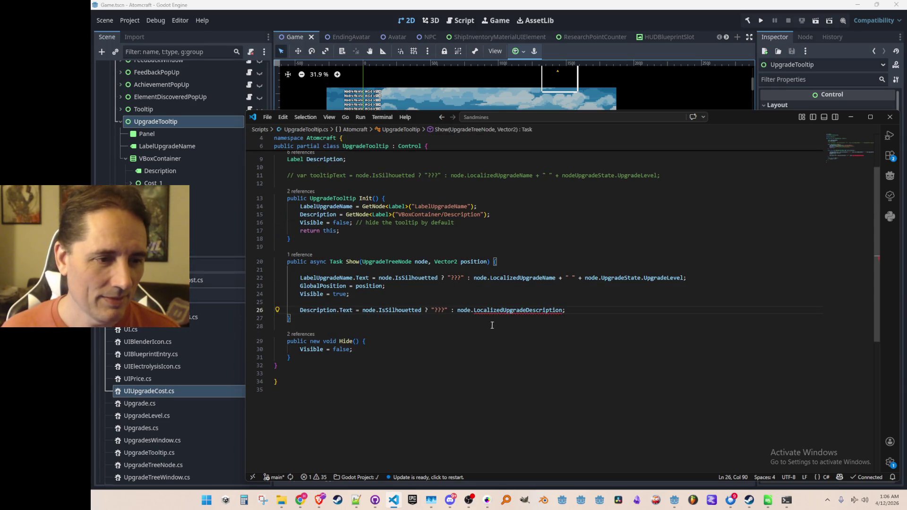
key("Down")
double_click(506, 312)
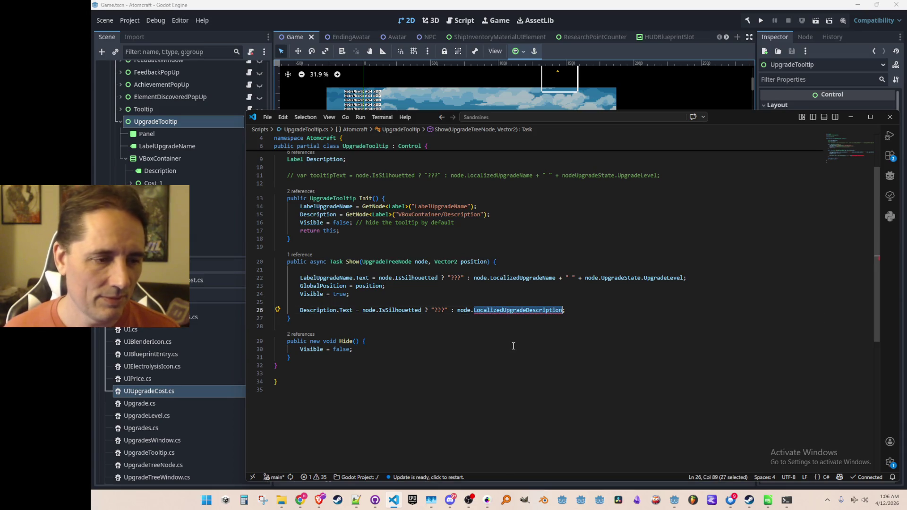
key("Home")
key("ctrl+shift+Right")
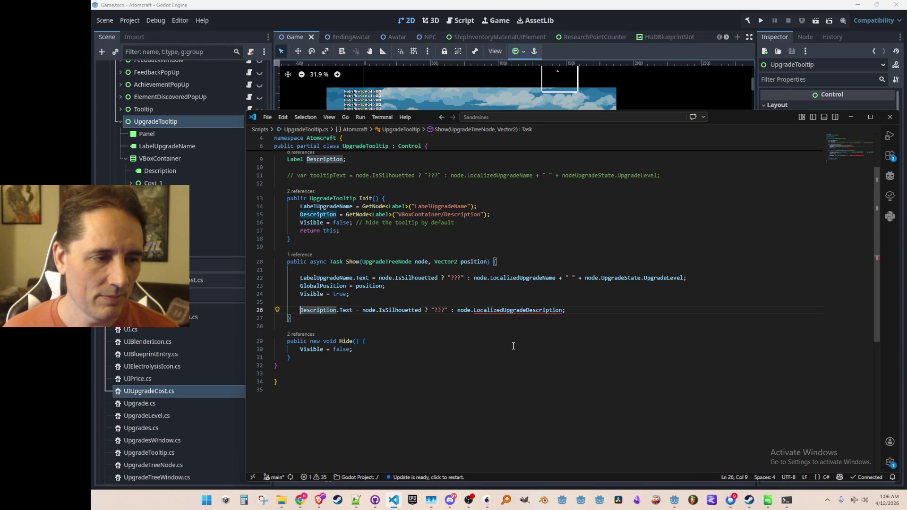
key("Up")
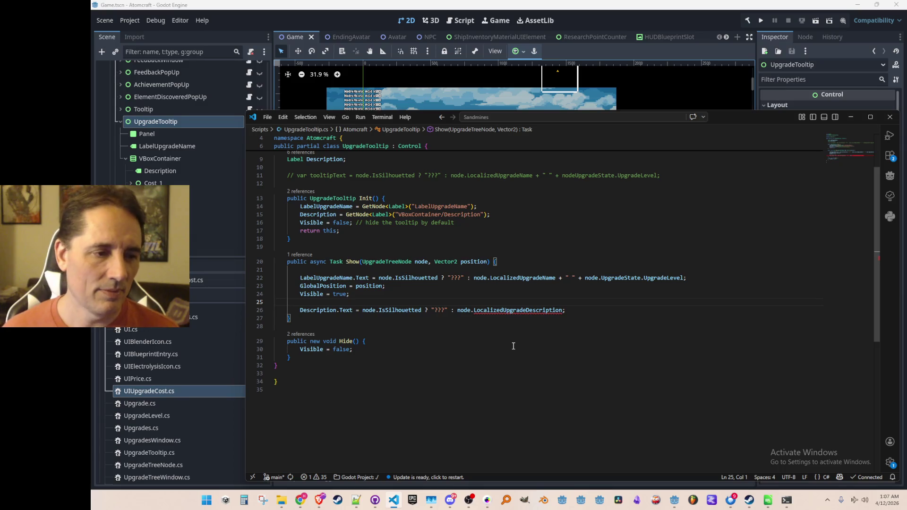
key("Down")
key("Home")
key("ctrl+Right")
key("ctrl+Right")
key("ctrl+Right")
key("ctrl+Right")
key("ctrl+Right")
key("ctrl+Right")
key("ctrl+Right")
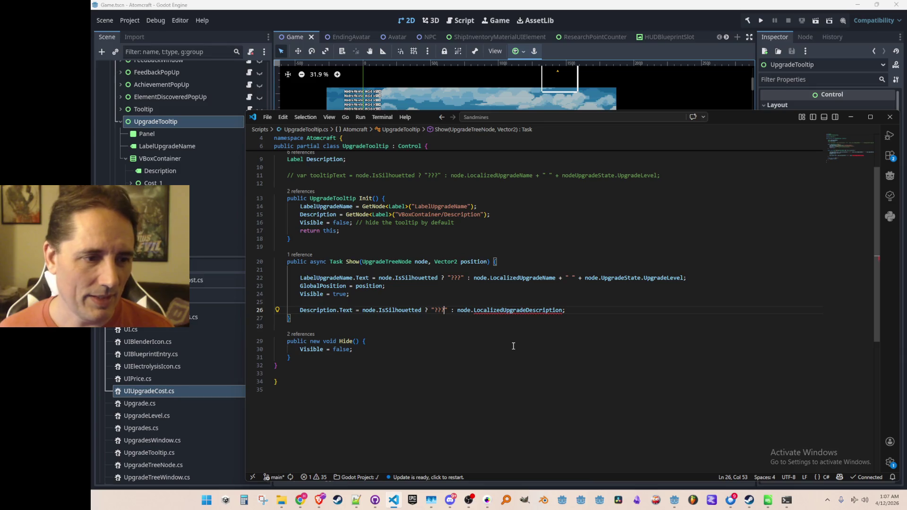
key("Home")
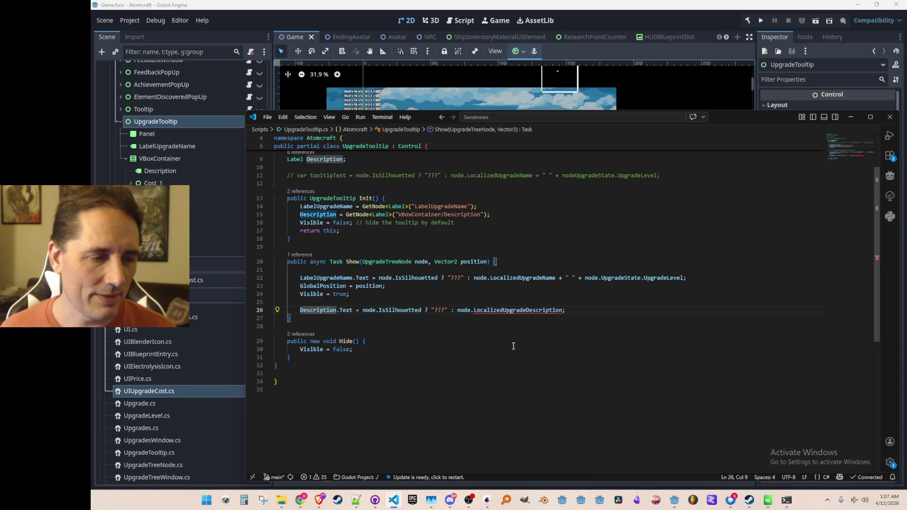
Add 'Description.Visible = node.IsSilhouetted == false;' above the text assignment
key("ctrl+c")
key("Home")
key("Return")
key("Up")
key("ctrl+v")
type(".Vis")
key("Tab")
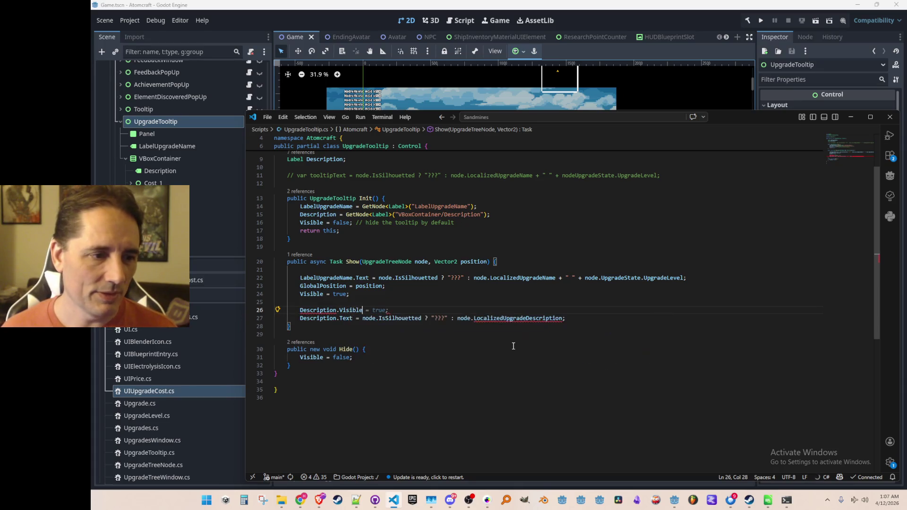
type(" =")
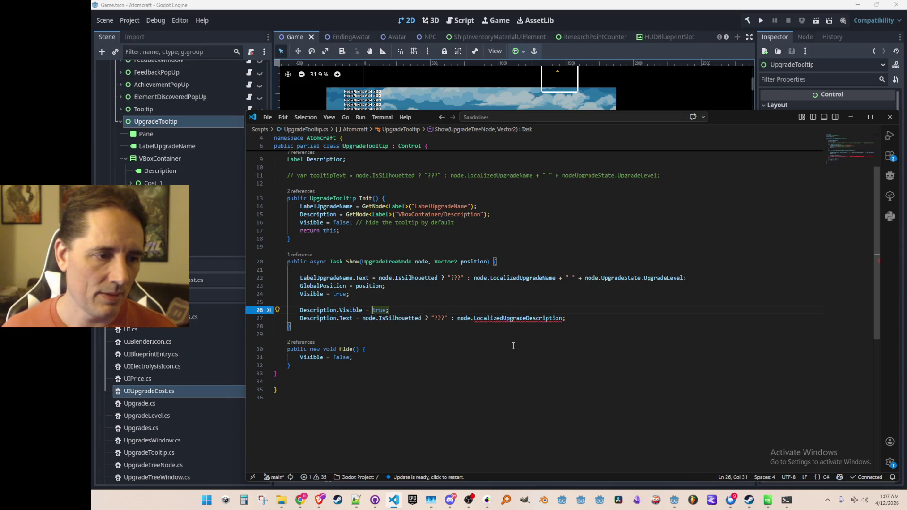
key("ctrl+v")
key("ctrl+Delete")
key("Tab")
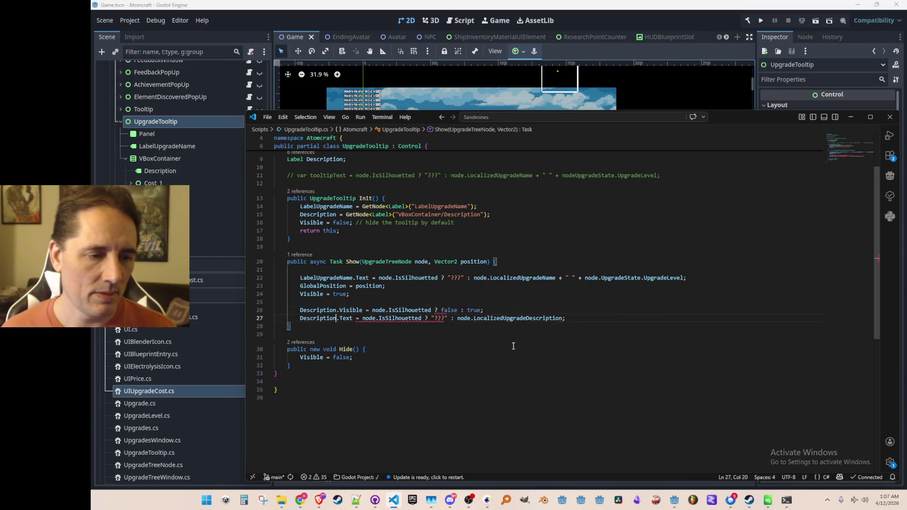
key("Up")
key("End")
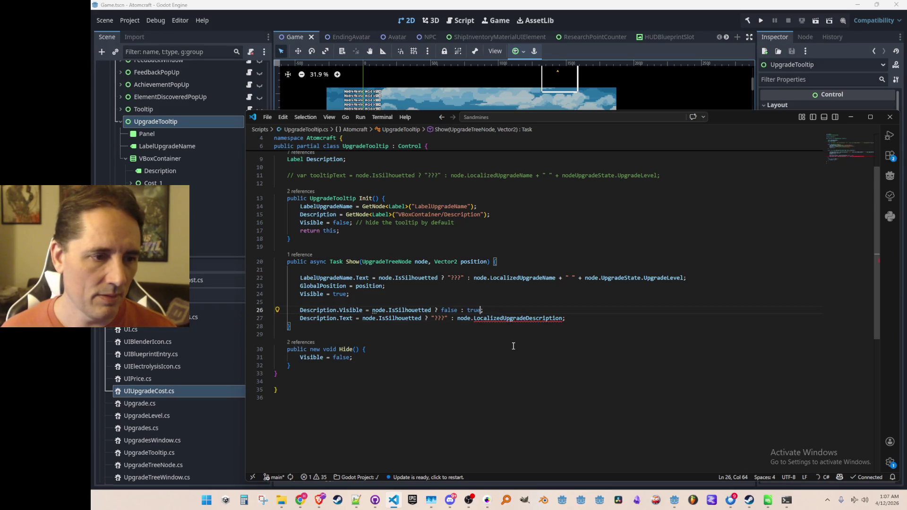
key("BackSpace")
key("BackSpace")
type("==")
key("ctrl+Right")
key("shift+End")
key("BackSpace")
type(";")
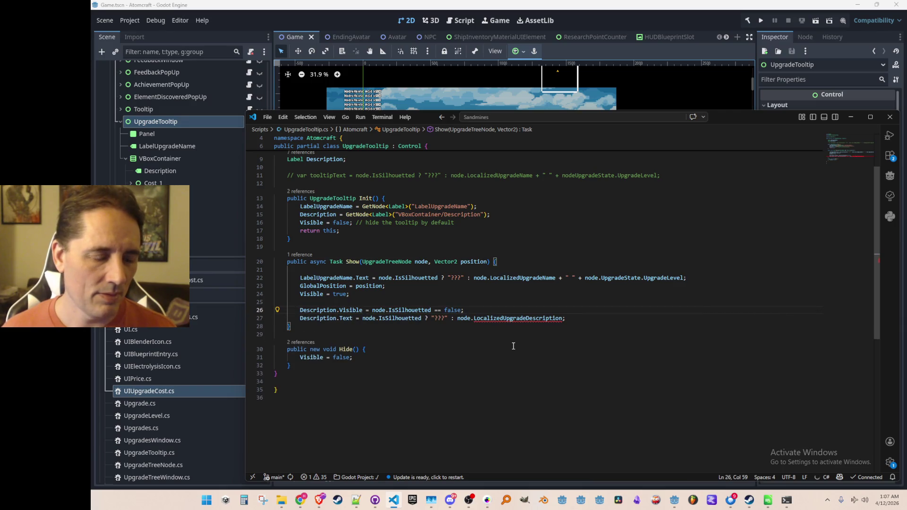
Remove the silhouette ternary so Description.Text takes the localized description directly
key("Down")
key("Home")
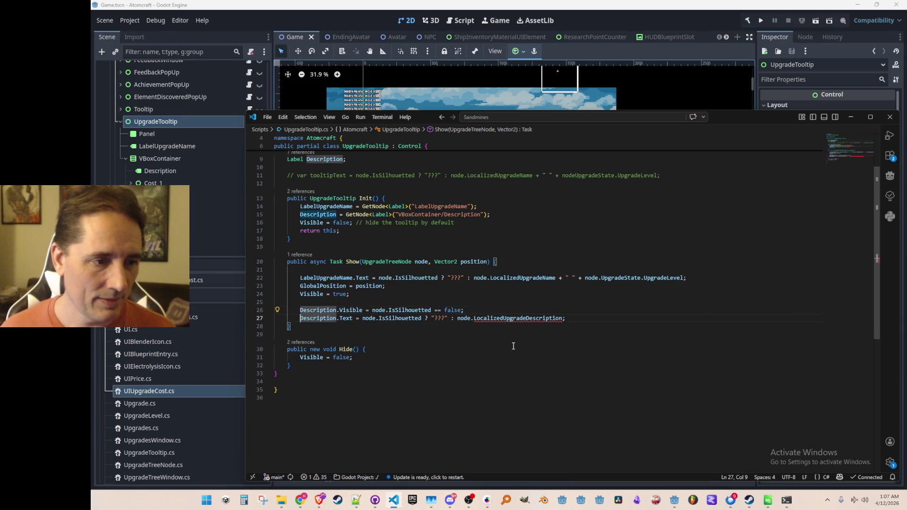
key("ctrl+Right")
key("ctrl+Right")
key("Right")
key("ctrl+shift+Right")
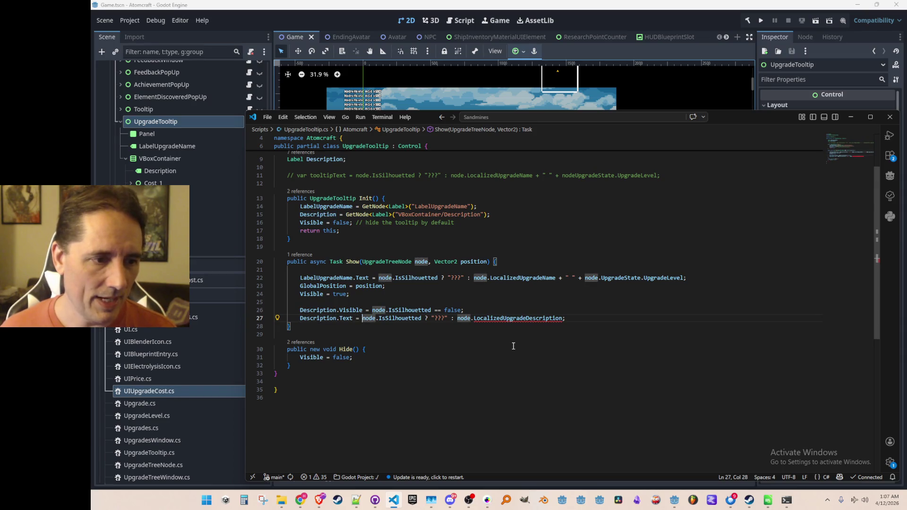
key("ctrl+shift+Right")
key("ctrl+shift+Right")
key("ctrl+shift+Right")
key("ctrl+shift+Right")
key("shift+Right")
key("Delete")
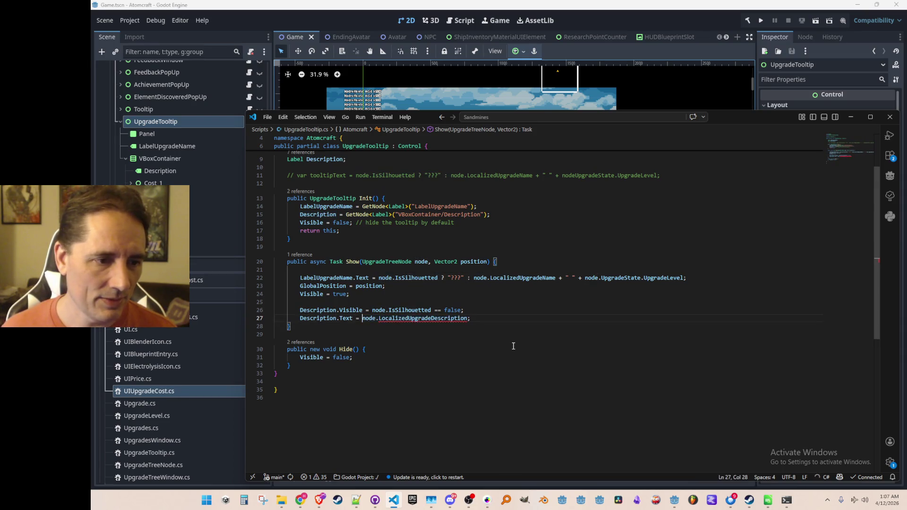
key("End")
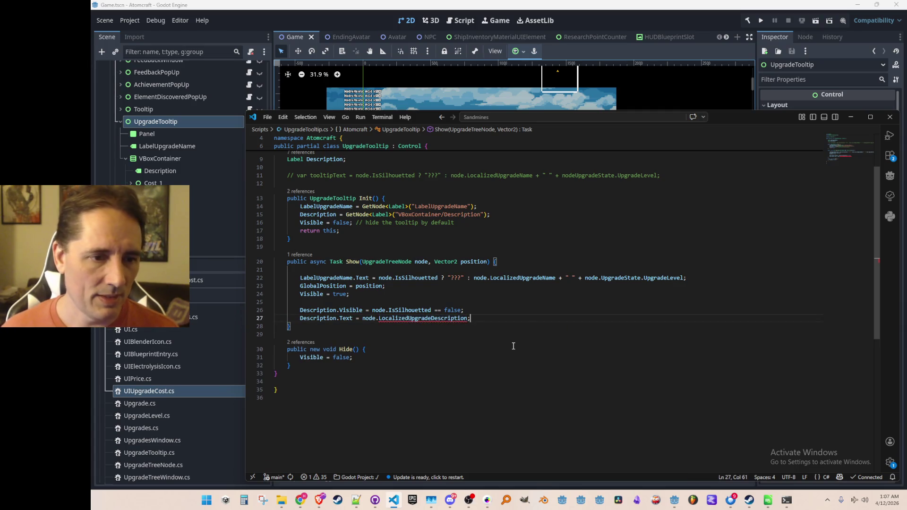
left_click(537, 278, "ctrl")
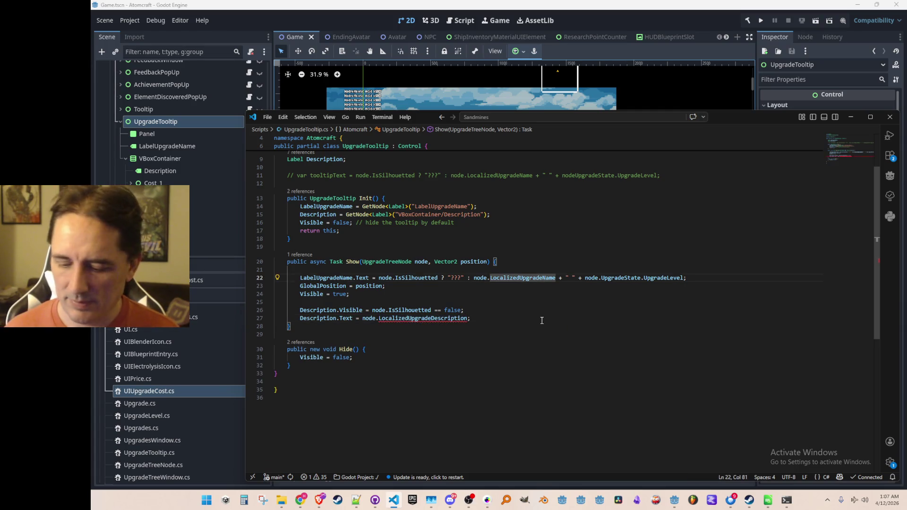
key("End")
Declare a LocalizedUpgradeDescription property and add its assignment in Init below LocalizedUpgradeName
key("Return")
type("public")
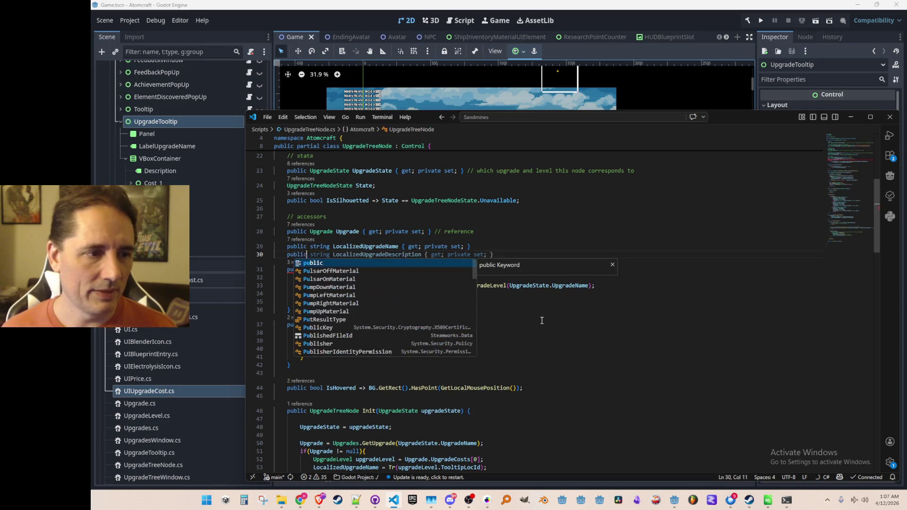
key("Tab")
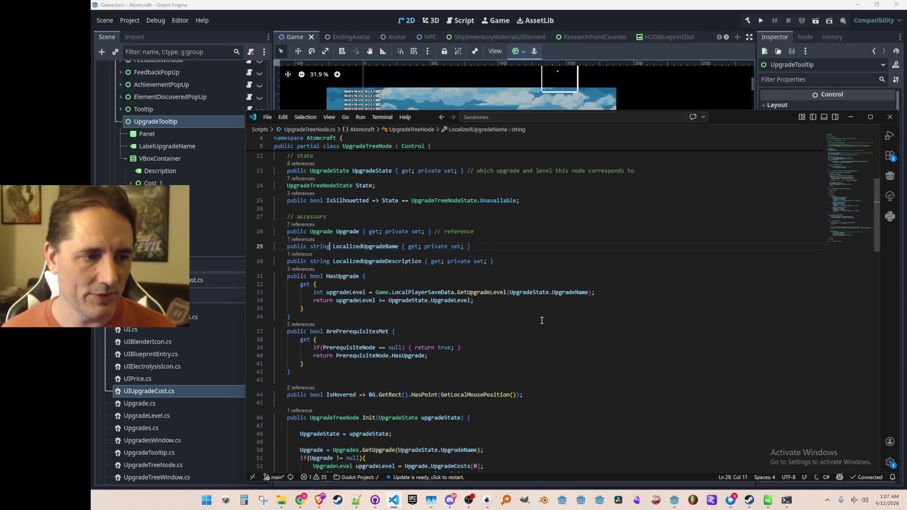
key("ctrl+F3")
key("Tab")
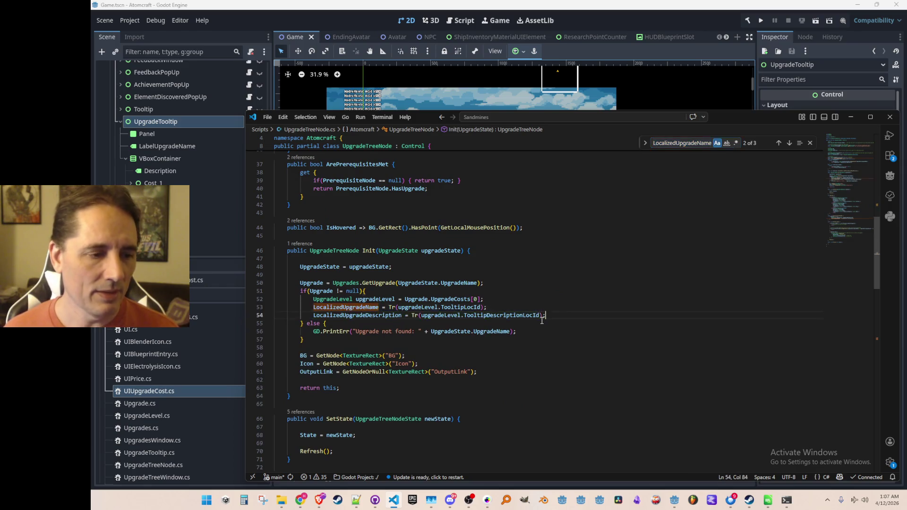
Make the assignment translate Tr(upgradeLevel.TooltipLocId) instead of a nonexistent description id
key("ctrl+Left")
key("ctrl+Left")
key("ctrl+Left")
key("ctrl+Right")
key("ctrl+shift+Right")
type(".Tool")
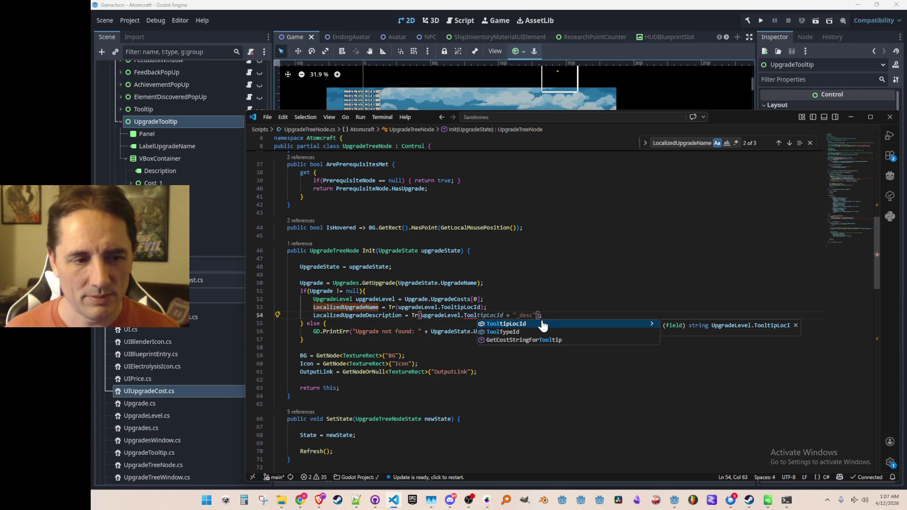
left_click(543, 324)
type(");")
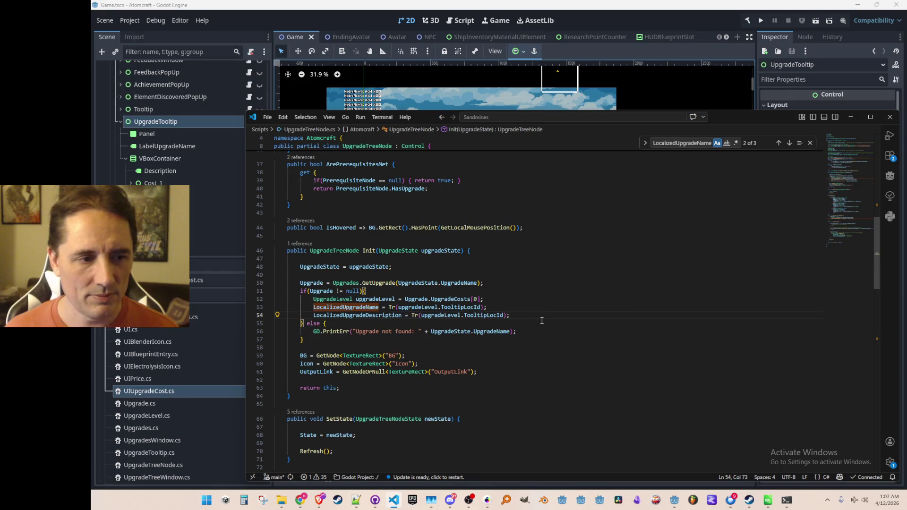
key("Escape")
key("ctrl+t")
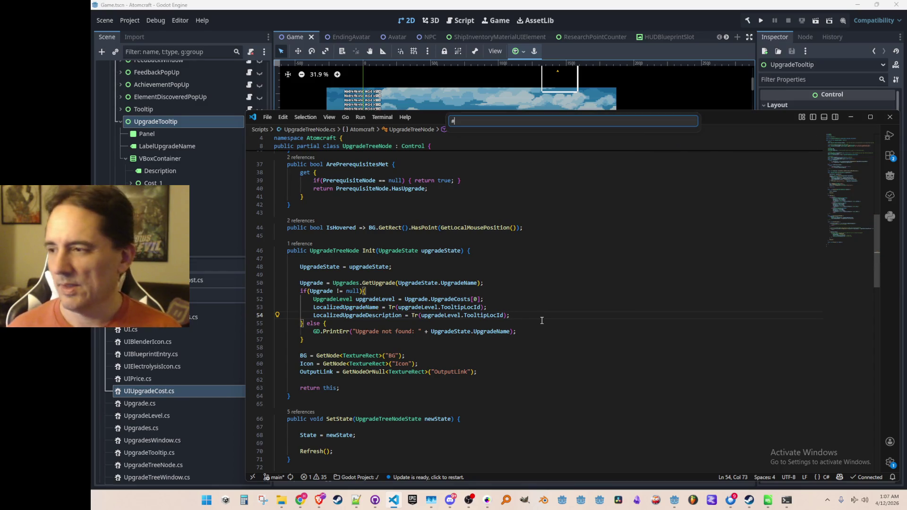
Search files for 'upgrade' and open UpgradeUIElement.cs
key("BackSpace")
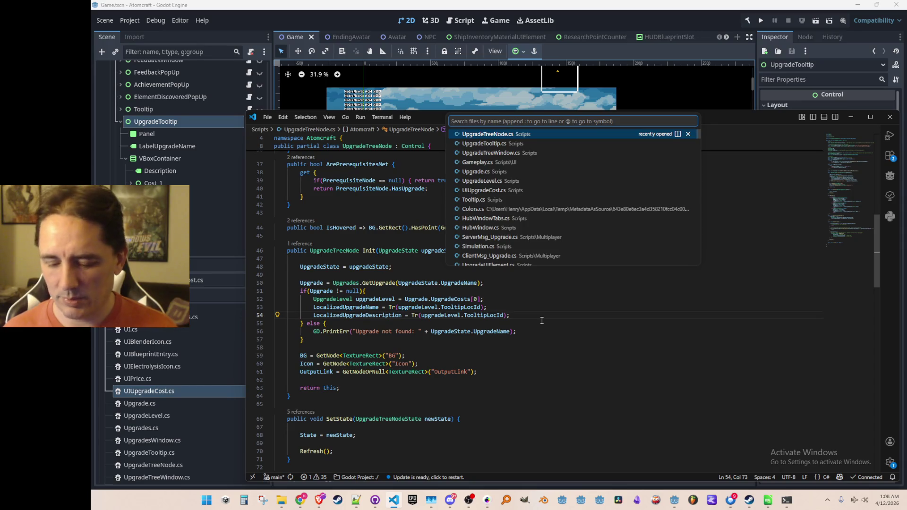
type("uit")
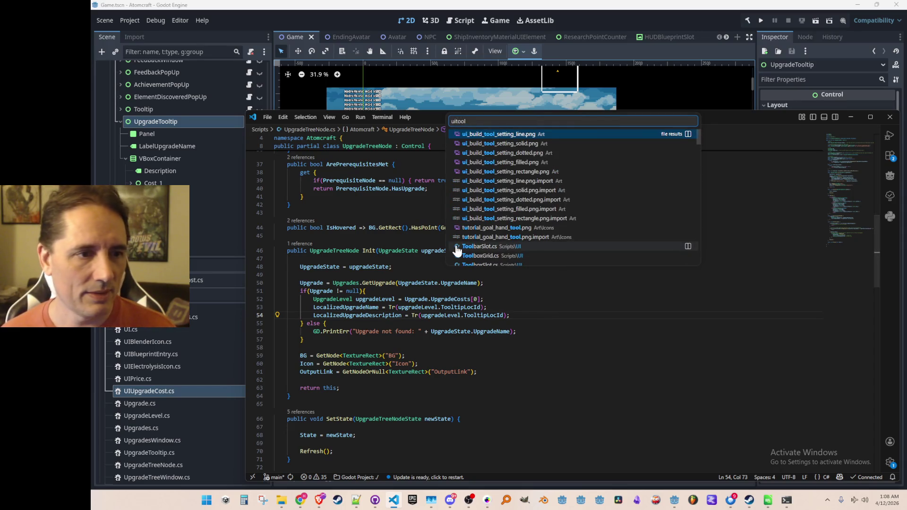
key("BackSpace")
type("upgr")
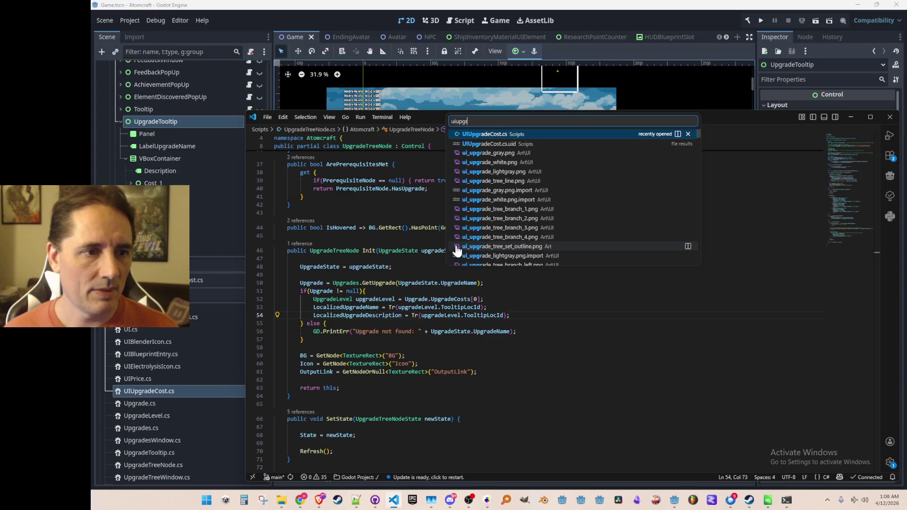
scroll(565, 192, "down", 5)
scroll(574, 191, "up", 1)
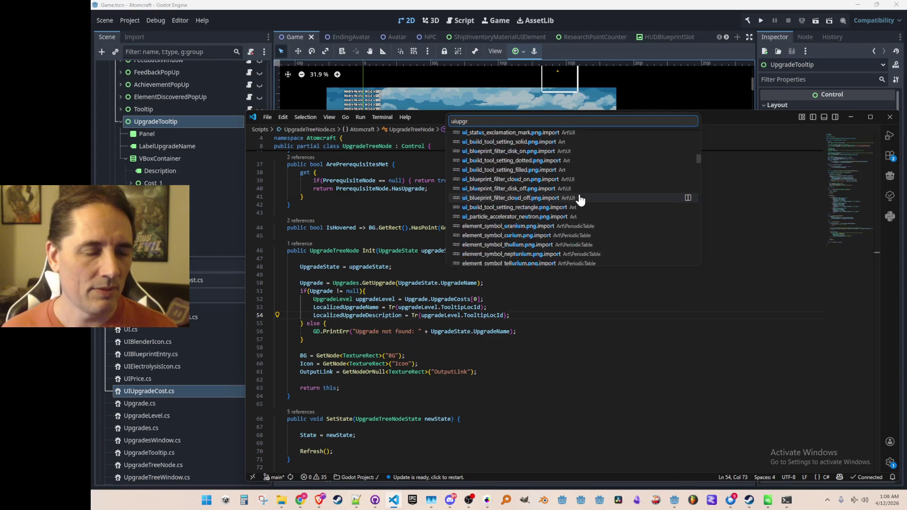
key("ctrl+BackSpace")
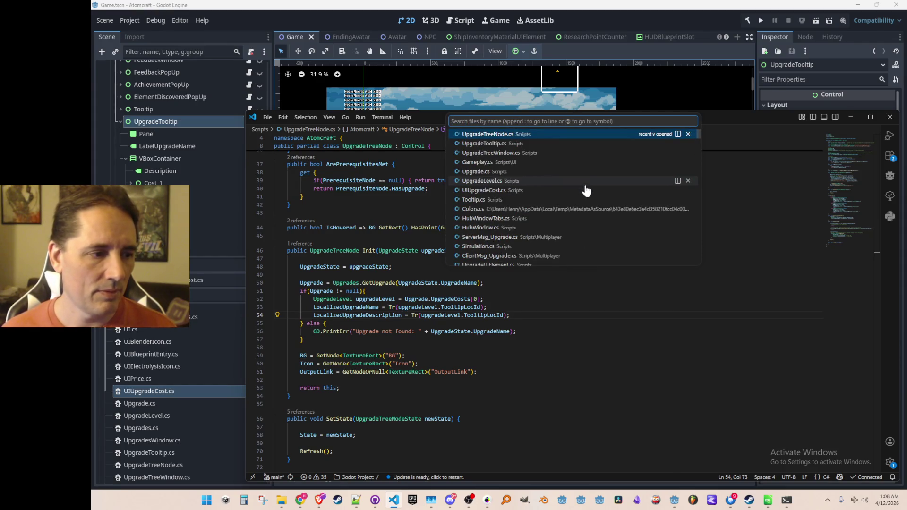
type("upgrade")
left_click(545, 190)
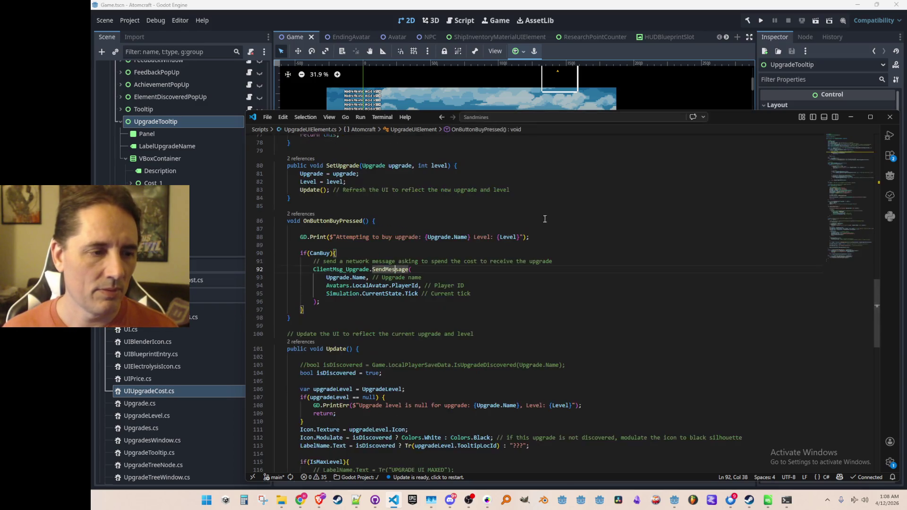
scroll(780, 230, "up", 4)
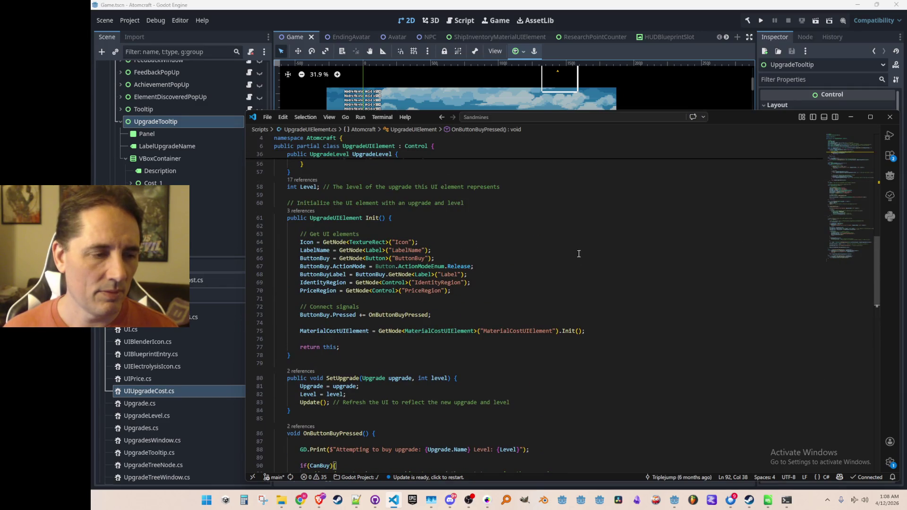
scroll(418, 304, "up", 5)
scroll(425, 306, "up", 5)
scroll(496, 310, "up", 5)
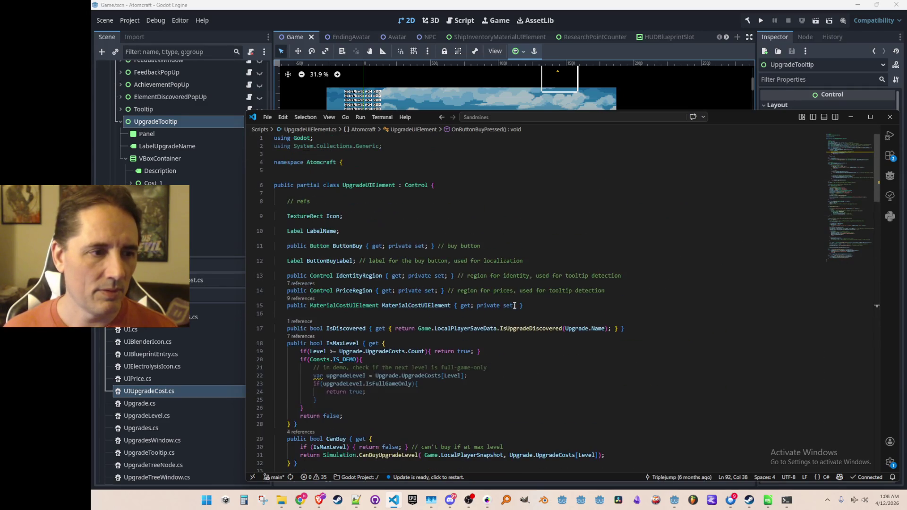
Step through the IdentityRegion matches in UpgradeUIElement.cs and review around line 114
double_click(359, 276)
key("ctrl+f")
key("Return")
key("Return")
key("Return")
key("Return")
key("Escape")
scroll(474, 304, "down", 7)
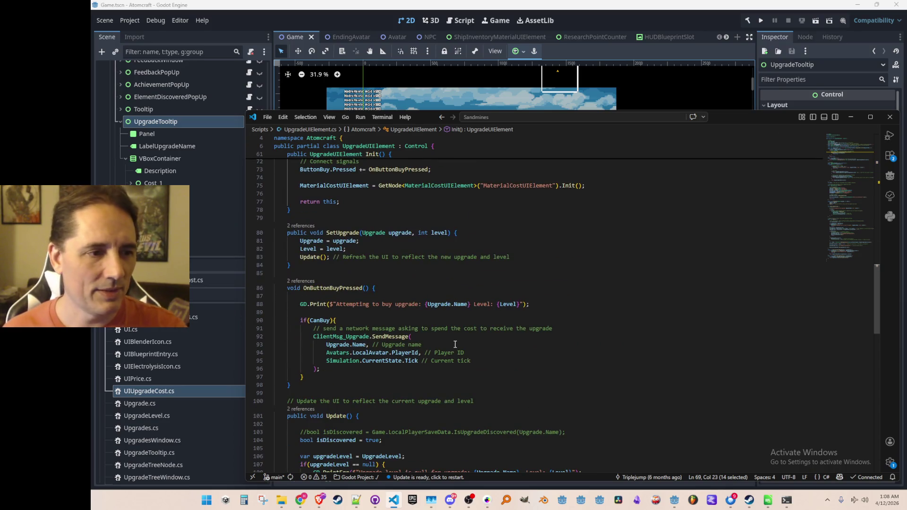
scroll(474, 304, "down", 5)
scroll(522, 247, "down", 5)
scroll(522, 247, "up", 1)
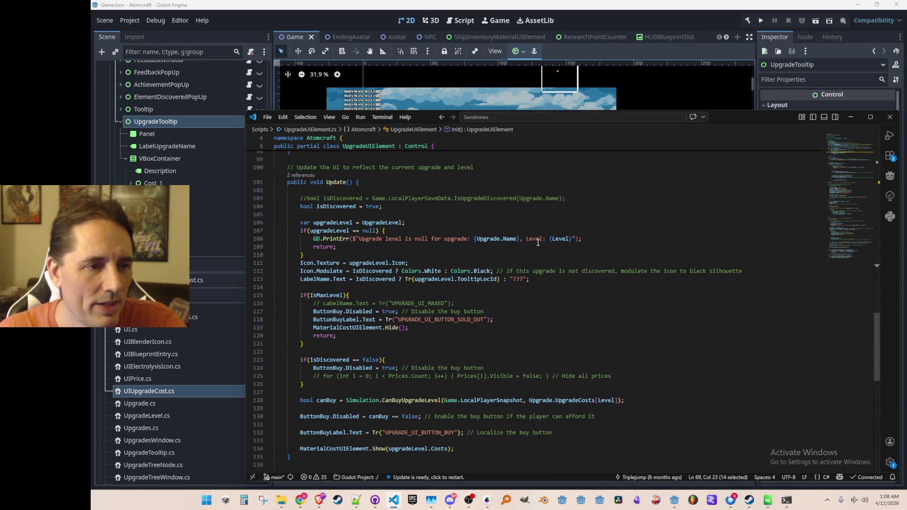
scroll(583, 235, "down", 5)
scroll(587, 242, "up", 2)
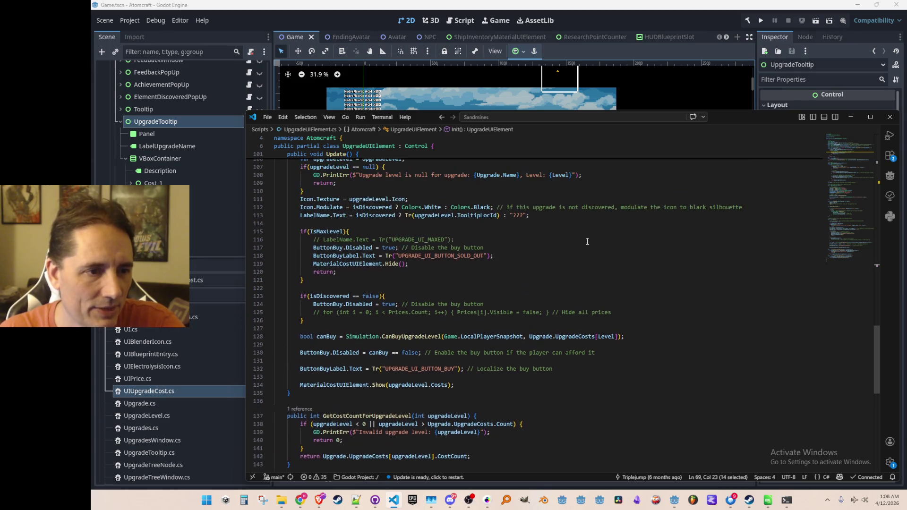
scroll(579, 244, "up", 1)
scroll(560, 252, "up", 1)
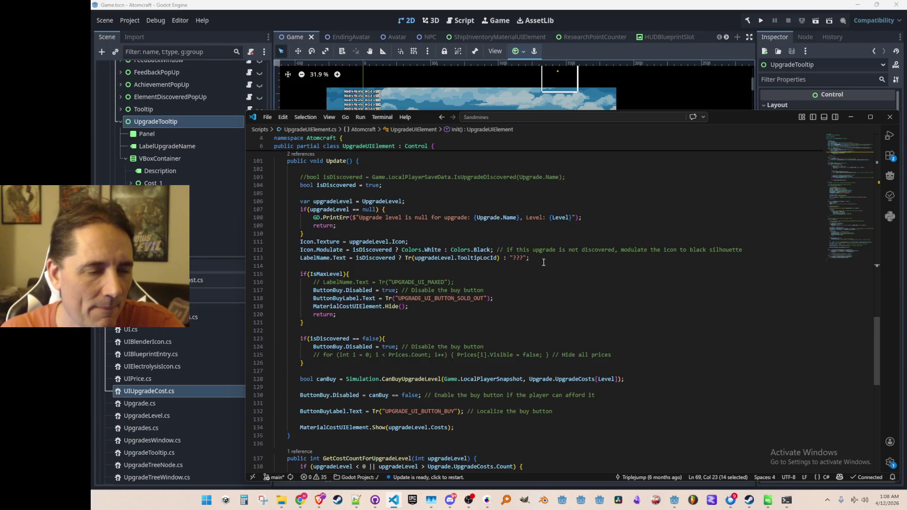
left_click(467, 265)
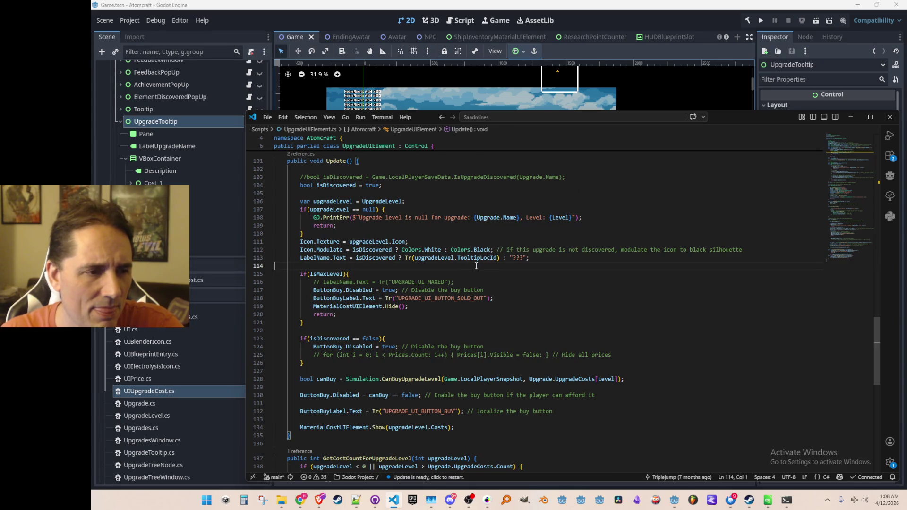
scroll(476, 266, "up", 1)
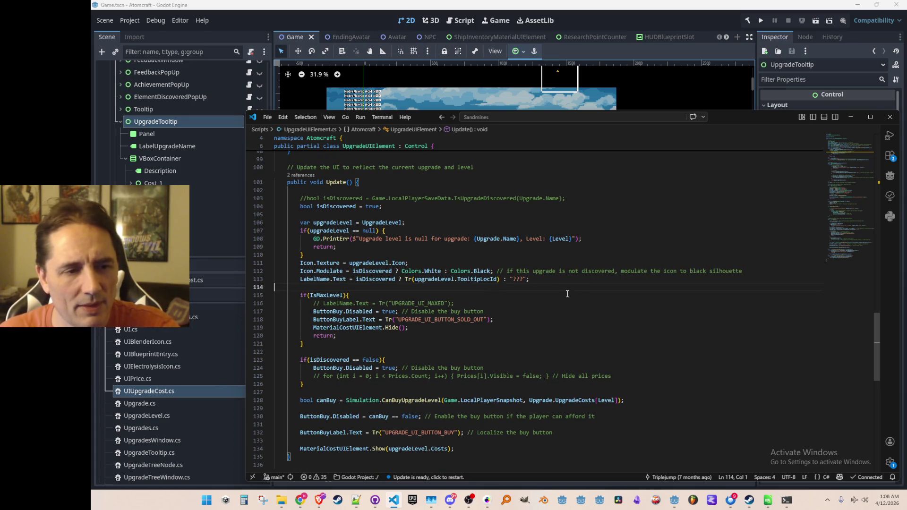
scroll(394, 302, "down", 4)
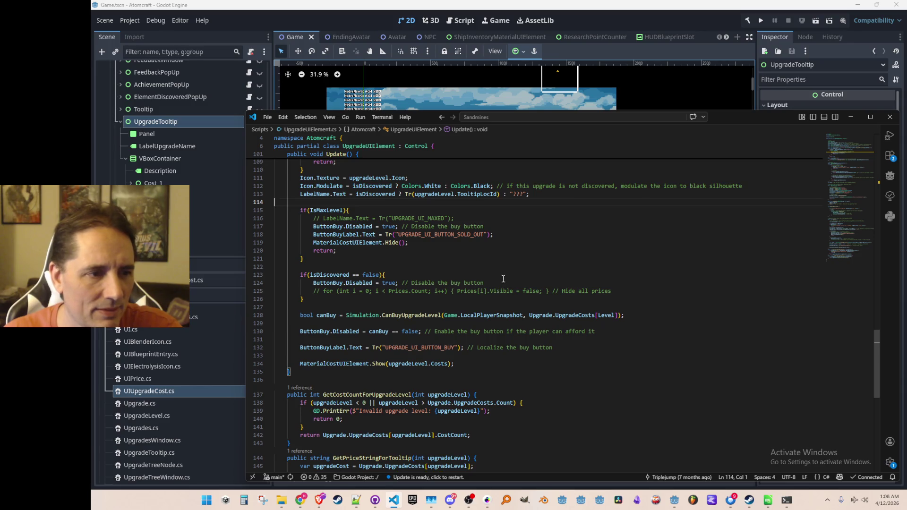
scroll(502, 279, "up", 2)
scroll(511, 279, "up", 2)
scroll(525, 282, "down", 4)
scroll(547, 286, "down", 5)
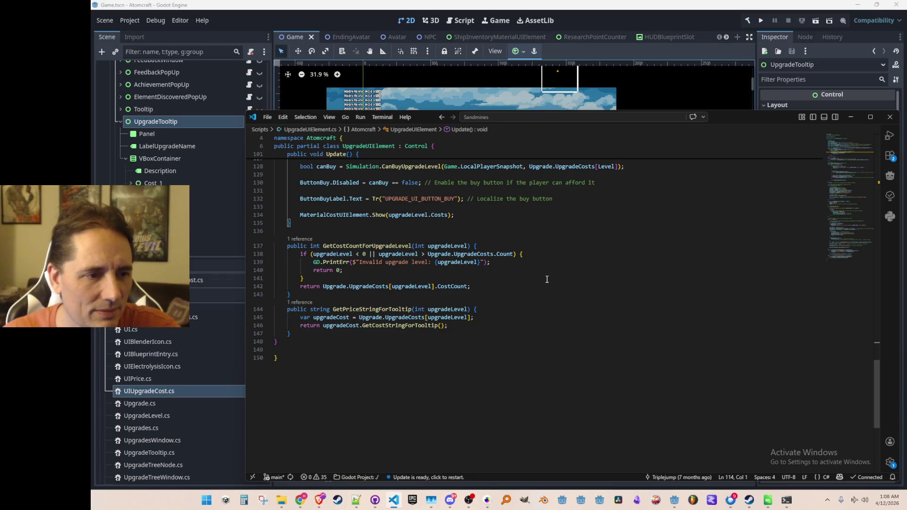
scroll(547, 280, "up", 3)
scroll(547, 276, "up", 8)
scroll(546, 275, "up", 3)
scroll(545, 272, "up", 7)
scroll(546, 272, "up", 2)
scroll(546, 272, "up", 5)
scroll(546, 272, "up", 5)
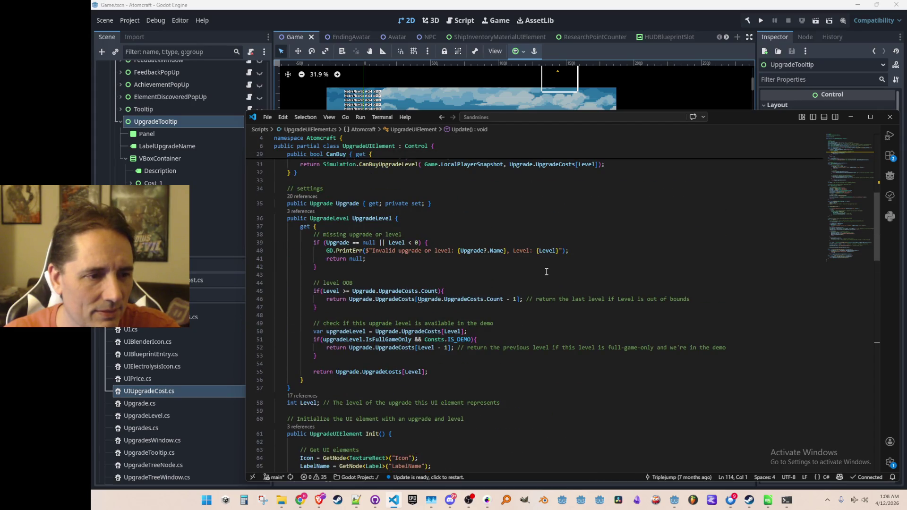
scroll(546, 271, "up", 3)
scroll(546, 271, "up", 3)
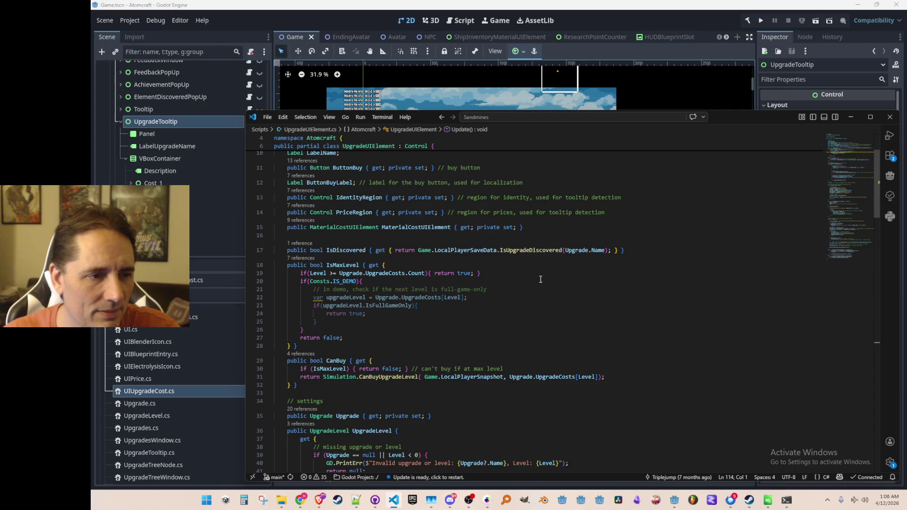
scroll(534, 295, "up", 3)
Bring up Quick Open with a 'Gameplay' file search listing the Gameplay files
left_click(567, 246)
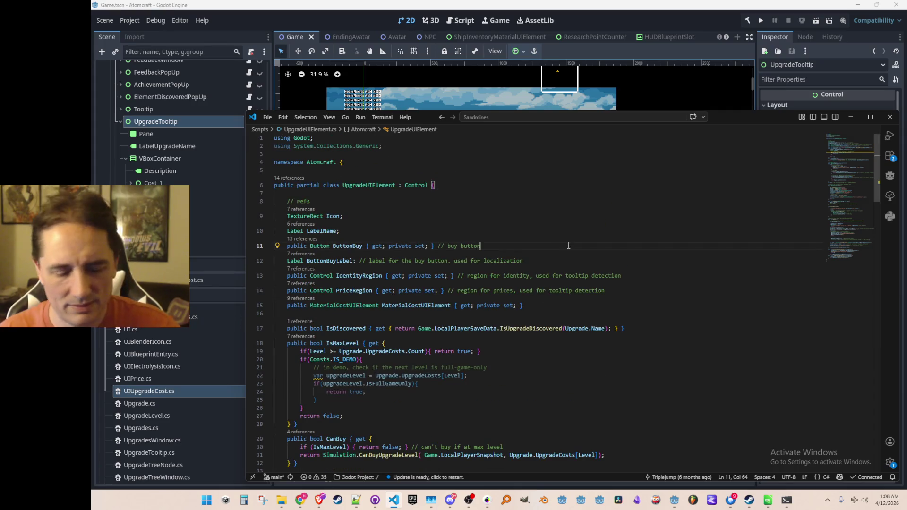
key("ctrl+p")
type("Gameplay")
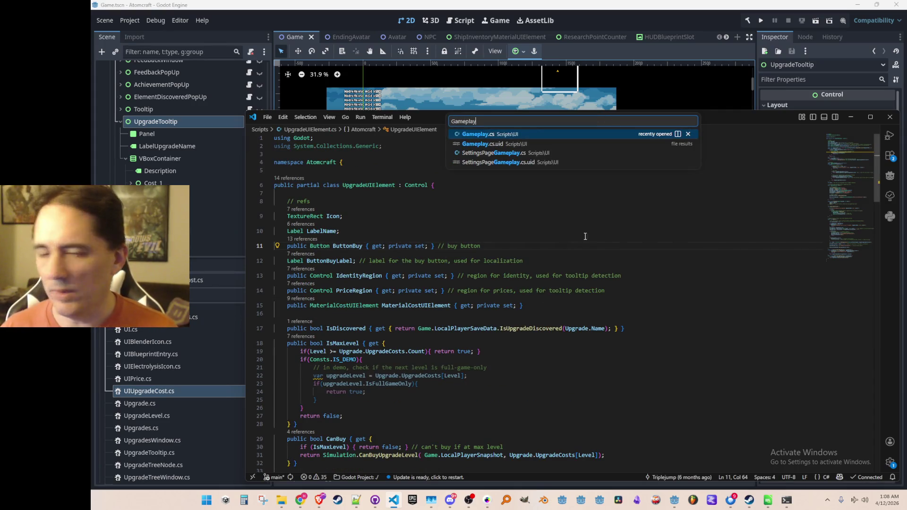
key("BackSpace")
key("BackSpace")
key("BackSpace")
type("Upgradew")
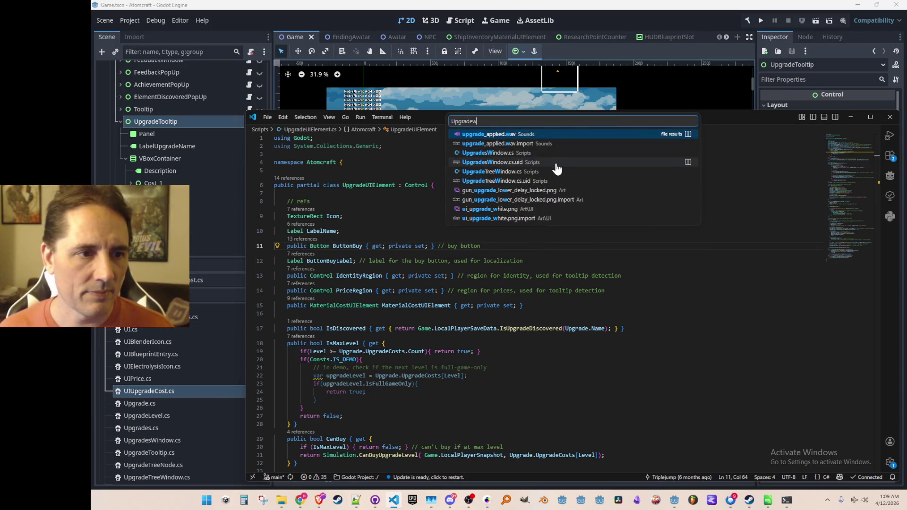
Open UpgradesWindow.cs and inspect LocIdDescription in ProcessTooltips
left_click(555, 154)
mouse_move(833, 327)
left_mouse_down()
mouse_move(839, 281)
mouse_move(837, 438)
mouse_move(821, 397)
mouse_move(819, 313)
left_mouse_up()
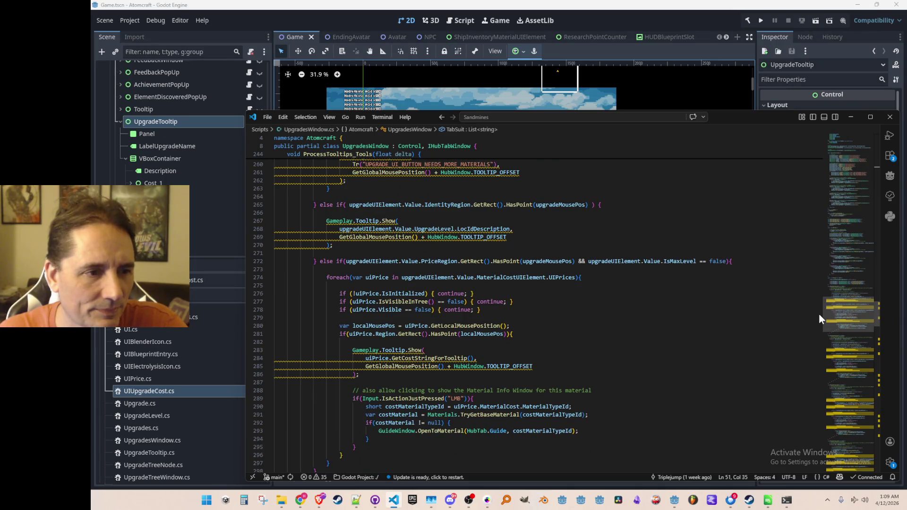
left_click(443, 228)
double_click(484, 229)
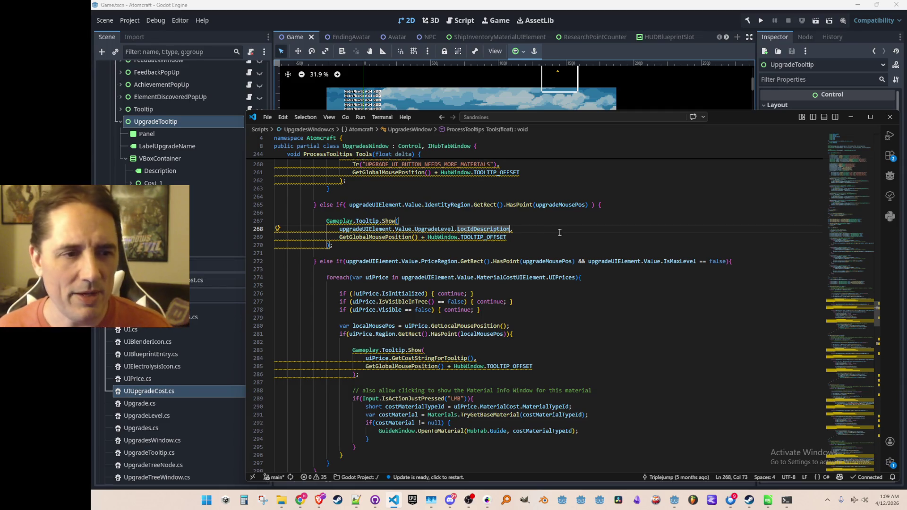
Navigate back through edit locations to Init in UpgradeTreeNode.cs
key("alt+Left")
key("alt+Left")
key("alt+Left")
key("alt+Left")
key("alt+Left")
key("alt+Right")
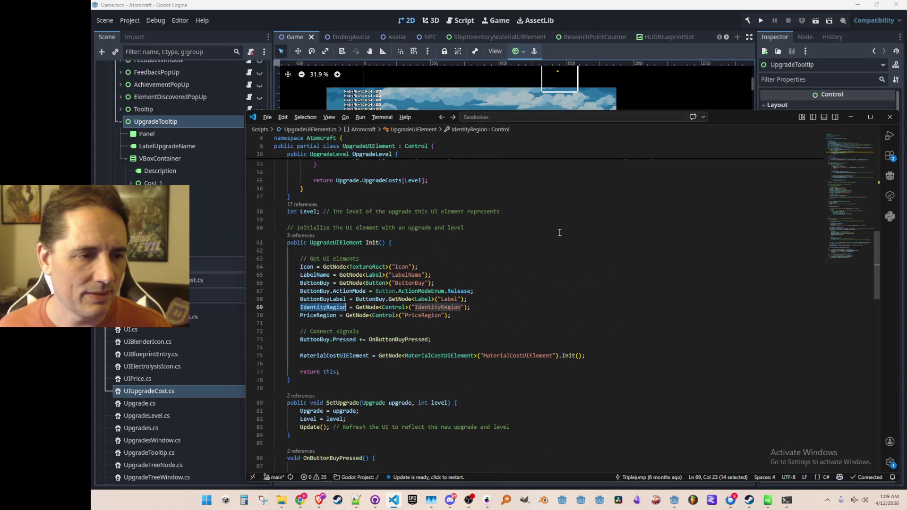
key("alt+Right")
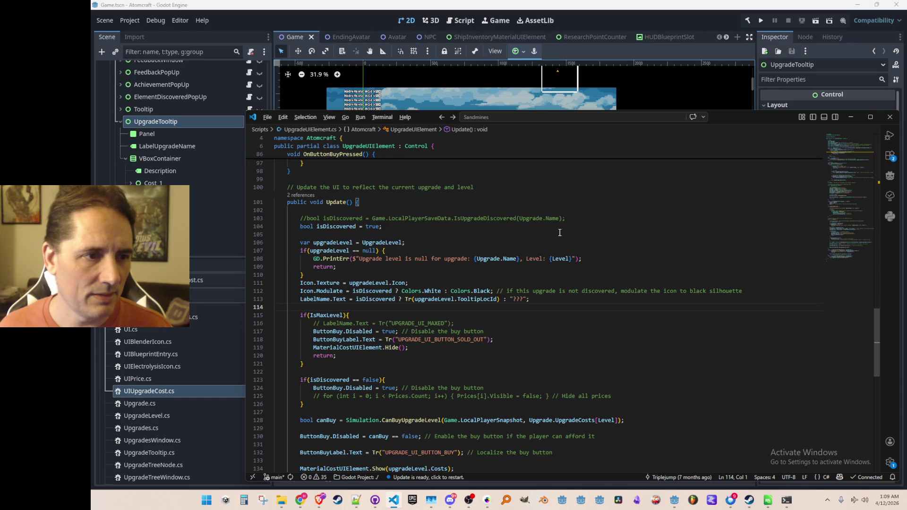
key("alt+Left")
key("alt+Left")
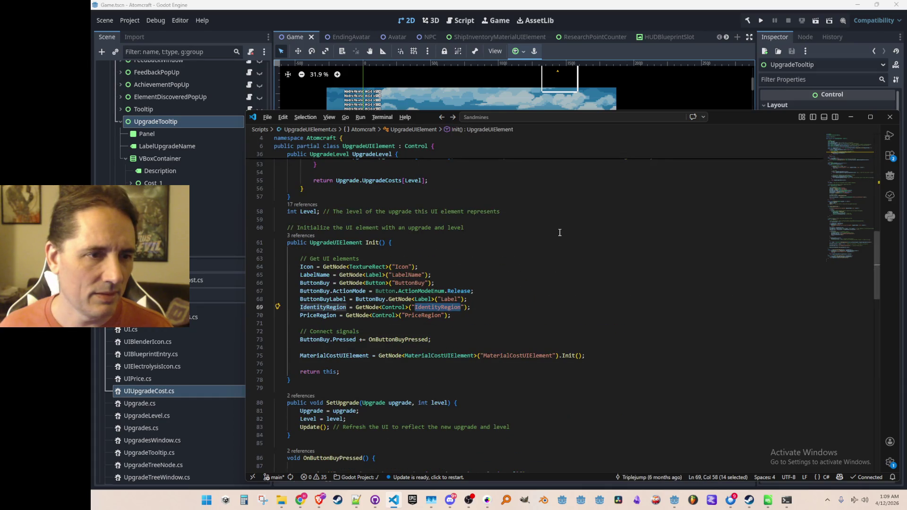
key("alt+Left")
key("alt+Left")
key("alt+Left")
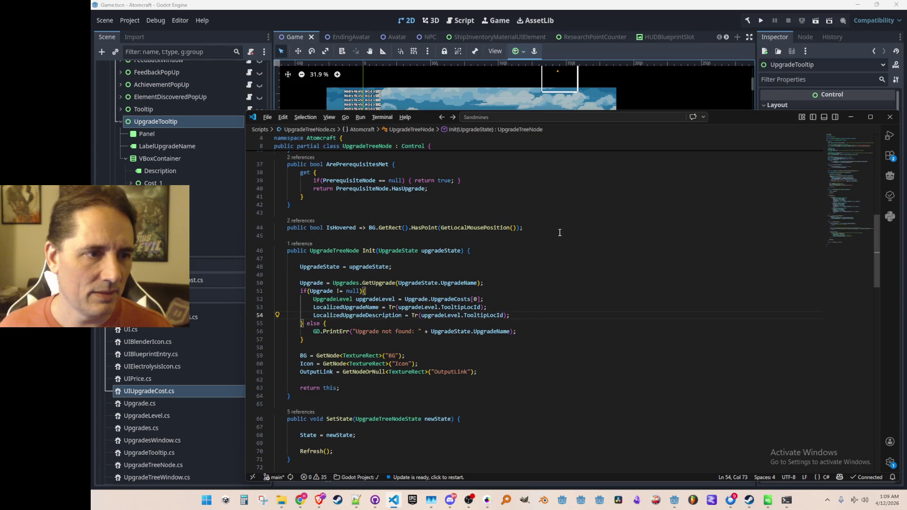
key("alt+Left")
key("alt+Left")
key("alt+Left")
key("alt+Left")
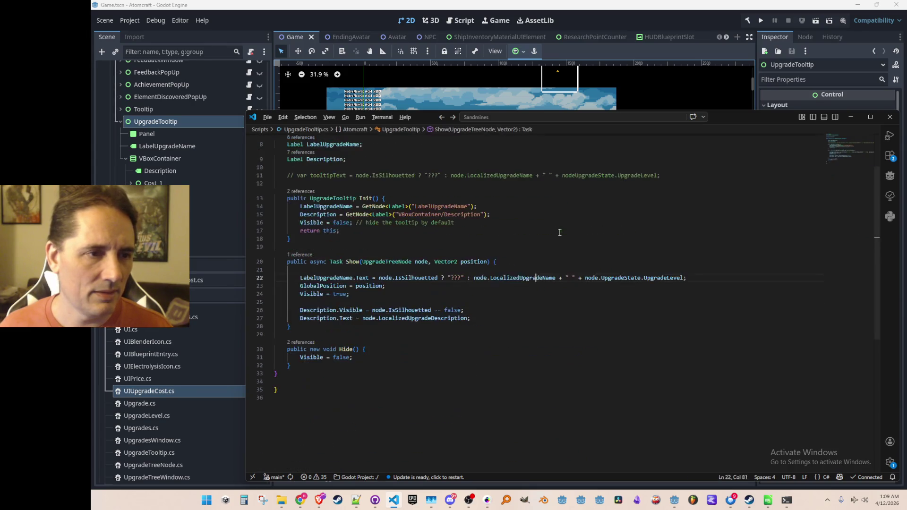
Try adding a line in UpgradeTooltip's Show method, then undo it
key("Up")
key("End")
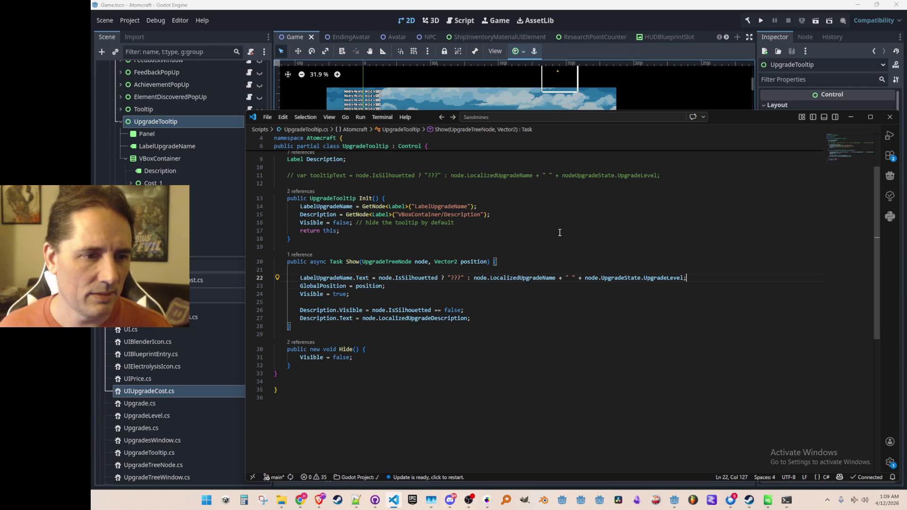
scroll(571, 263, "up", 2)
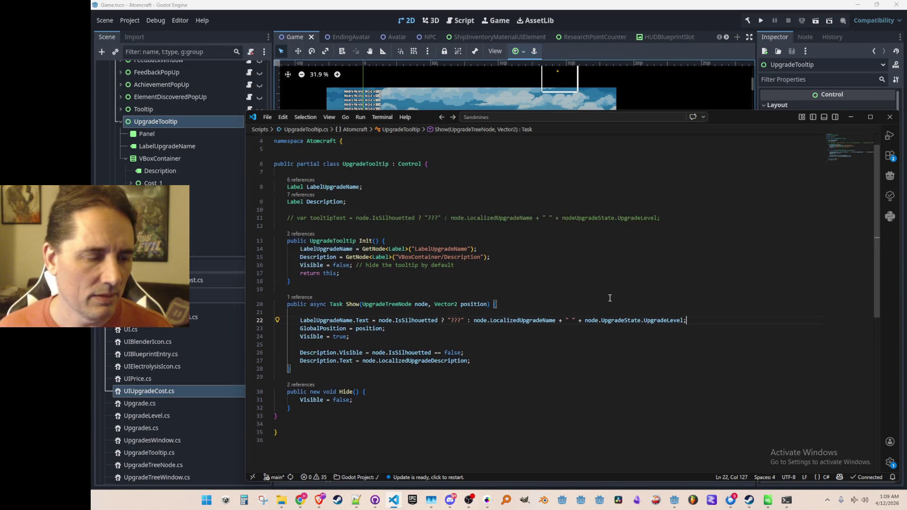
scroll(587, 296, "up", 2)
scroll(623, 314, "down", 3)
key("Down")
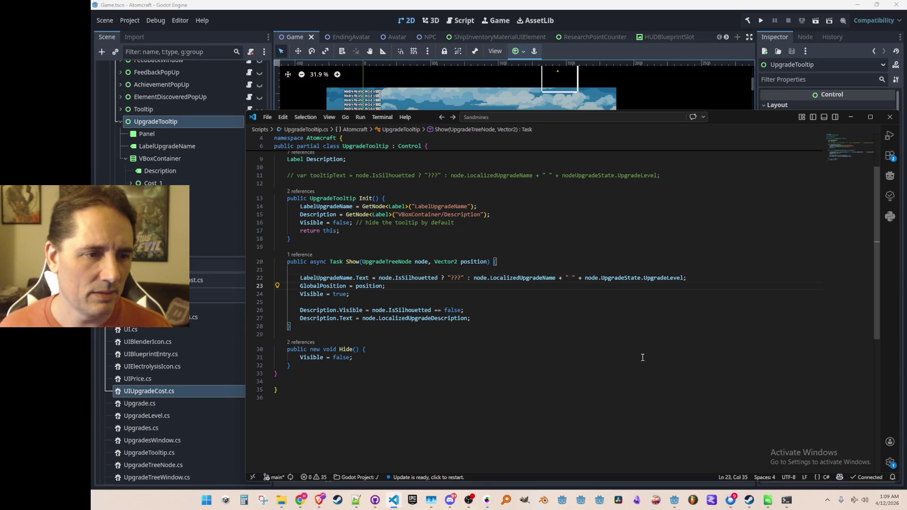
key("Up")
key("End")
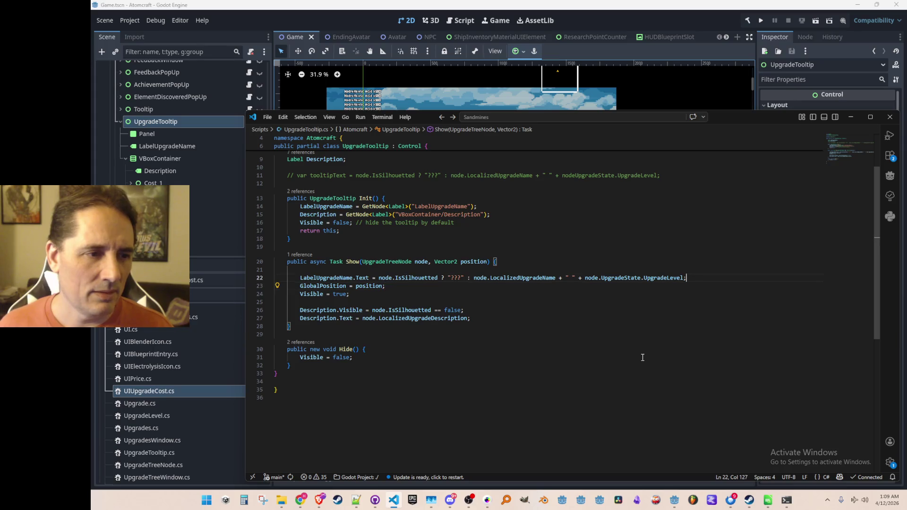
key("Return")
type("LocIdDescription")
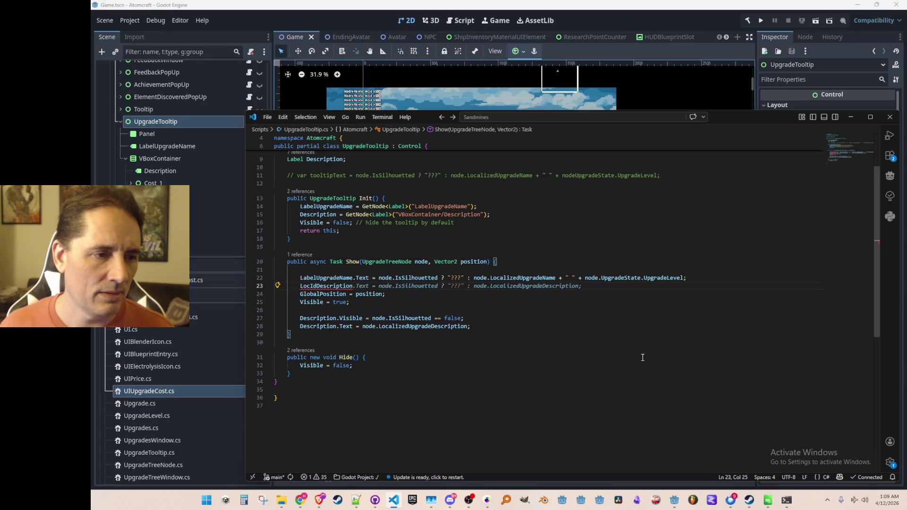
key("ctrl+z")
key("ctrl+z")
key("Left")
scroll(638, 362, "up", 2)
scroll(628, 372, "down", 2)
Go to the LocalizedUpgradeName definition in UpgradeTreeNode.cs
left_click(564, 324)
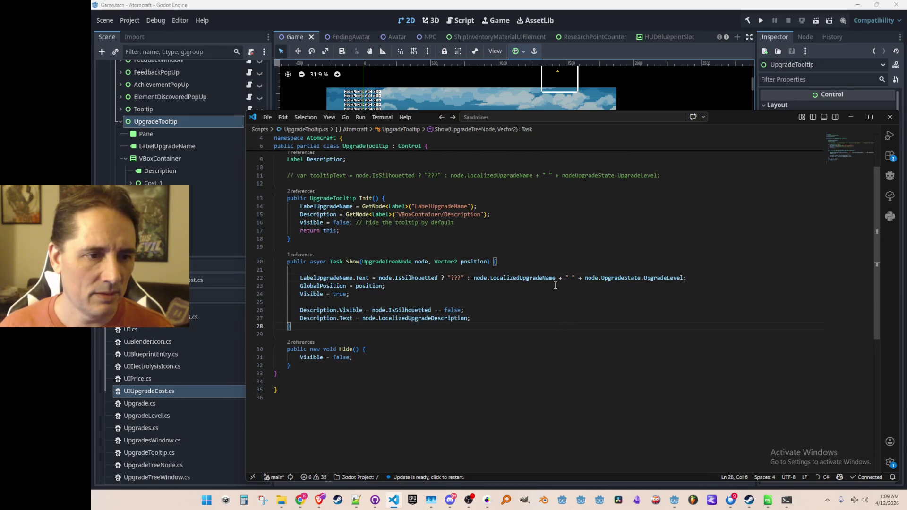
left_click(535, 279, "ctrl")
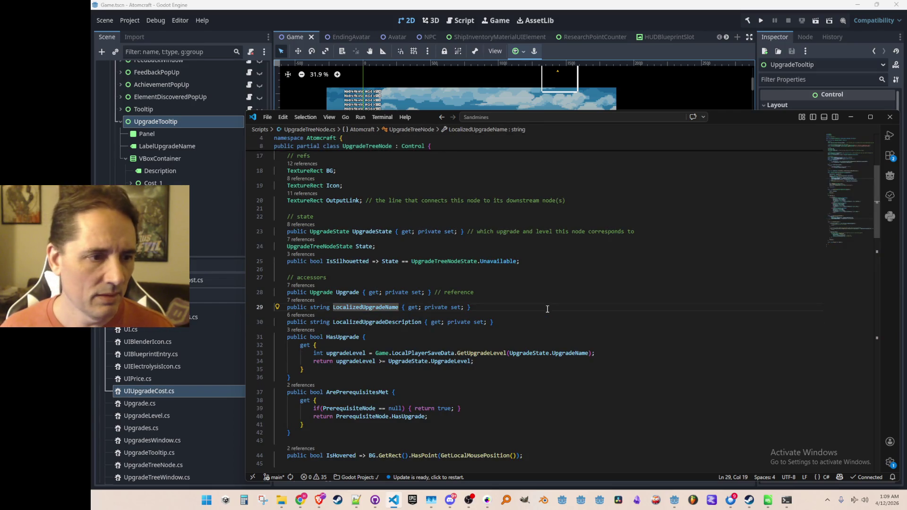
In Init, translate LocalizedUpgradeDescription from LocIdDescription instead of TooltipLocId
key("Down")
key("ctrl+shift+Right")
key("ctrl+f")
key("Return")
key("Escape")
key("End")
key("Left")
key("Left")
key("ctrl+shift+Left")
type("LocIdDescription")
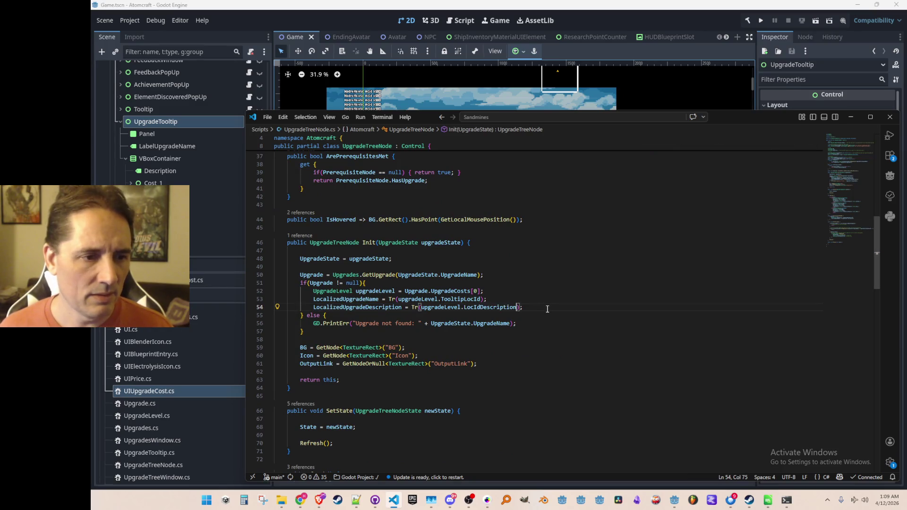
key("End")
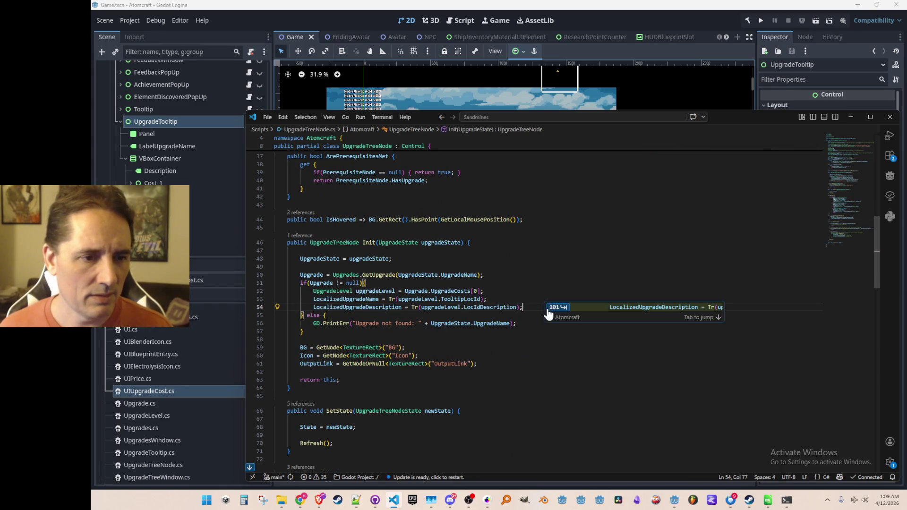
key("Escape")
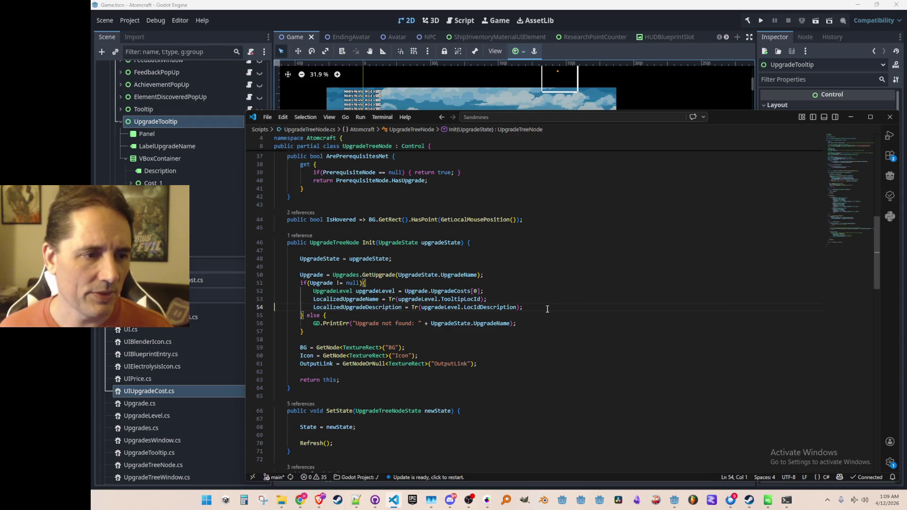
key("F12")
key("alt+Left")
Add the same description translation line to OnLocalizationChanged after the name assignment
key("Up")
key("Home")
key("ctrl+d")
key("ctrl+f")
key("Return")
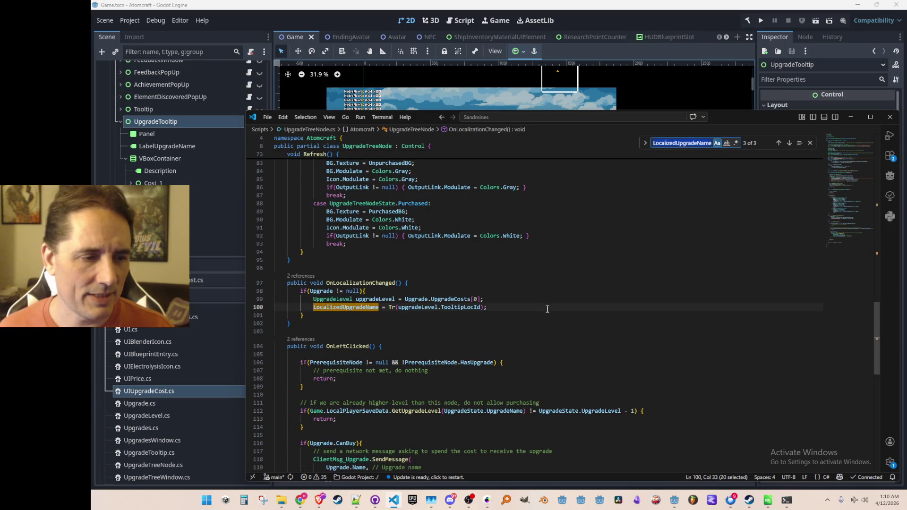
key("Escape")
key("End")
key("Return")
key("Tab")
key("Home")
key("Up")
key("ctrl+d")
key("ctrl+f")
key("shift+Return")
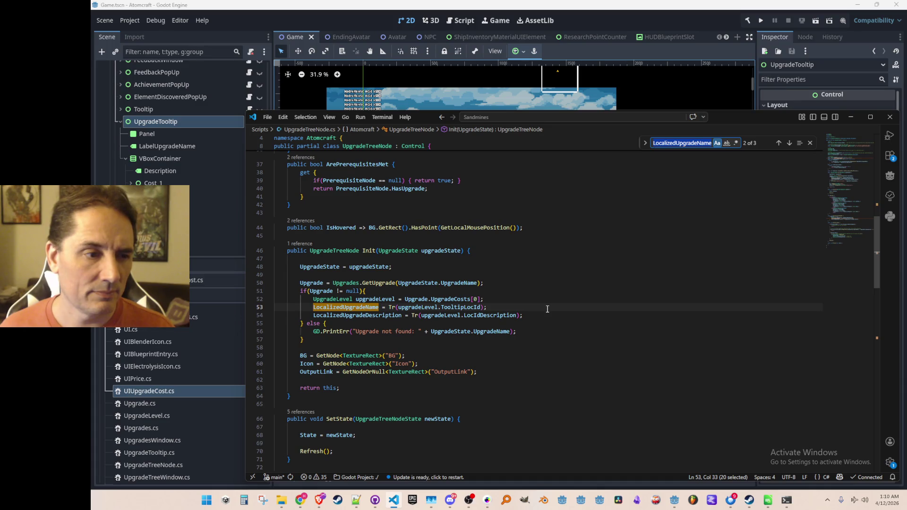
key("Return")
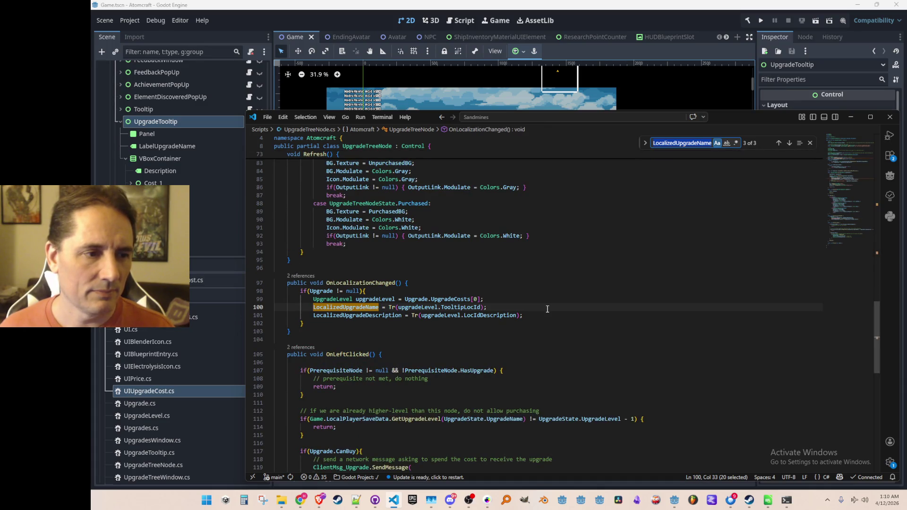
Copy the OnLocalizationChanged name and delete the localization lines from Init
key("Escape")
key("Up")
key("Up")
key("Up")
key("ctrl+Left")
key("ctrl+shift+Right")
key("ctrl+shift+Right")
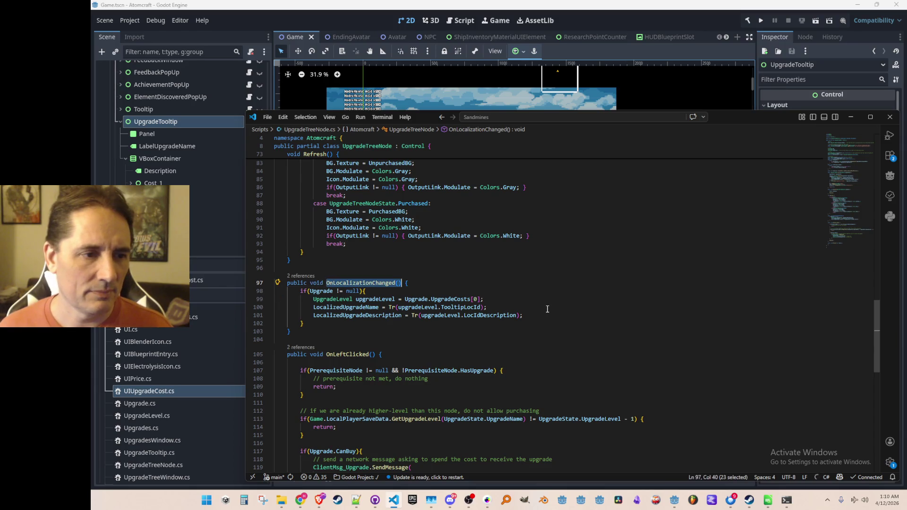
key("alt+Left")
key("alt+Left")
key("Up")
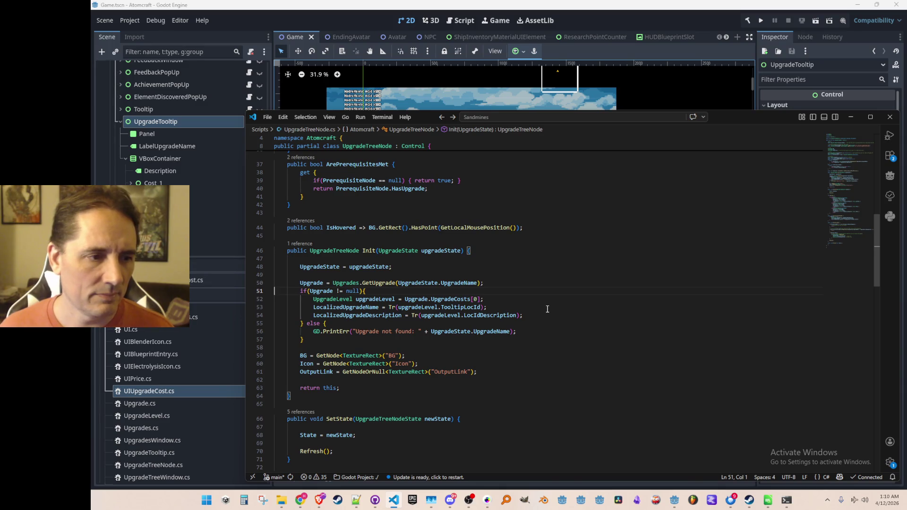
key("Down")
key("shift+Down")
key("shift+Down")
key("shift+Down")
key("ctrl+shift+Right")
key("ctrl+shift+Right")
key("Delete")
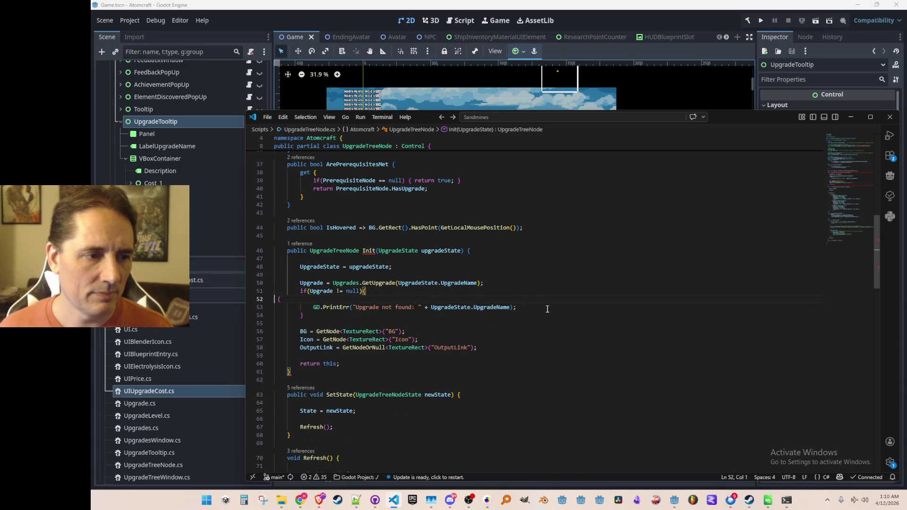
key("Left")
key("Left")
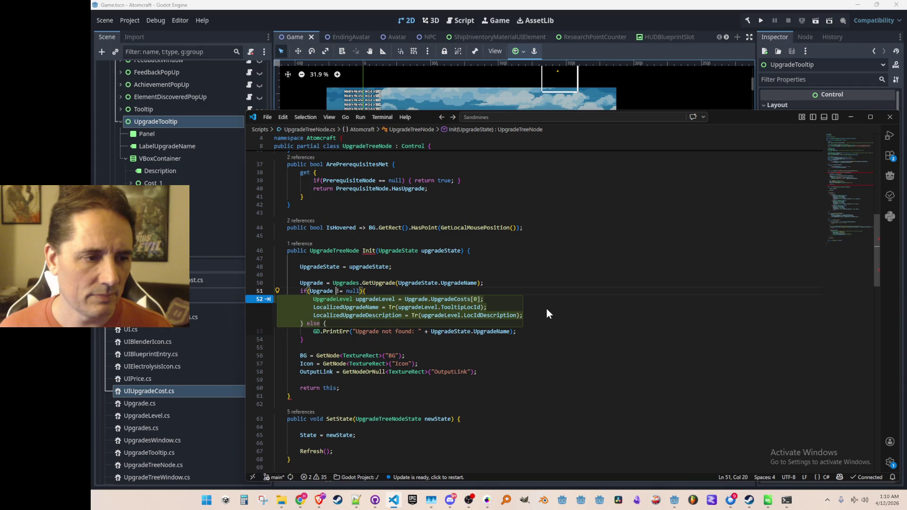
key("Escape")
Call OnLocalizationChanged() in Init before the return, after the node lookups
key("Home")
key("Down")
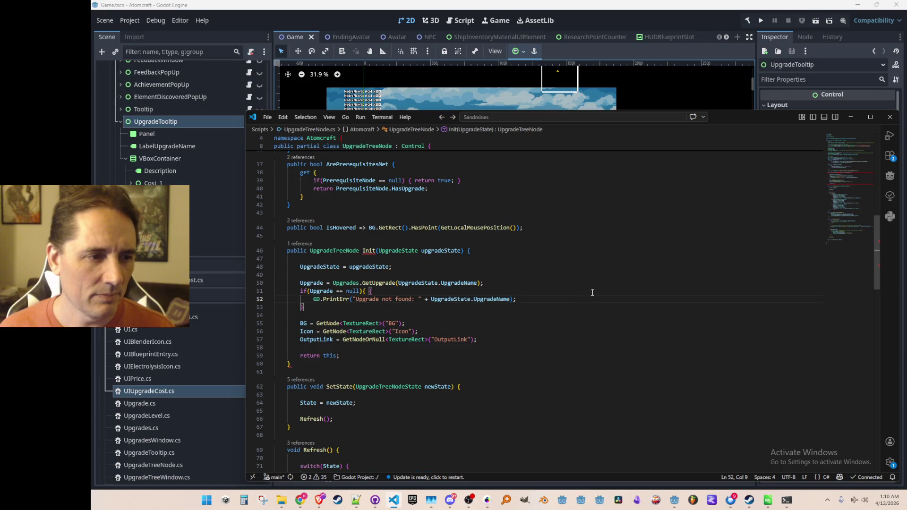
key("Down")
key("Down")
type("OnLocalizationChanged()")
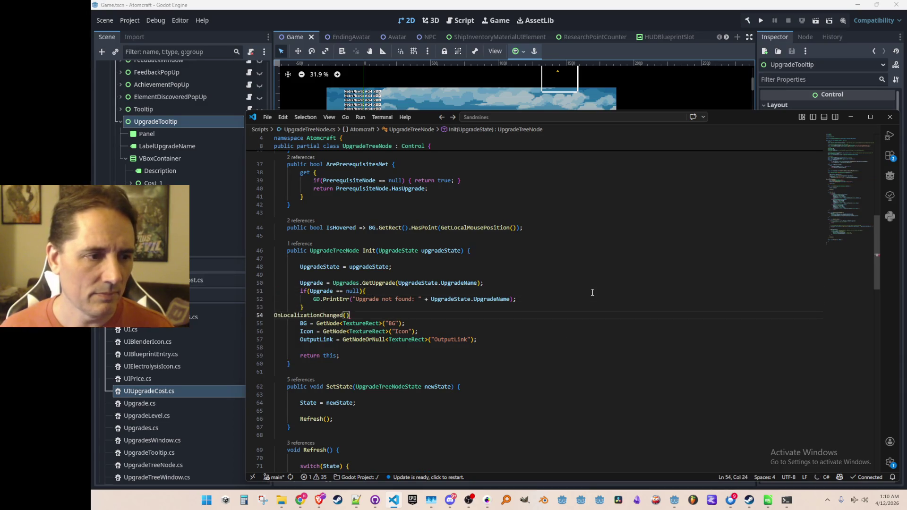
key("ctrl+z")
key("Down")
key("Down")
key("Down")
key("Escape")
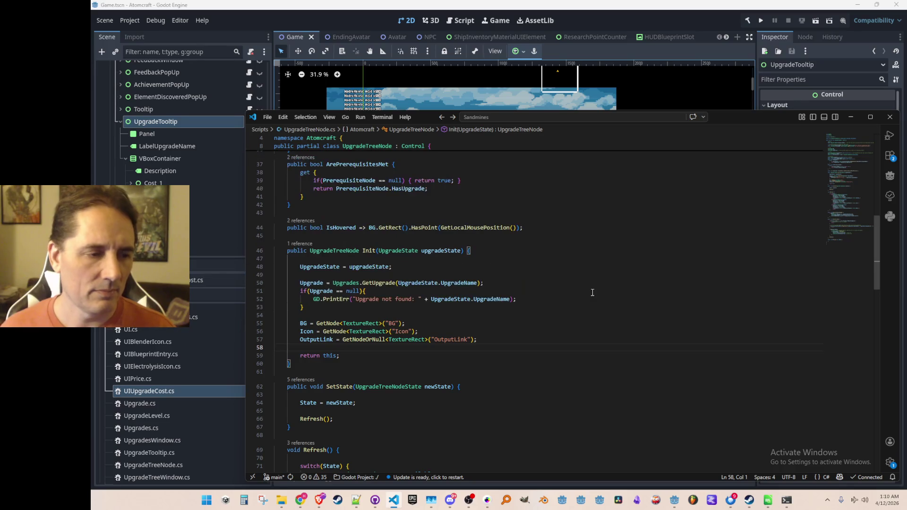
key("Return")
type("OnLocalizationChanged()")
key("Up")
Review OnLocalizationChanged's null-upgrade guard, then go back to UpgradeTooltip's Show method
key("Page_Up")
key("Up")
key("Up")
key("Up")
key("Up")
key("Page_Down")
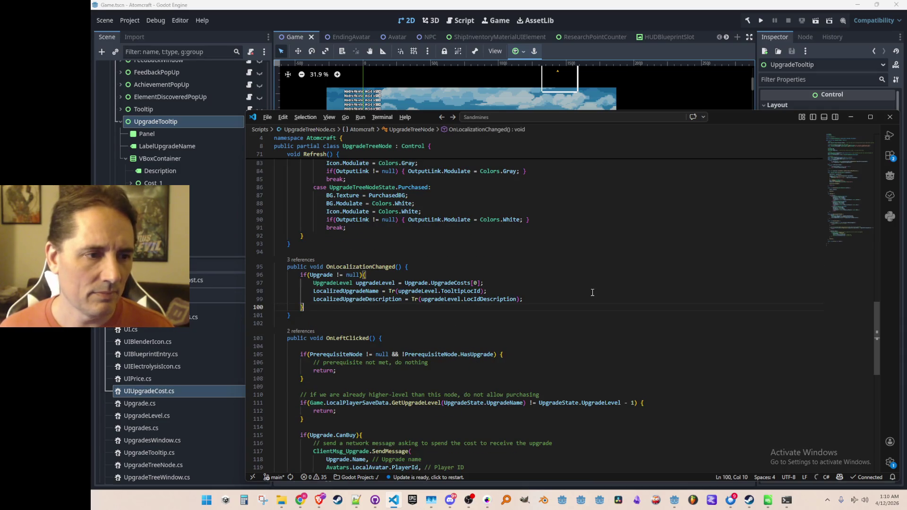
key("Page_Down")
key("Page_Down")
key("Up")
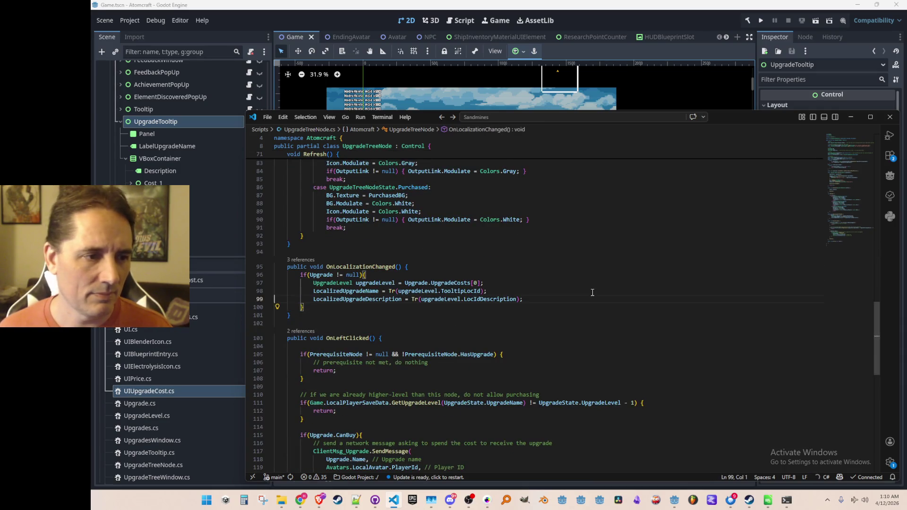
key("Up")
key("Home")
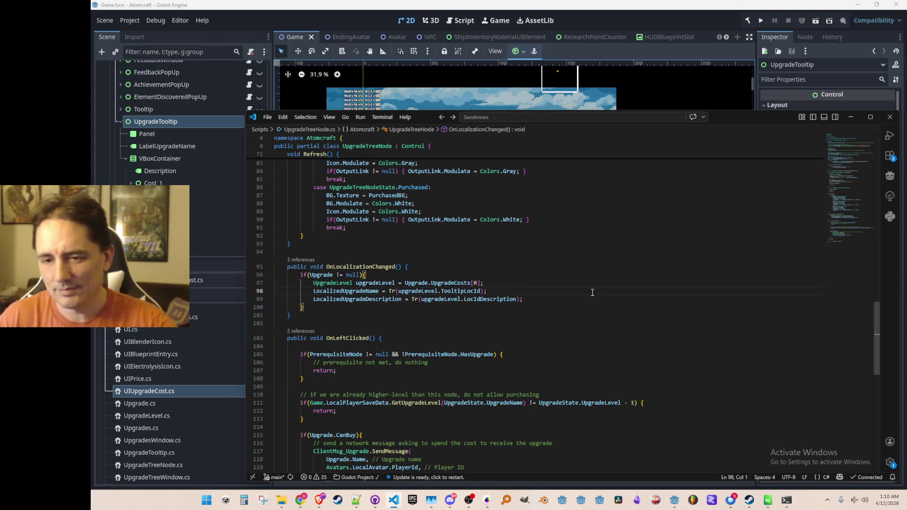
key("Up")
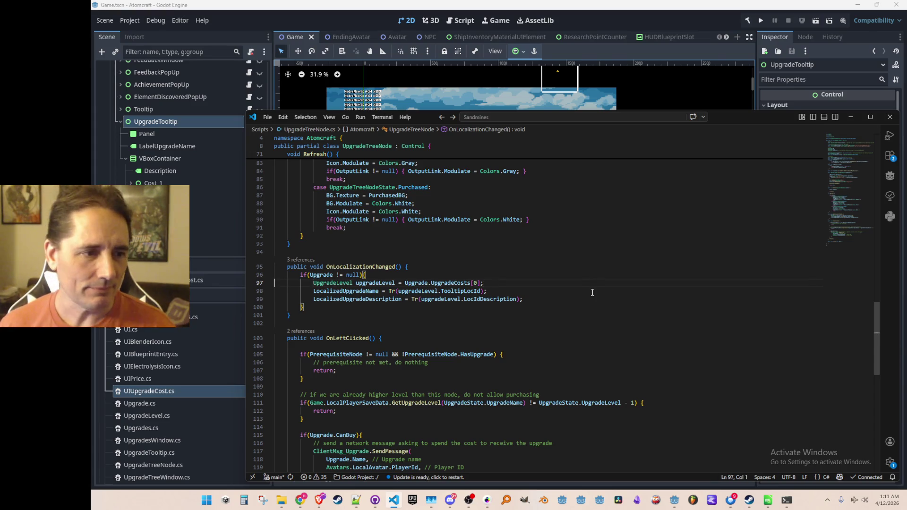
key("Down")
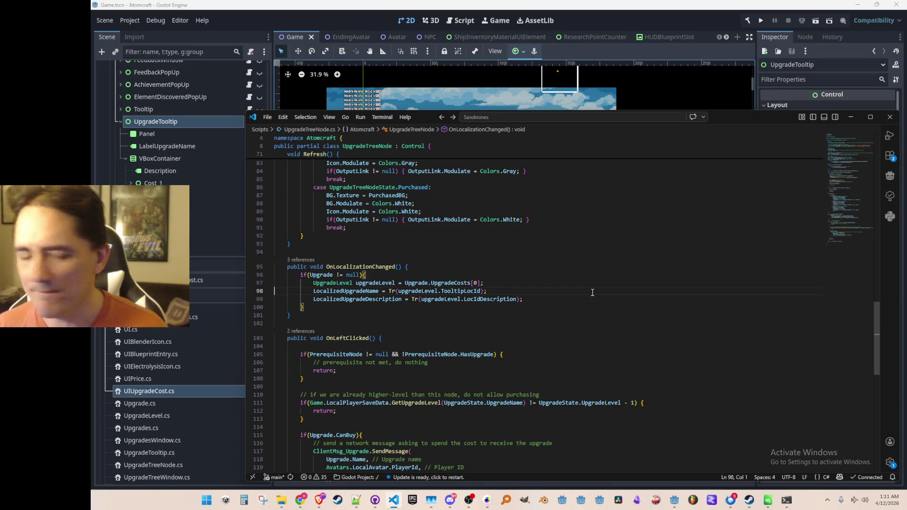
key("alt+Left")
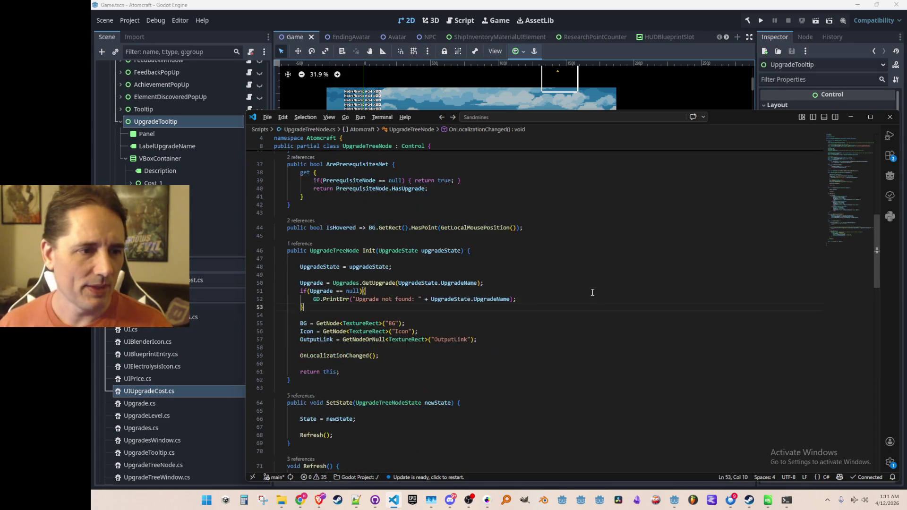
key("alt+Left")
key("alt+Left")
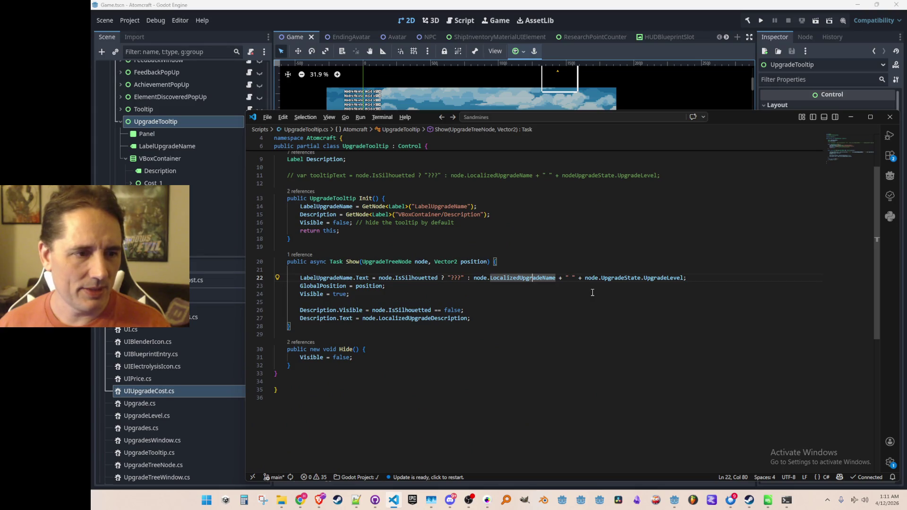
Move the two Description lines directly below the LabelUpgradeName.Text line in Show()
key("Return")
type("Des")
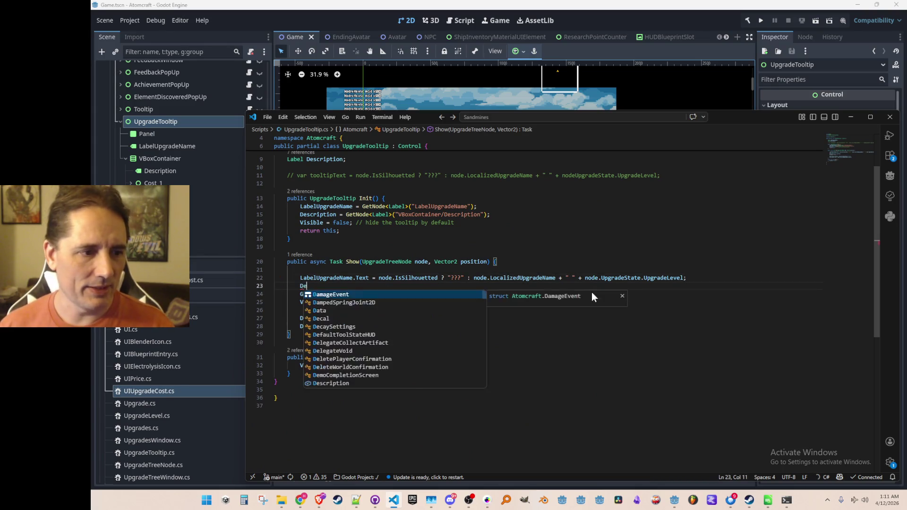
key("Escape")
key("ctrl+shift+k")
key("Down")
key("Down")
key("Down")
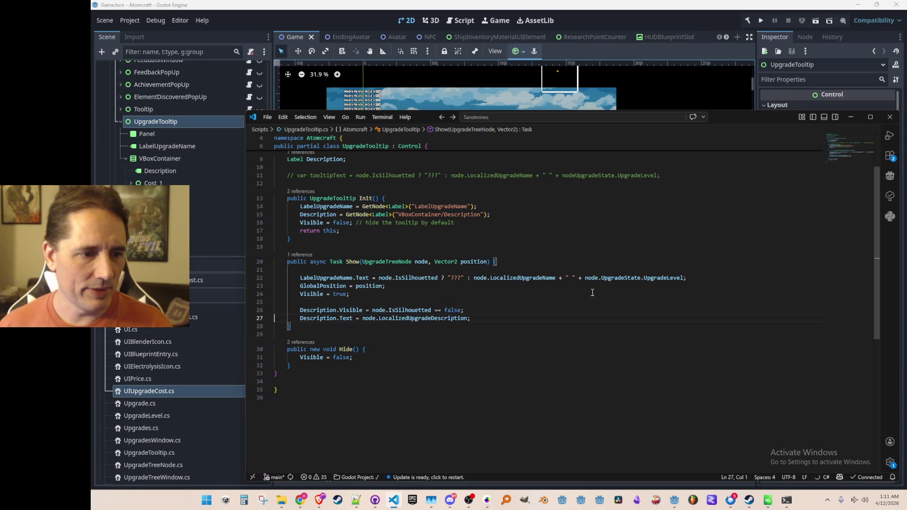
key("Up")
key("Up")
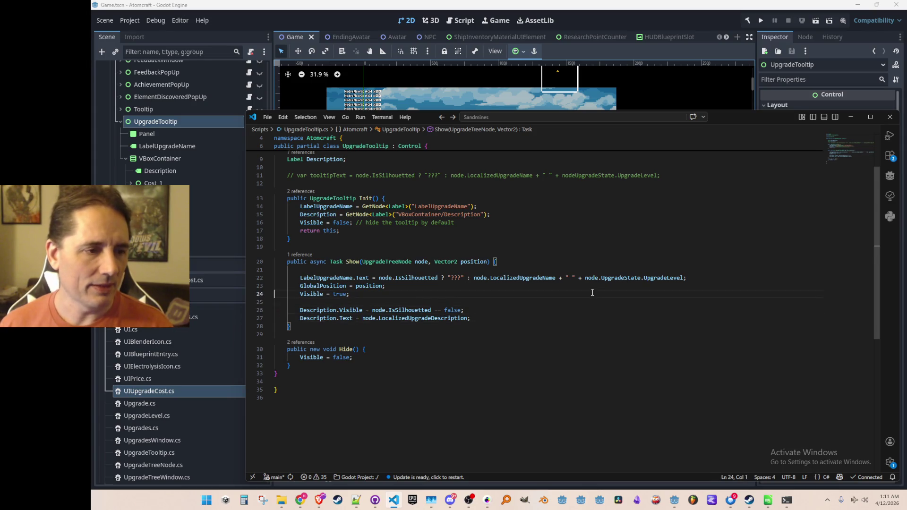
key("Return")
key("Down")
key("Down")
key("Down")
key("shift+Down")
key("shift+Down")
key("Delete")
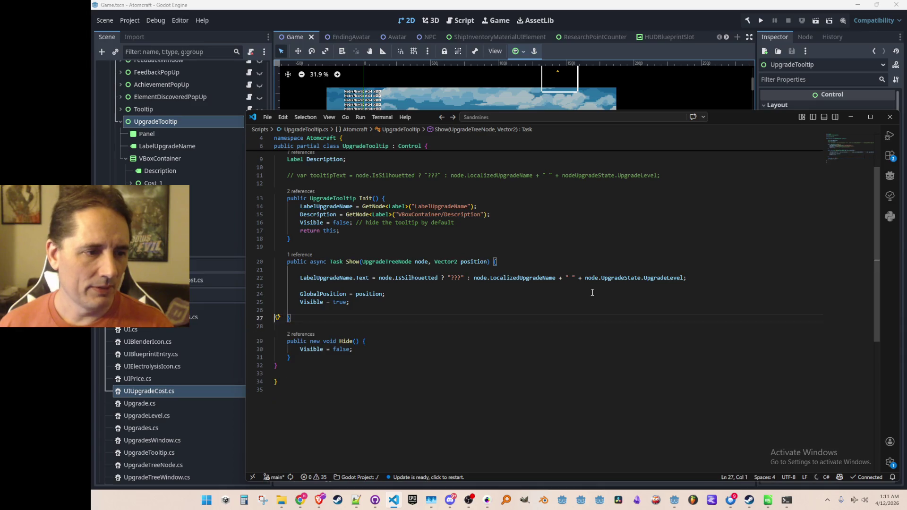
type("Description.Visible = node.IsSilhouetted == false;         Description.Text = node.LocalizedUpgradeDescription;")
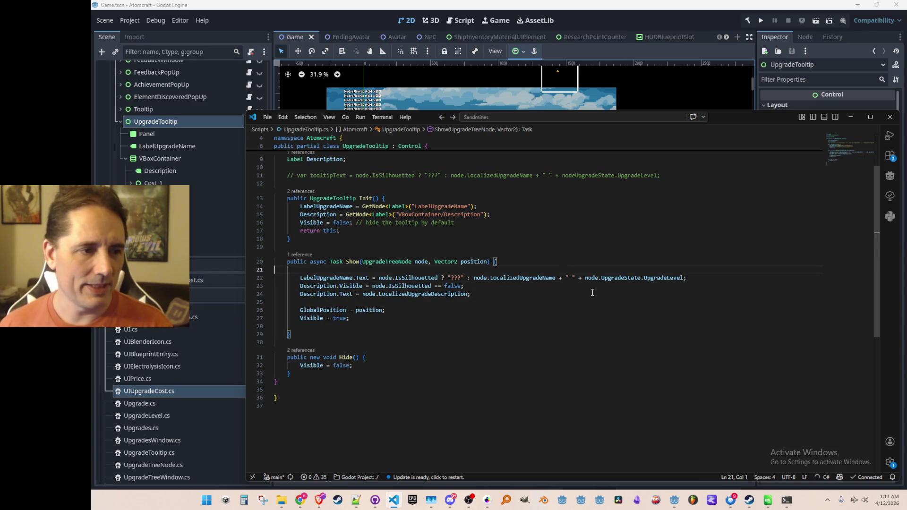
Add a name & description comment above them, tidy Show()'s closing blank line, and bring up Godot
key("Return")
type("// name & desc")
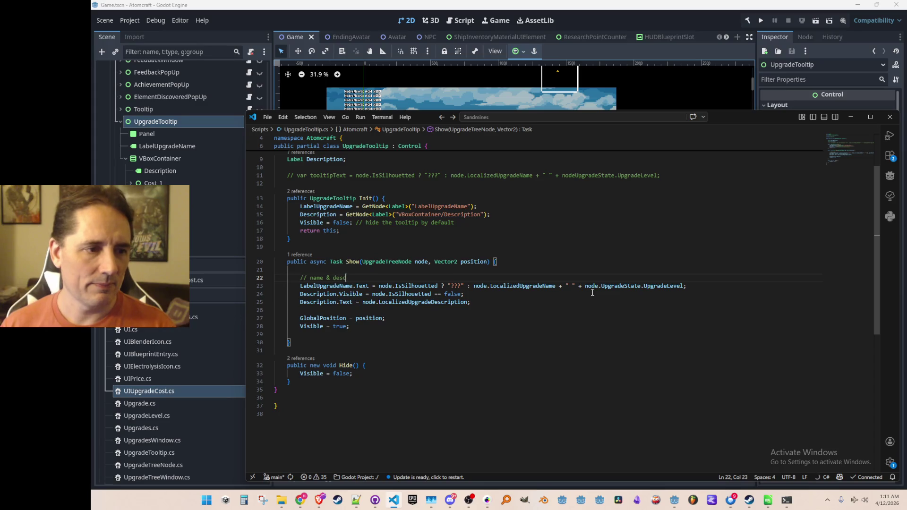
key("Down")
key("Down")
key("Down")
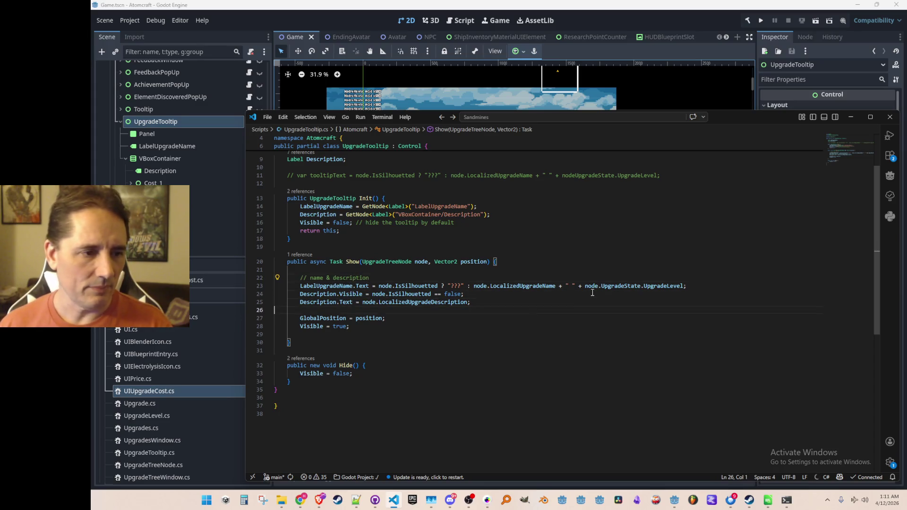
key("Down")
key("Down")
key("Down")
key("Down")
key("BackSpace")
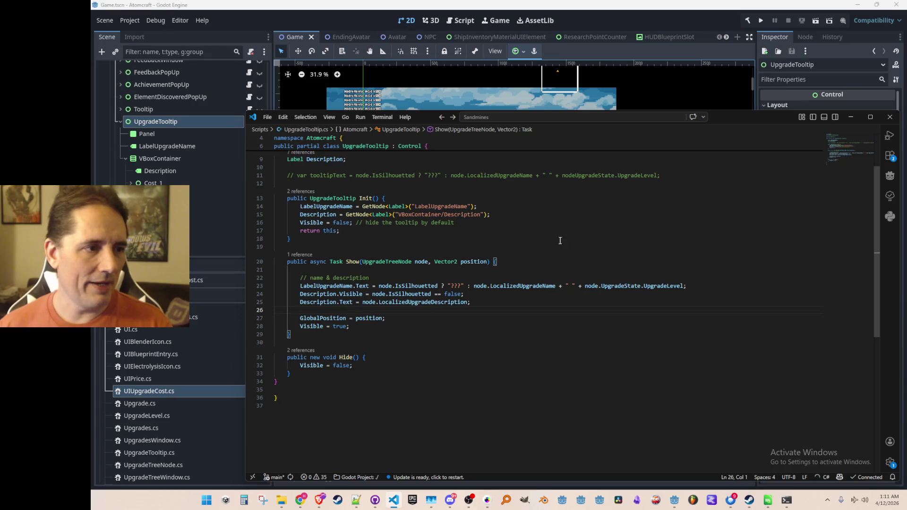
left_click(152, 183)
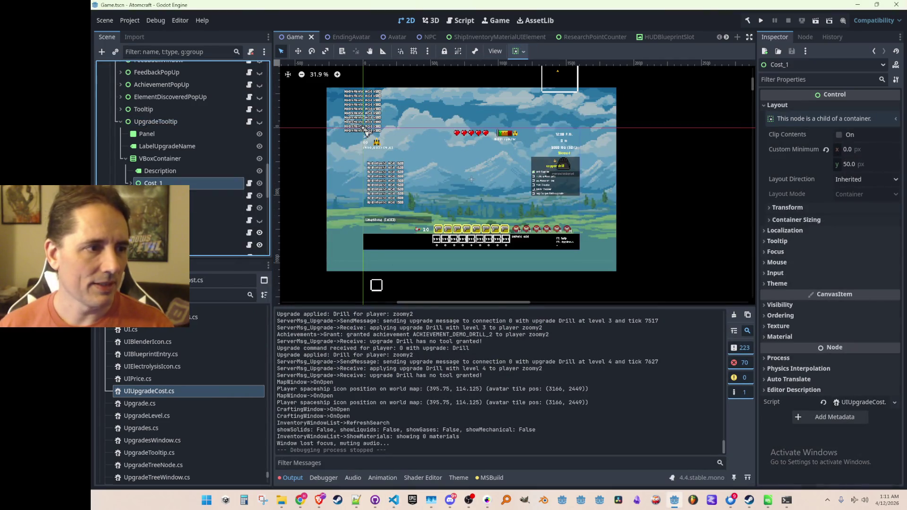
Add a List<UIUpgradeCost> UpgradeCosts field after Description and start the System.Collections.Generic import
left_click(249, 183)
scroll(469, 303, "up", 3)
left_click(531, 223)
key("Return")
type("List<")
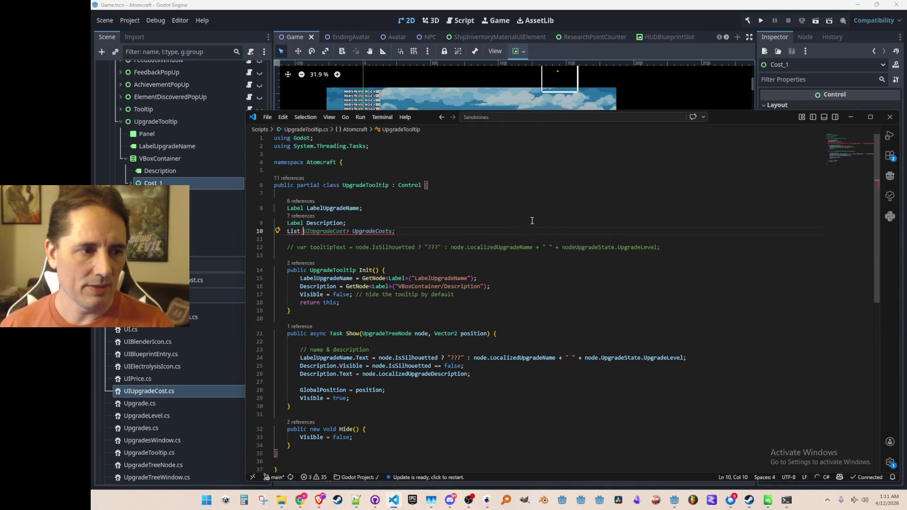
key("Tab")
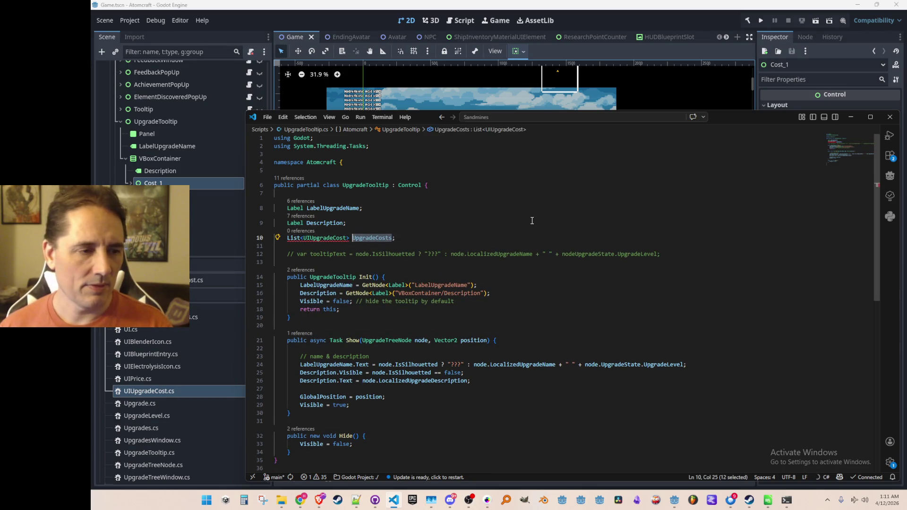
key("Up")
key("Up")
key("Up")
key("Up")
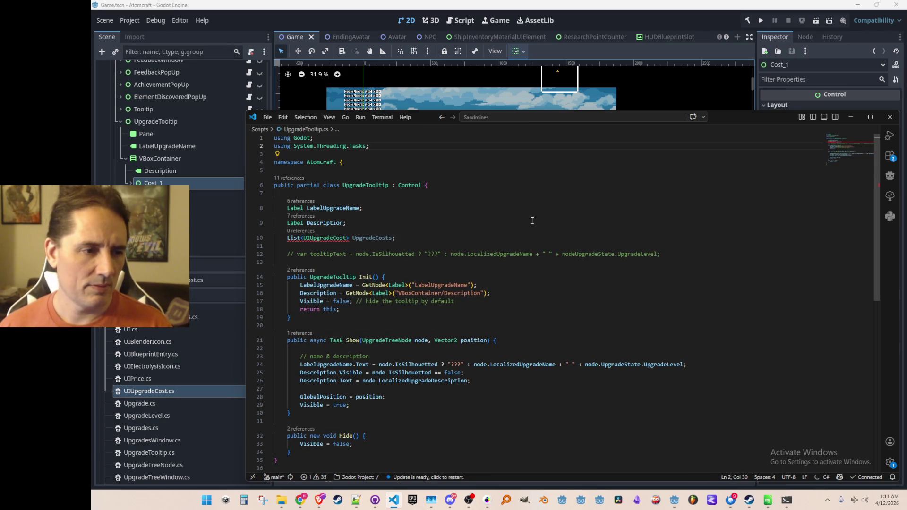
key("ctrl+shift+Return")
type("using System.Collections.Generic;")
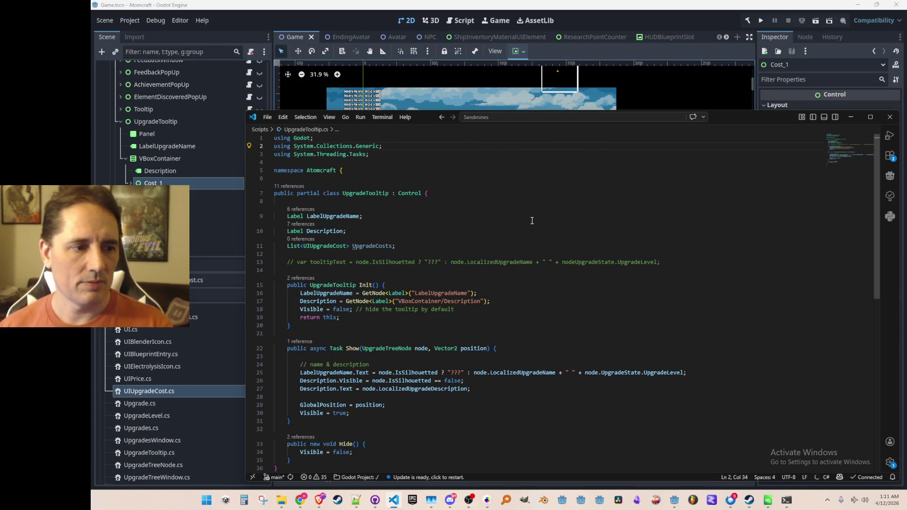
scroll(538, 225, "down", 3)
left_click(394, 182)
left_click(598, 238)
key("Tab")
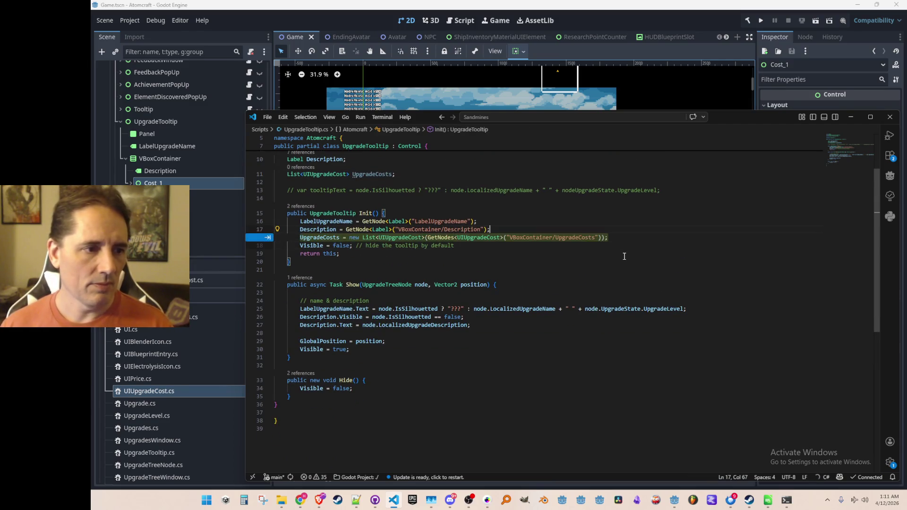
key("Tab")
key("Down")
key("shift+alt+Right")
key("shift+alt+Right")
key("BackSpace")
key("End")
key("Return")
key("Return")
key("Up")
type("f")
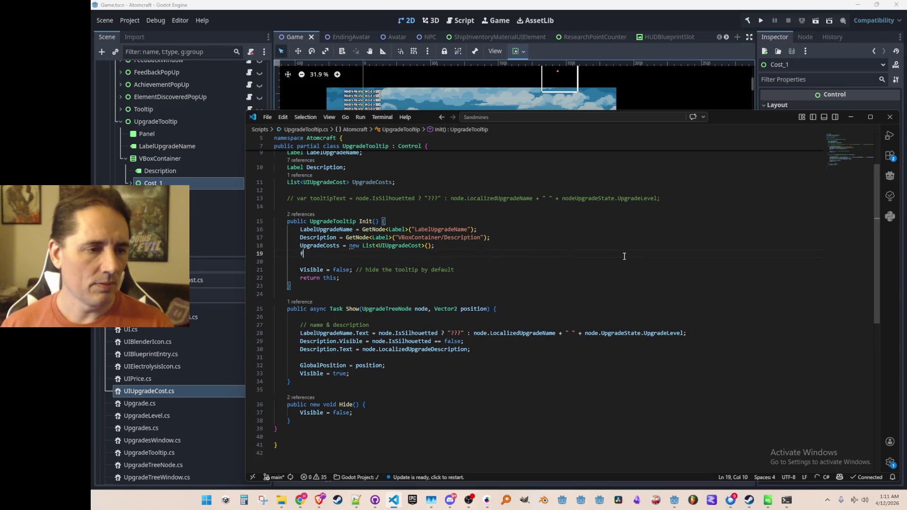
key("Tab")
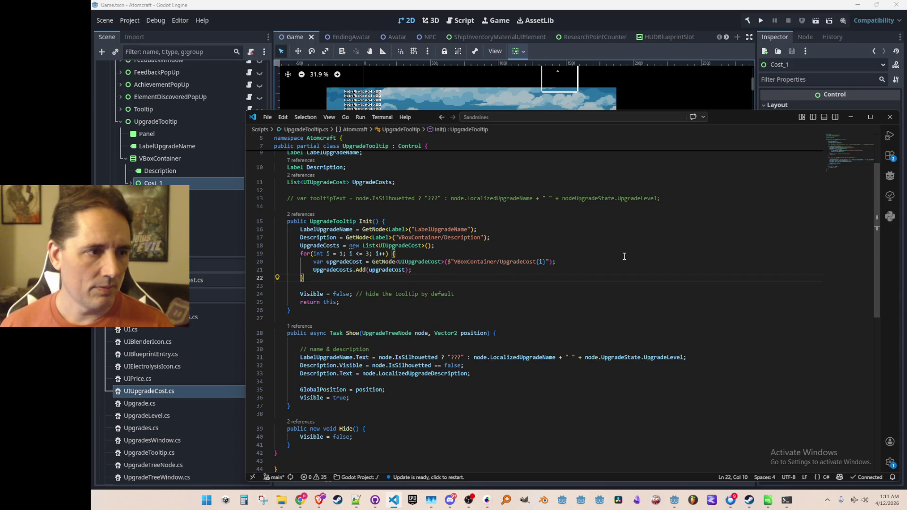
key("Up")
key("End")
key("Left")
key("Left")
key("Left")
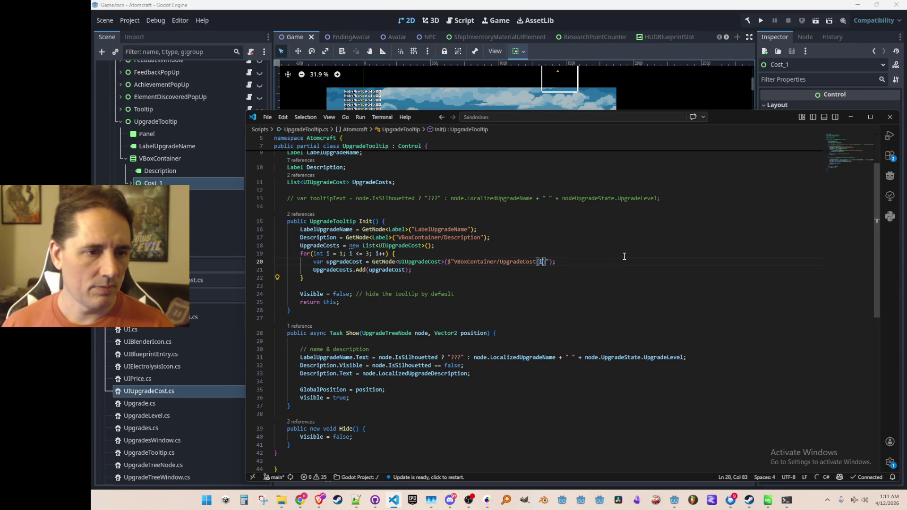
key("ctrl+BackSpace")
type("Cost_")
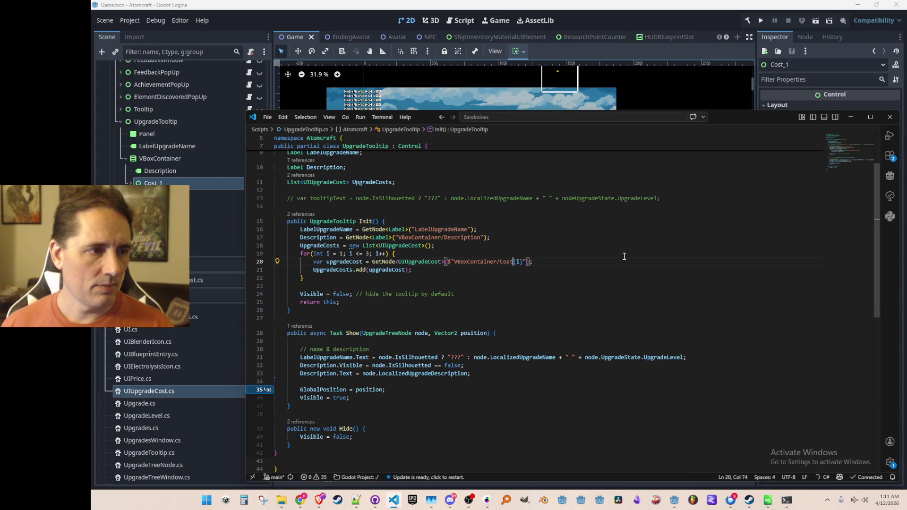
key("Down")
key("Down")
key("Down")
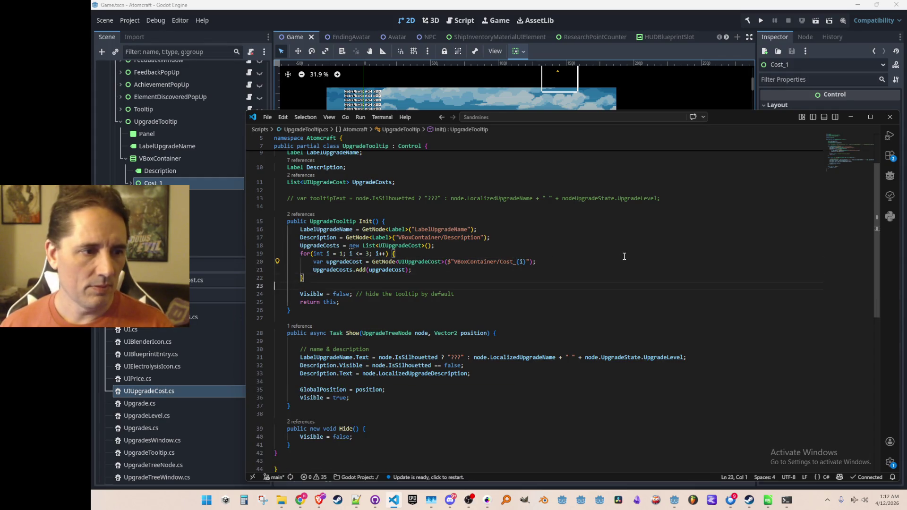
scroll(602, 244, "down", 1)
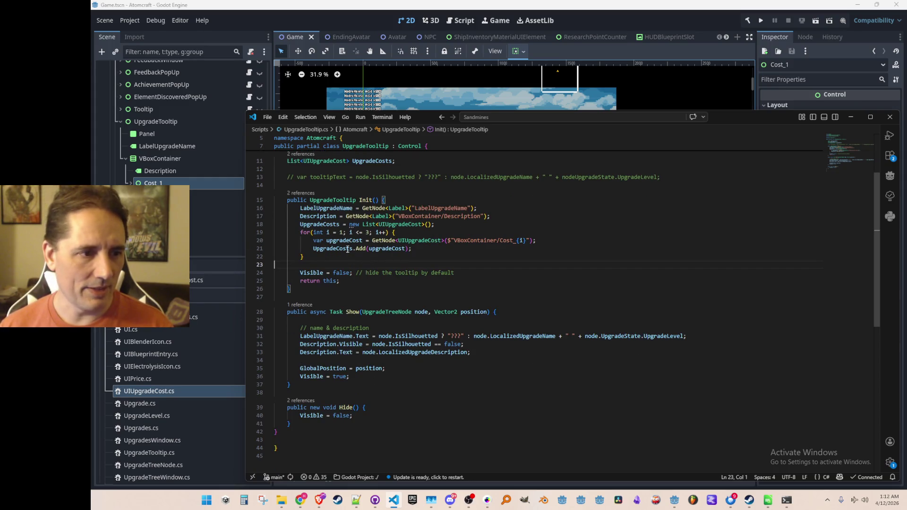
scroll(486, 296, "down", 1)
scroll(485, 297, "down", 1)
scroll(486, 297, "down", 1)
key("ctrl+End")
Glance at the Godot editor, then return the caret to line 33 inside Show()
left_click(463, 300)
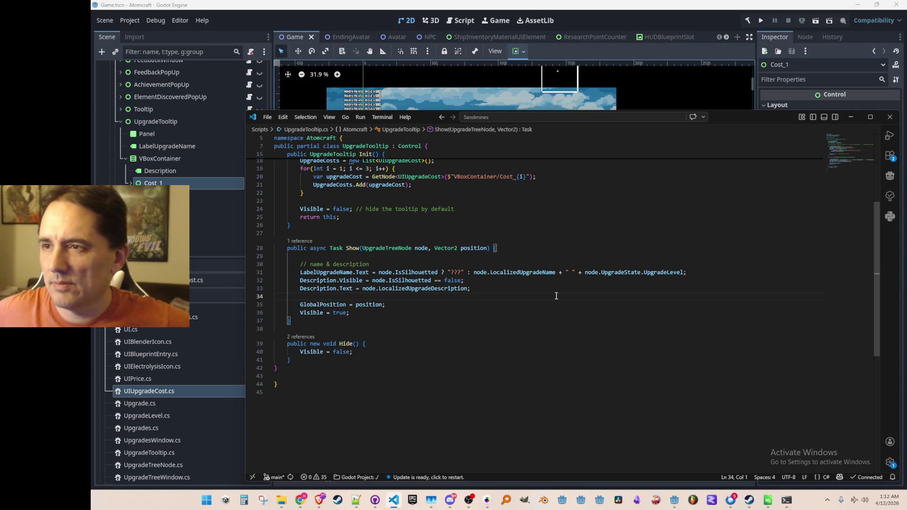
left_click(287, 74)
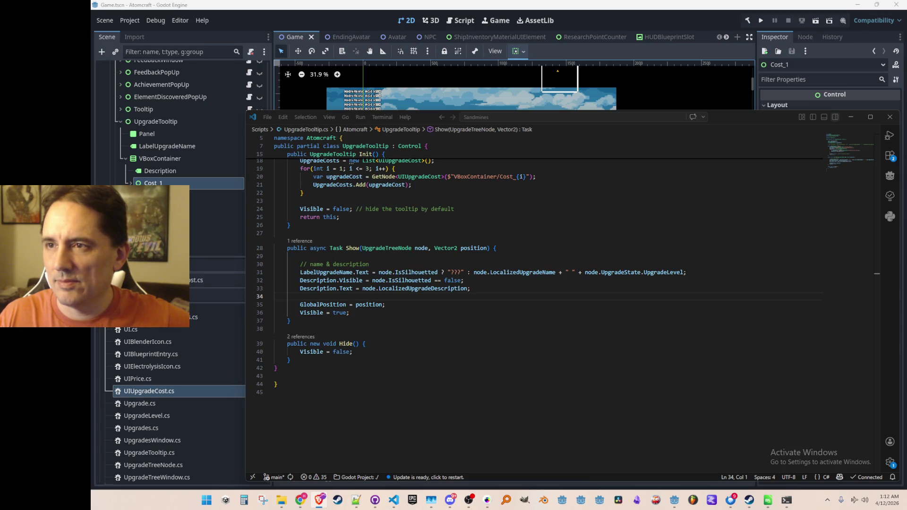
left_click(488, 293)
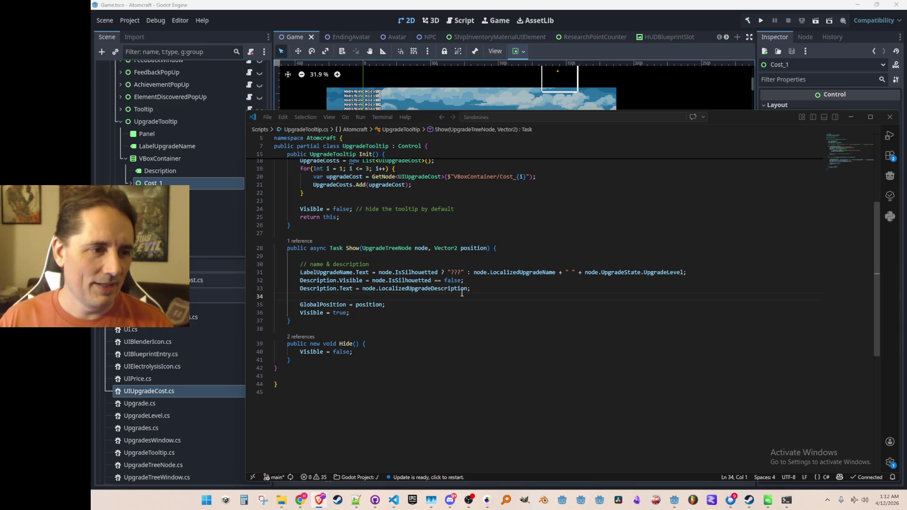
left_click(523, 291)
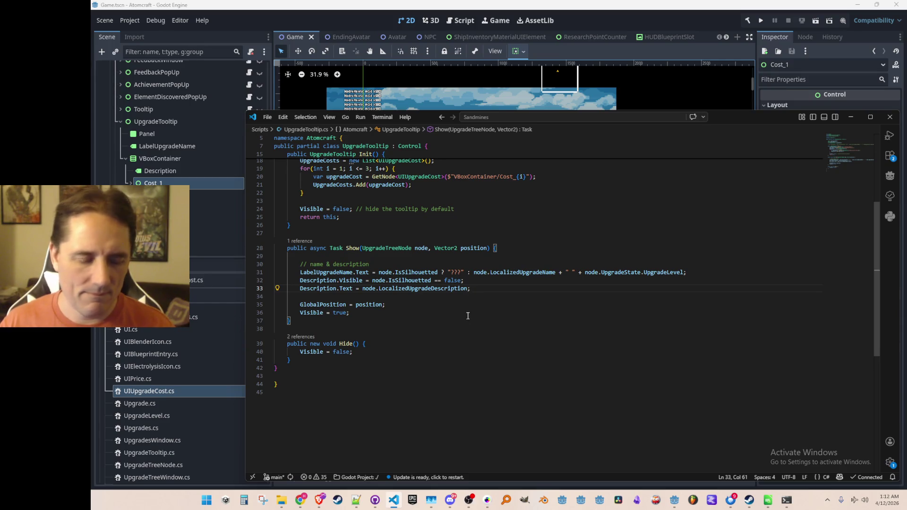
Bring up Quick Open filtered to 'Up' to list the Upgrade scripts
key("ctrl+p")
type("UI")
key("BackSpace")
type("pgr")
key("BackSpace")
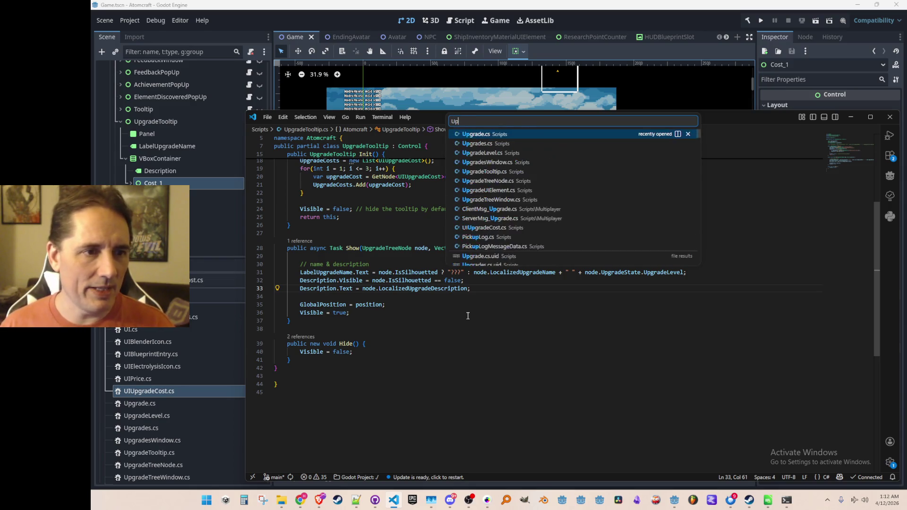
Open UpgradeUIElement.cs and select the GetCostCountForUpgradeLevel method lines to read them
left_click(521, 190)
scroll(634, 278, "down", 5)
scroll(634, 276, "down", 5)
scroll(635, 277, "down", 5)
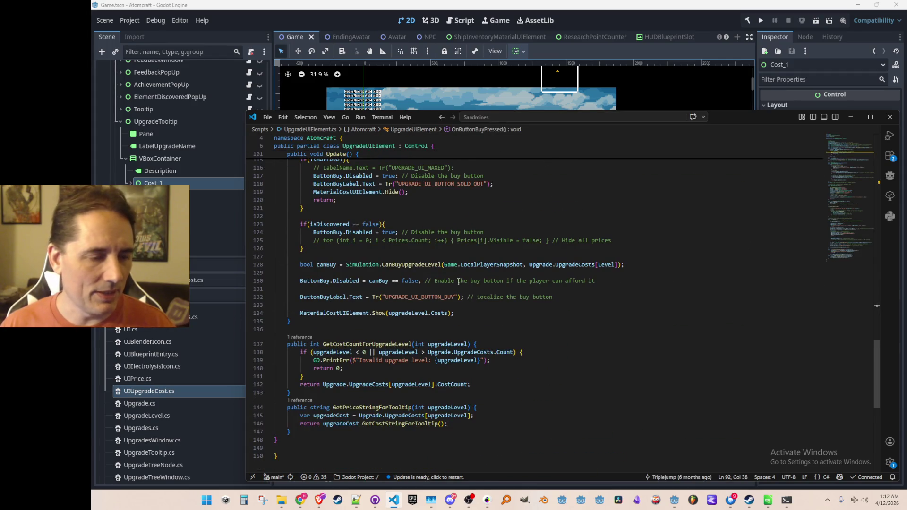
scroll(382, 325, "down", 3)
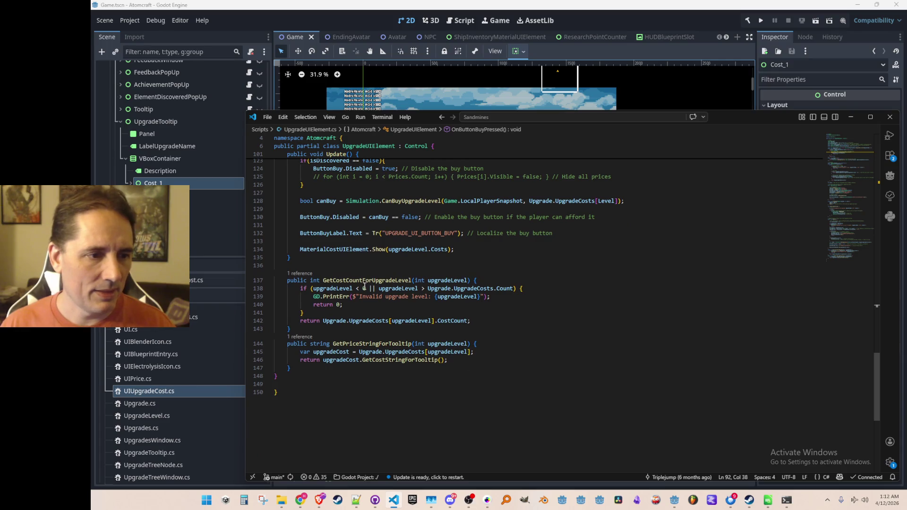
left_click(383, 281)
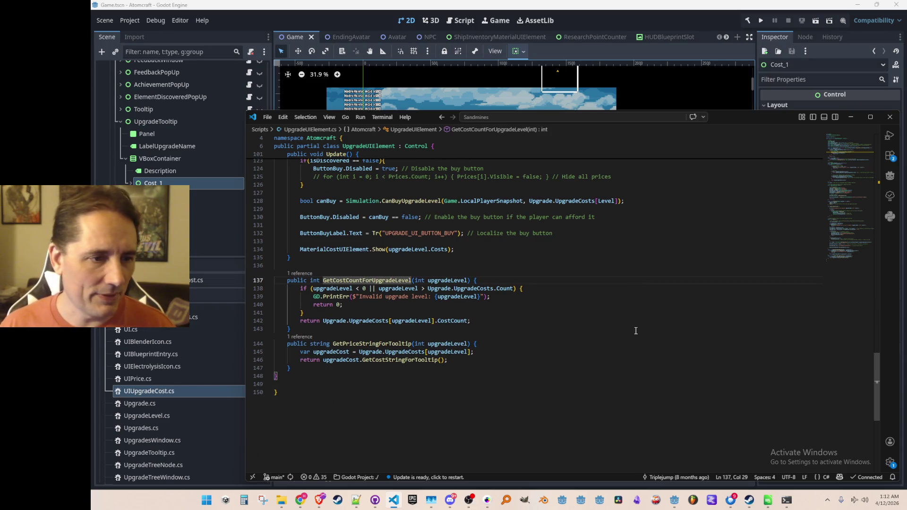
key("Up")
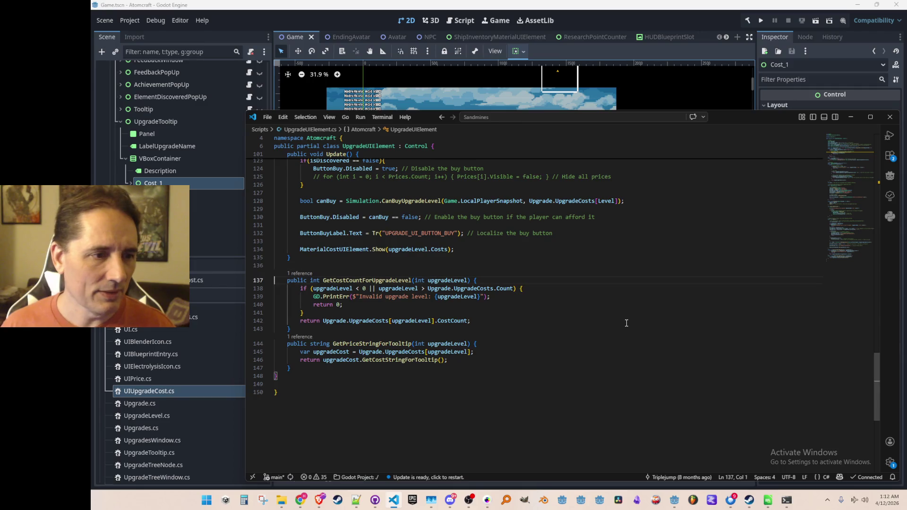
key("shift+Down")
key("shift+Down")
key("shift+Down")
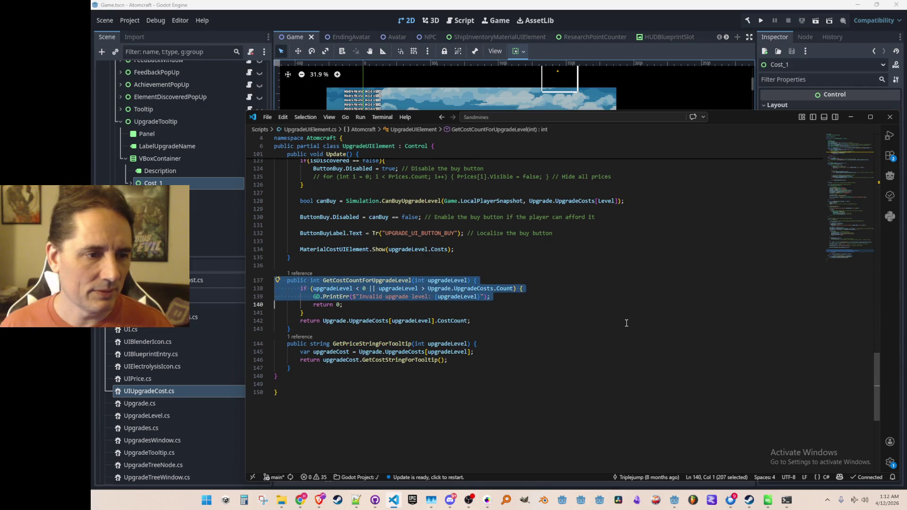
key("shift+Down")
key("shift+Down")
key("shift+Down")
key("shift+Down")
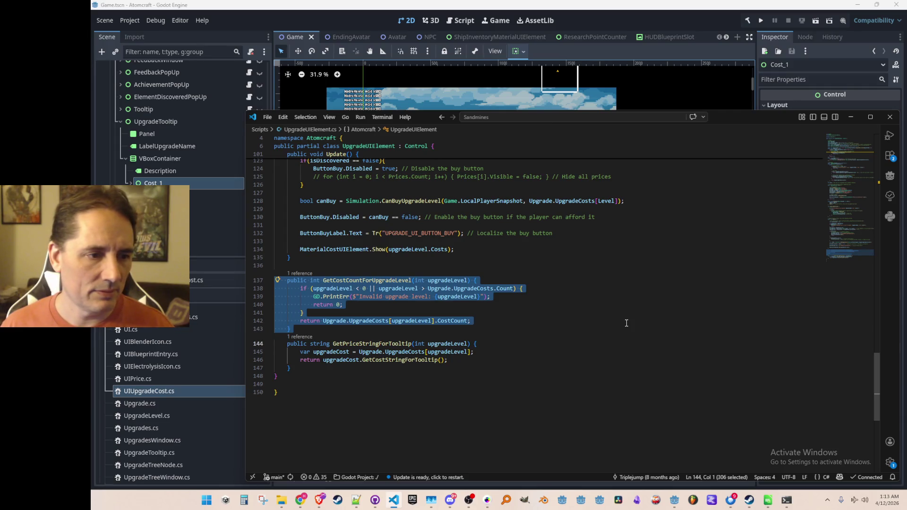
key("Left")
key("Up")
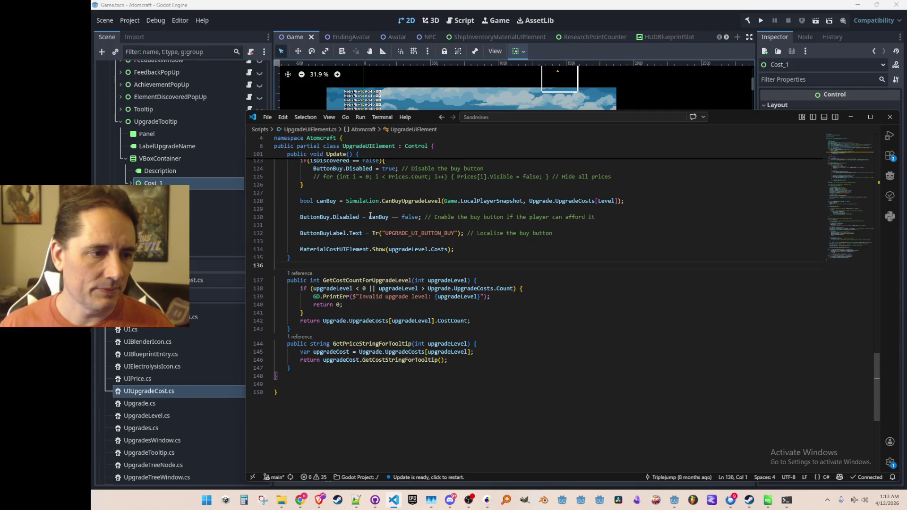
Check where GetCostCountForUpgradeLevel is used, then review Update() down to the MaterialCostUIElement cost display
left_click(307, 273)
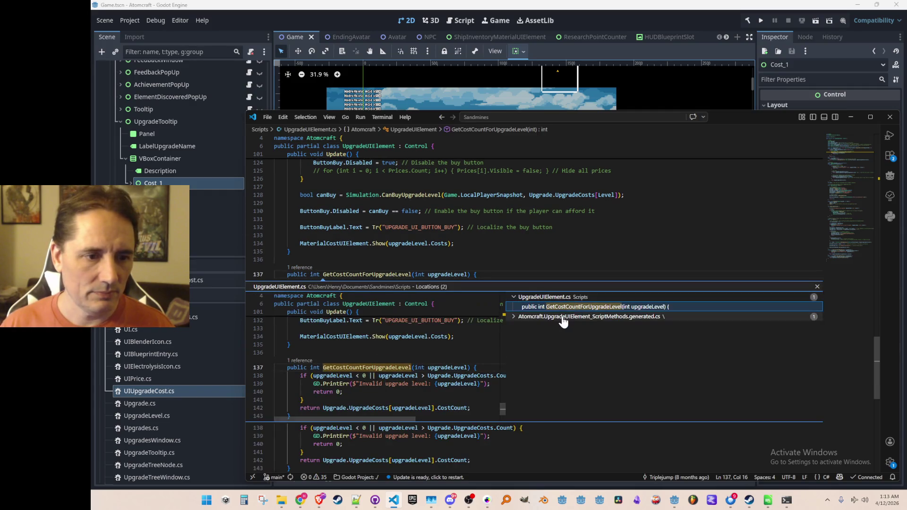
key("Escape")
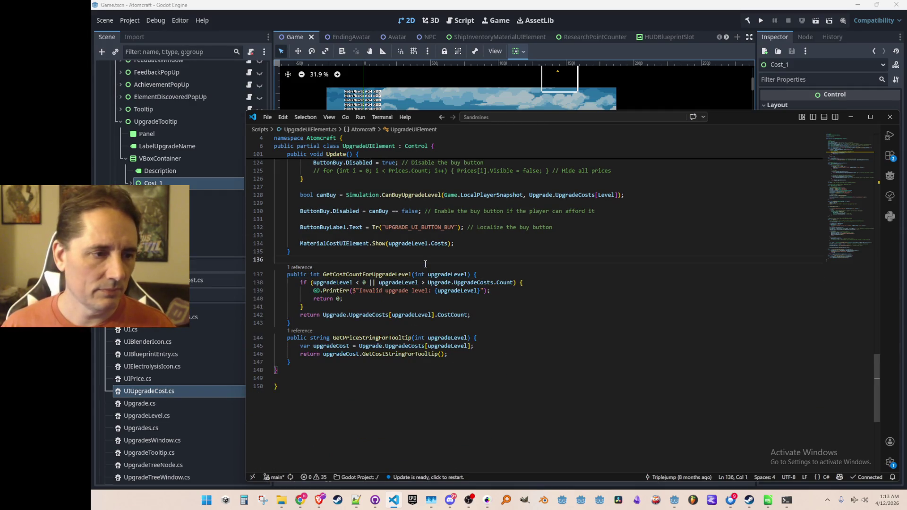
double_click(386, 275)
key("ctrl+f")
key("Escape")
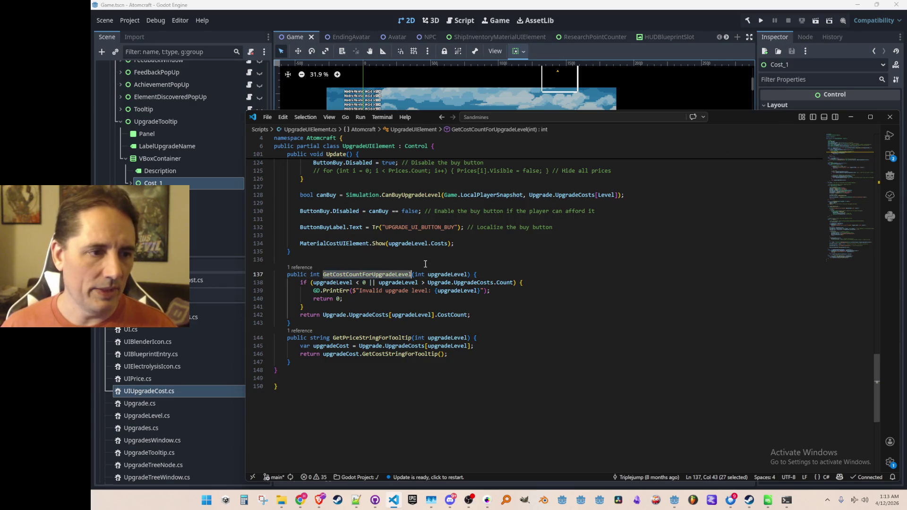
scroll(587, 344, "up", 5)
scroll(587, 344, "up", 5)
scroll(586, 343, "up", 5)
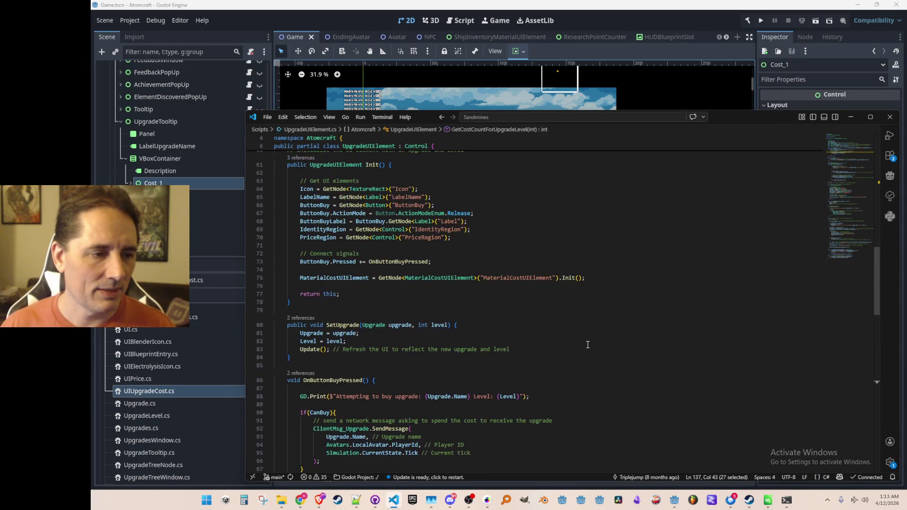
scroll(587, 345, "down", 3)
scroll(588, 344, "down", 3)
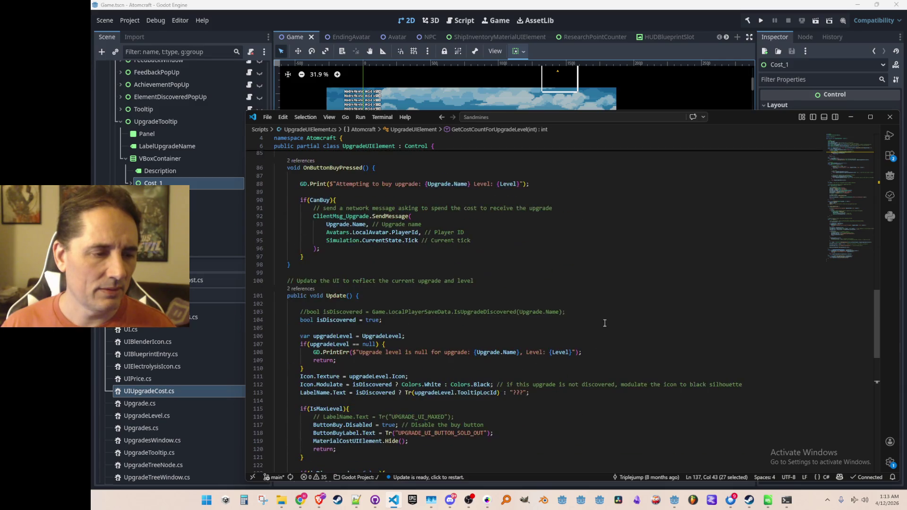
scroll(602, 319, "down", 3)
scroll(599, 324, "down", 2)
scroll(597, 323, "down", 2)
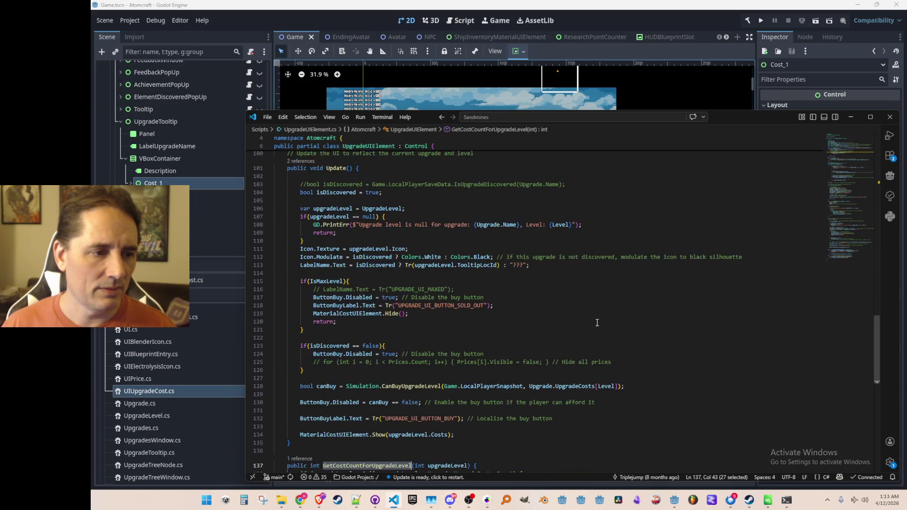
scroll(596, 323, "down", 1)
scroll(597, 322, "down", 3)
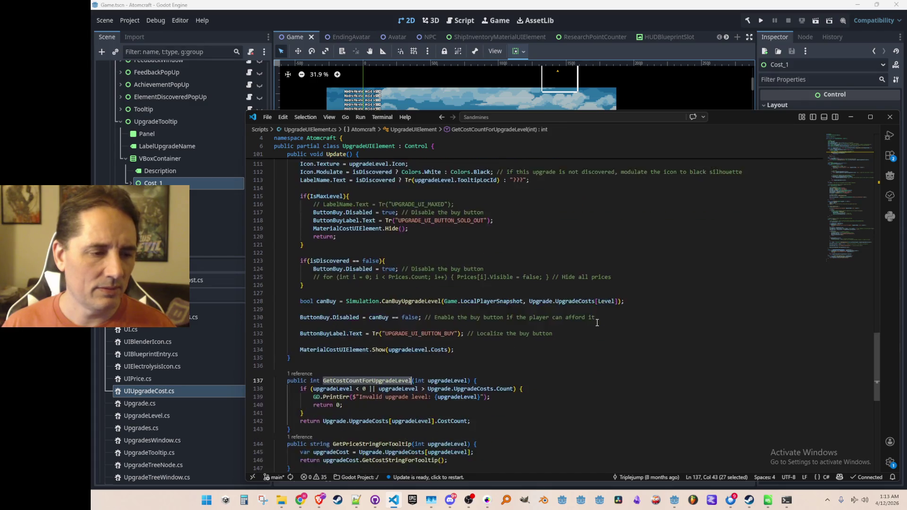
scroll(597, 323, "down", 1)
scroll(496, 298, "down", 2)
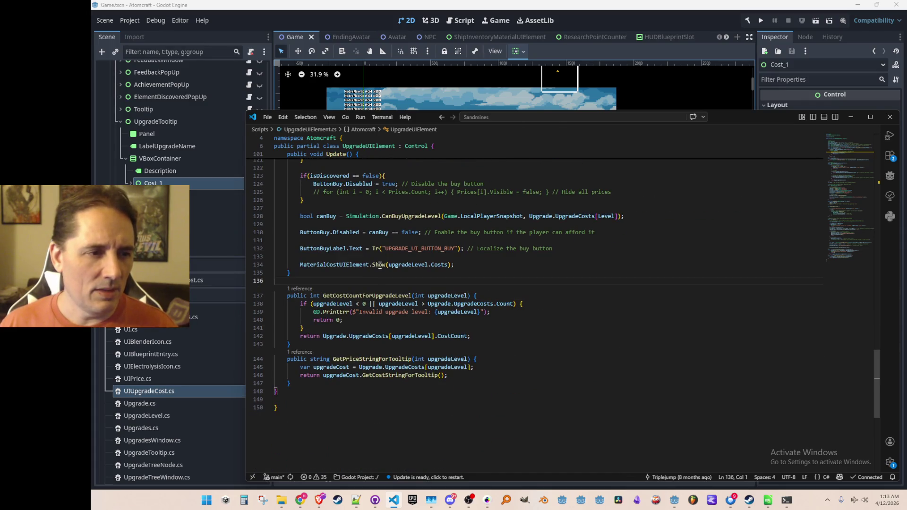
right_click(380, 264)
Jump to MaterialCostUIElement's definition and select its Show method body to copy it
left_click(427, 202)
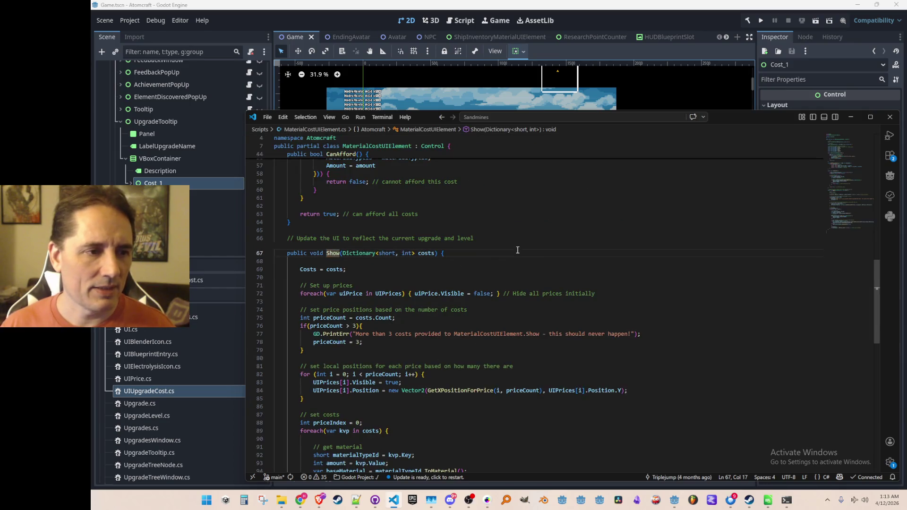
scroll(588, 293, "up", 5)
left_click(595, 262)
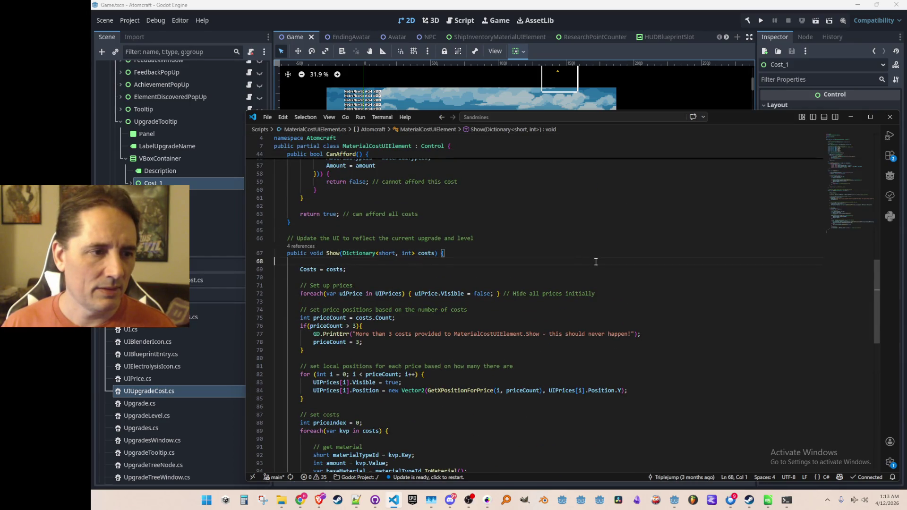
scroll(594, 264, "down", 2)
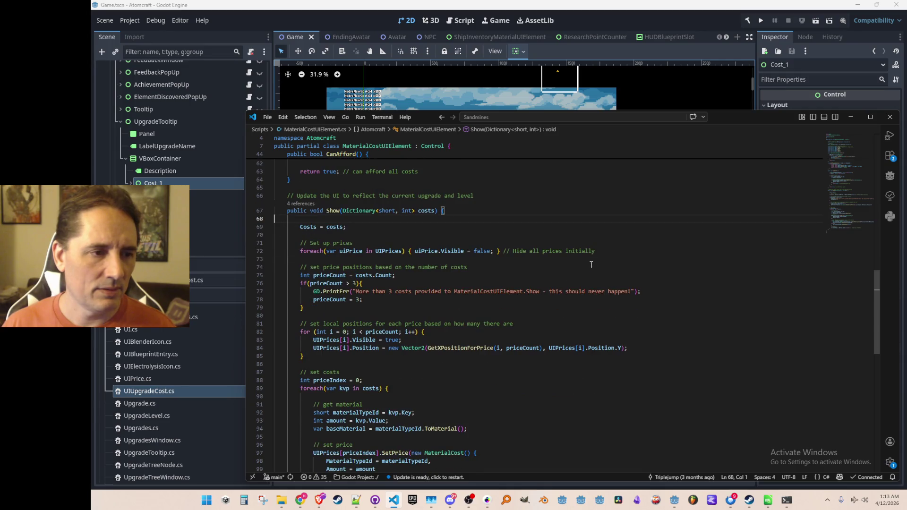
scroll(590, 265, "down", 1)
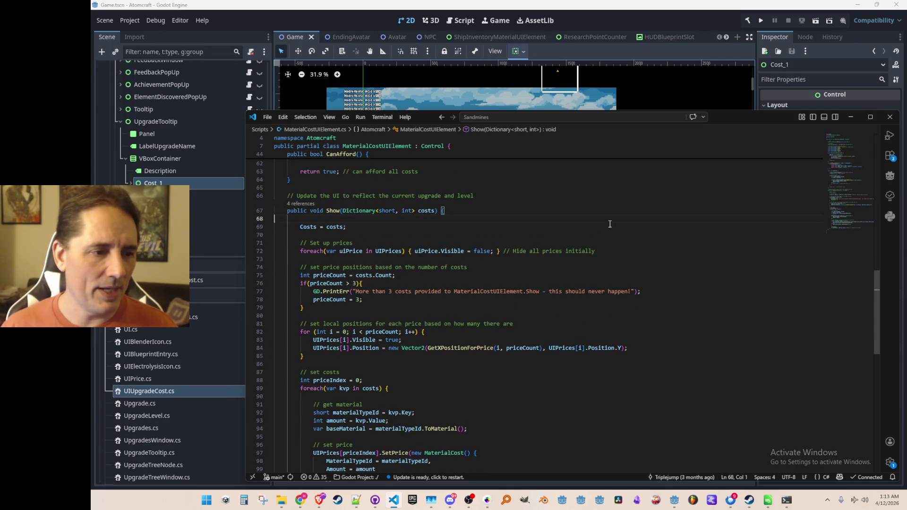
scroll(581, 278, "down", 5)
scroll(574, 288, "down", 4)
scroll(576, 288, "up", 8)
scroll(577, 288, "up", 5)
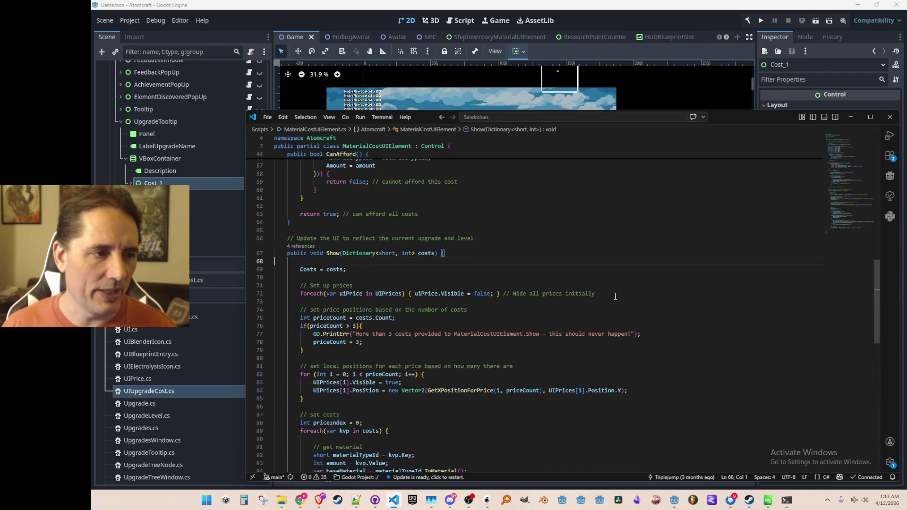
scroll(615, 296, "up", 1)
left_click(659, 217)
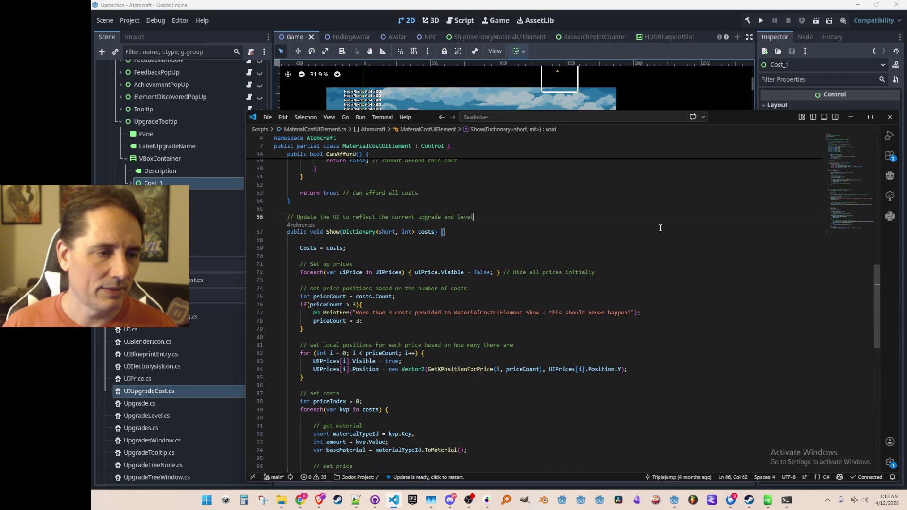
scroll(658, 230, "down", 1)
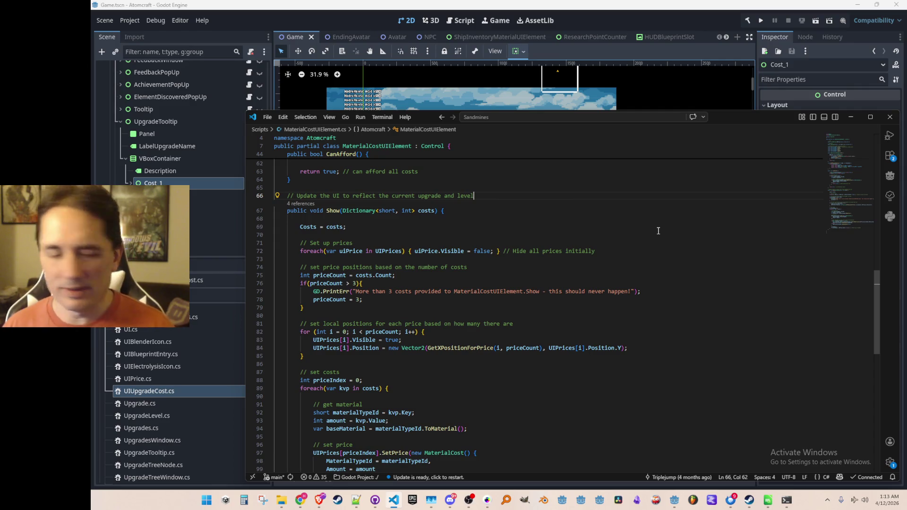
key("Down")
key("Down")
key("Down")
key("Home")
key("Home")
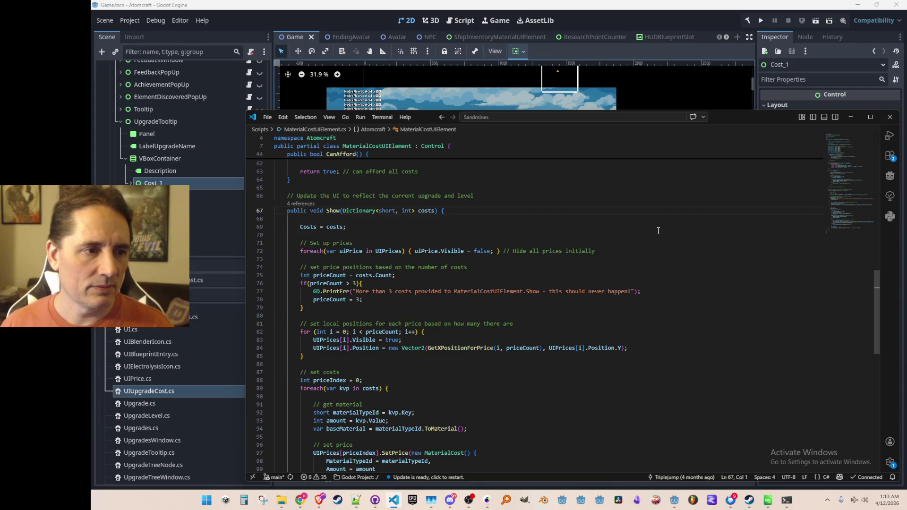
key("shift+Down")
key("shift+Down")
key("shift+Down")
key("shift+Down")
key("shift+Down")
key("shift+Down")
key("shift+Down")
key("shift+Down")
key("shift+Down")
key("shift+Down")
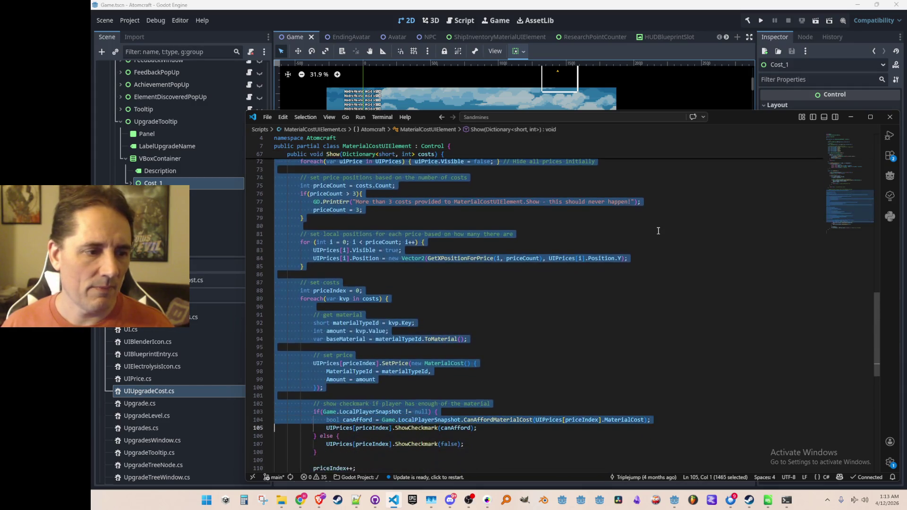
key("shift+Up")
key("shift+Up")
key("shift+Up")
key("shift+Up")
key("shift+Up")
key("shift+Up")
key("shift+Up")
key("shift+Up")
key("shift+Up")
key("shift+Up")
key("shift+Up")
key("shift+Up")
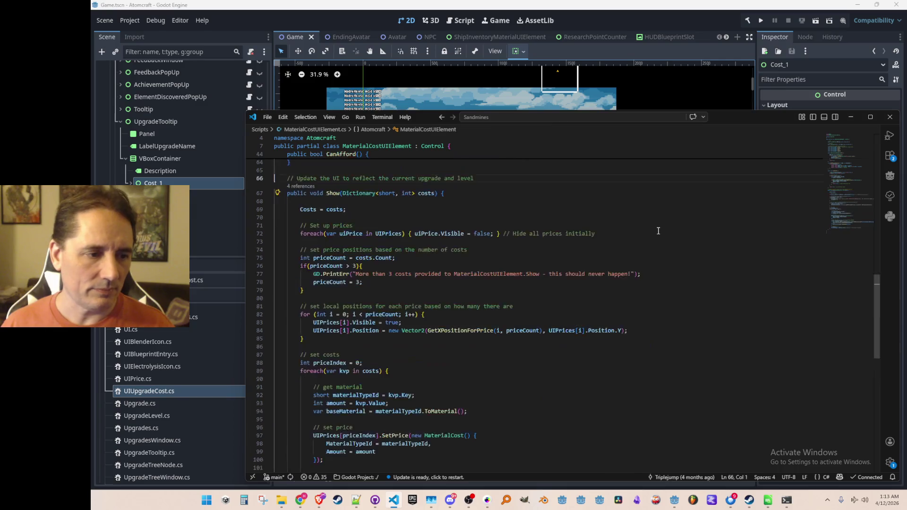
scroll(658, 231, "up", 2)
Return to line 66 and bring up Quick Open to search for upgrade files
left_click(660, 243)
key("ctrl+p")
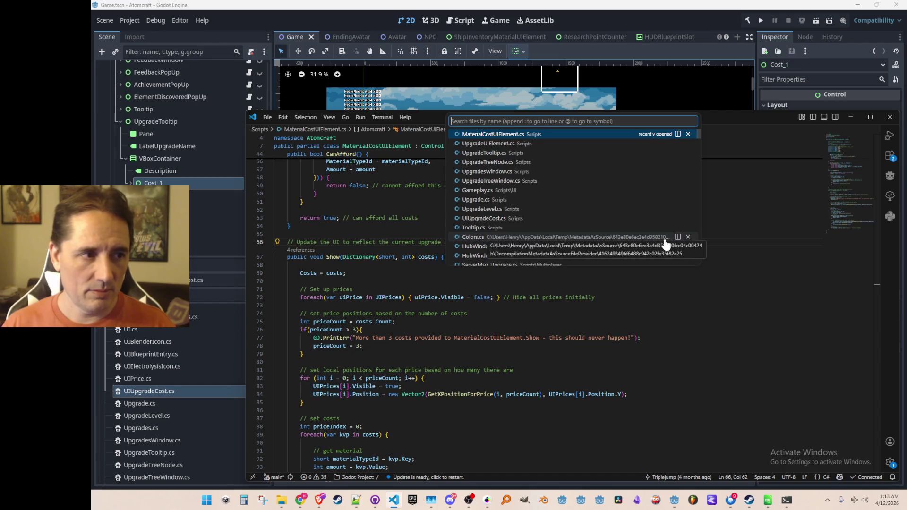
type("Upgrd")
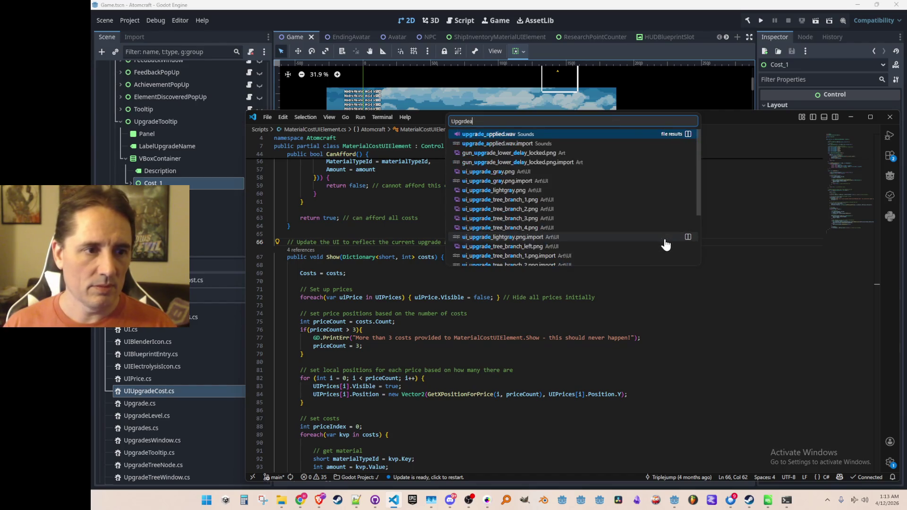
Open UpgradeTooltip.cs and paste the costs-based Show(Dictionary) method below Hide()
key("BackSpace")
type("adeT")
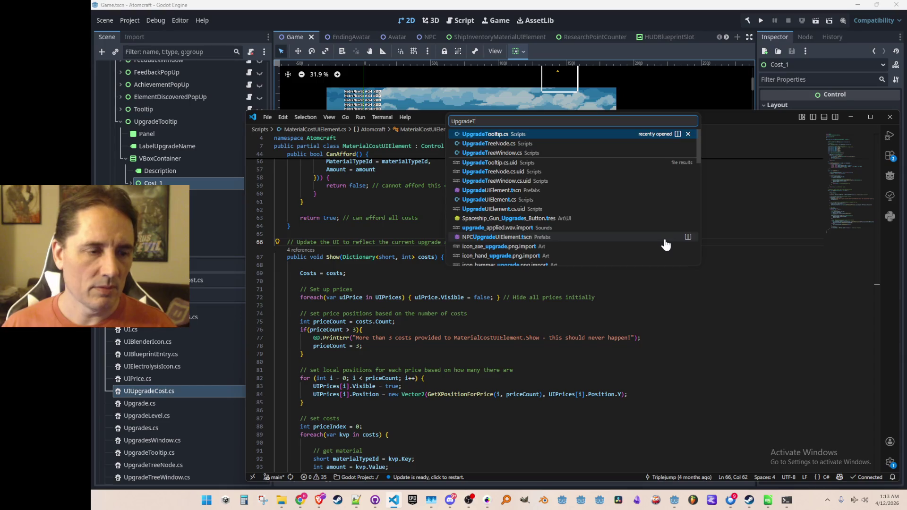
left_click(592, 135)
scroll(645, 263, "up", 3)
scroll(631, 276, "down", 2)
scroll(610, 304, "down", 3)
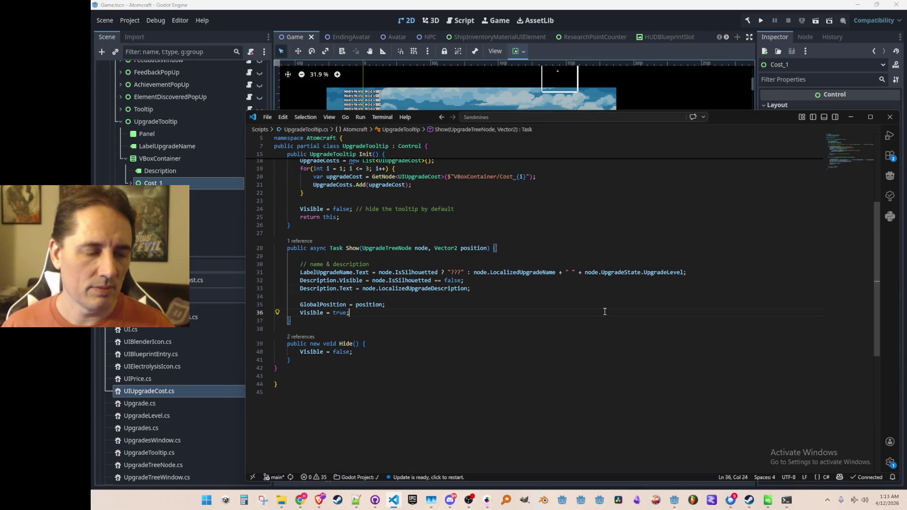
scroll(640, 348, "down", 1)
key("Down")
key("Down")
key("Down")
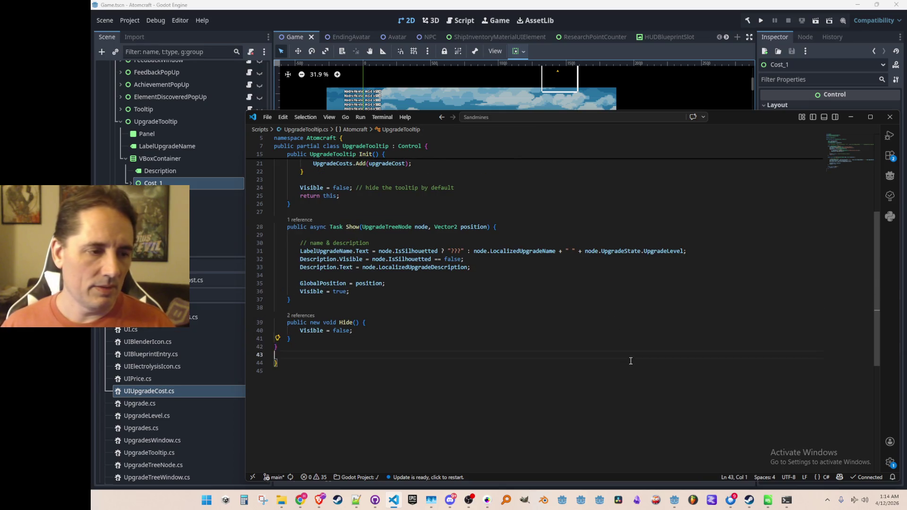
key("Return")
key("ctrl+v")
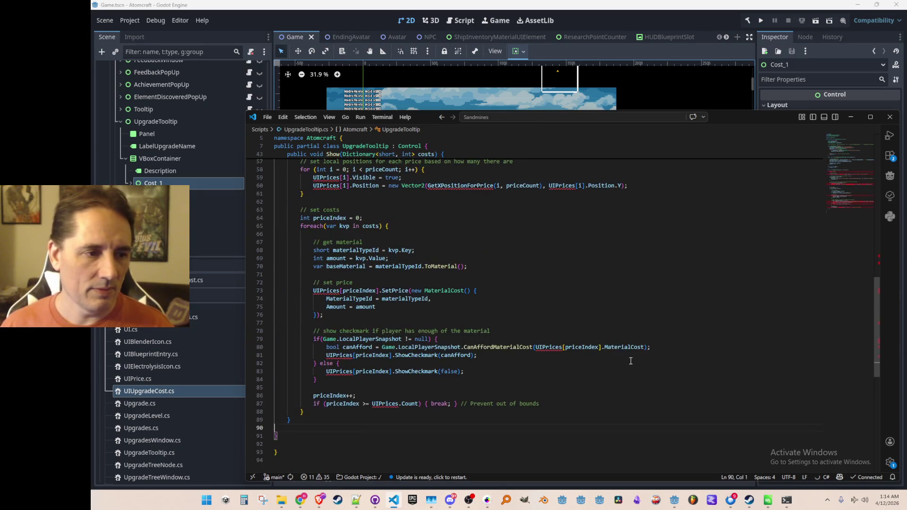
scroll(631, 361, "up", 8)
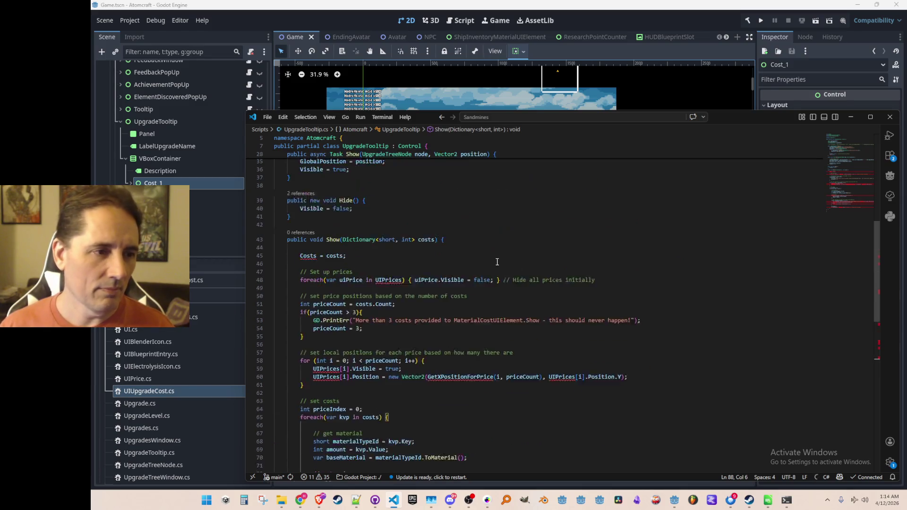
left_click(497, 273)
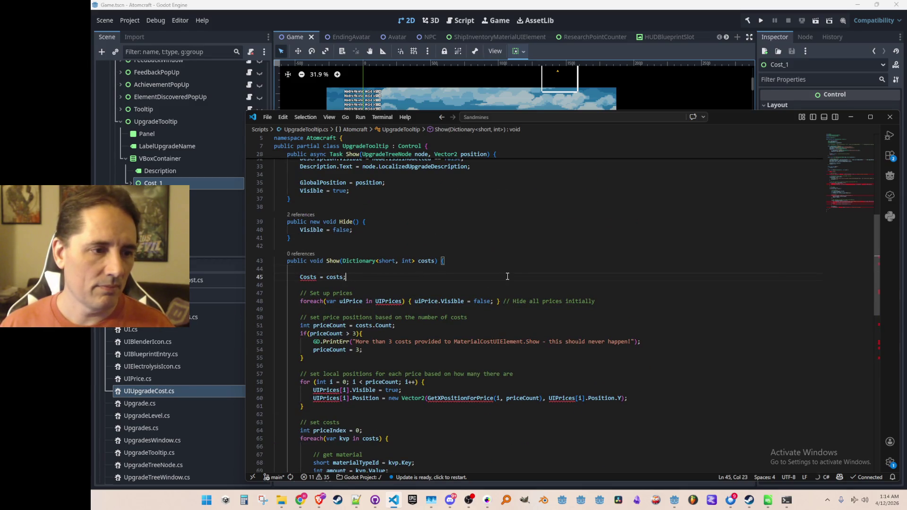
scroll(524, 278, "up", 5)
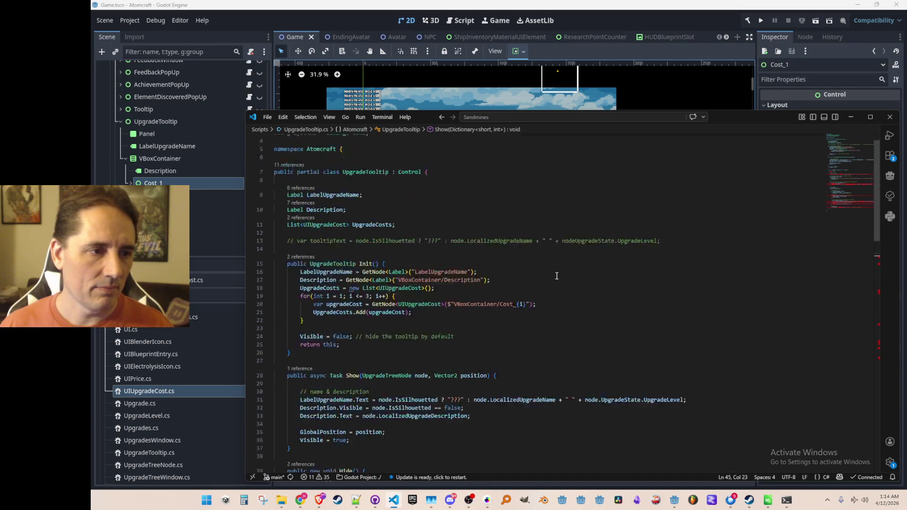
scroll(558, 275, "down", 4)
scroll(558, 276, "down", 1)
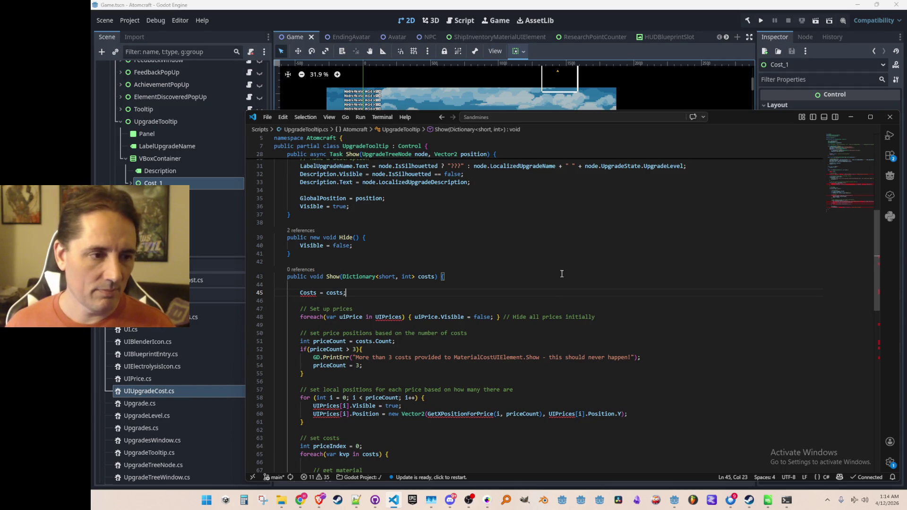
scroll(617, 269, "down", 2)
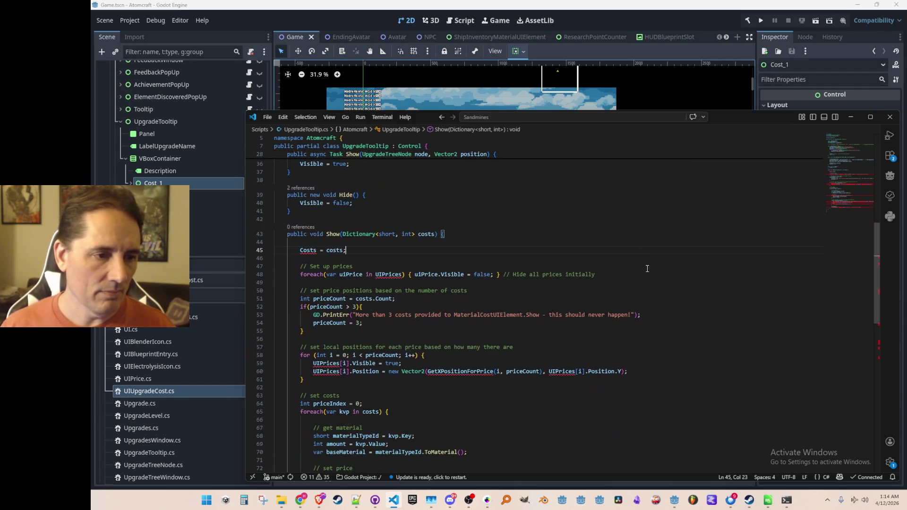
scroll(646, 267, "up", 1)
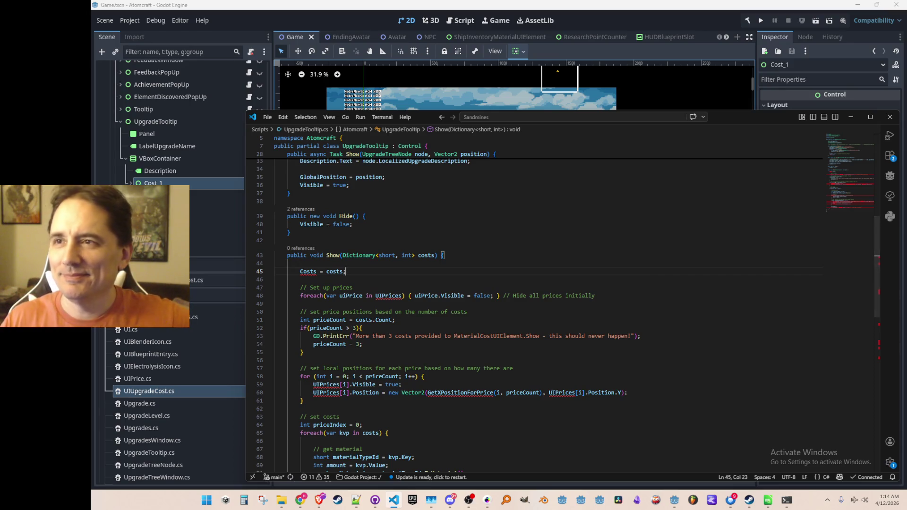
left_click(320, 500)
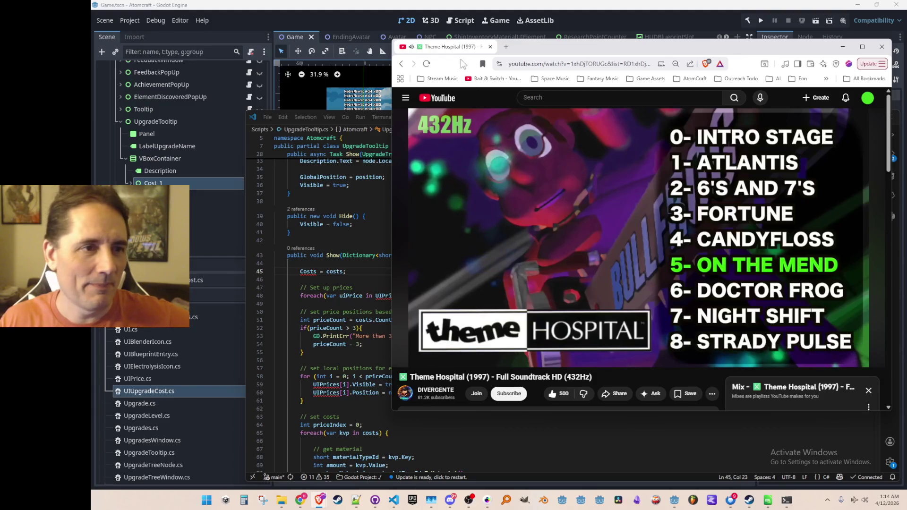
left_click_drag(447, 47, 453, 44)
left_click(847, 44)
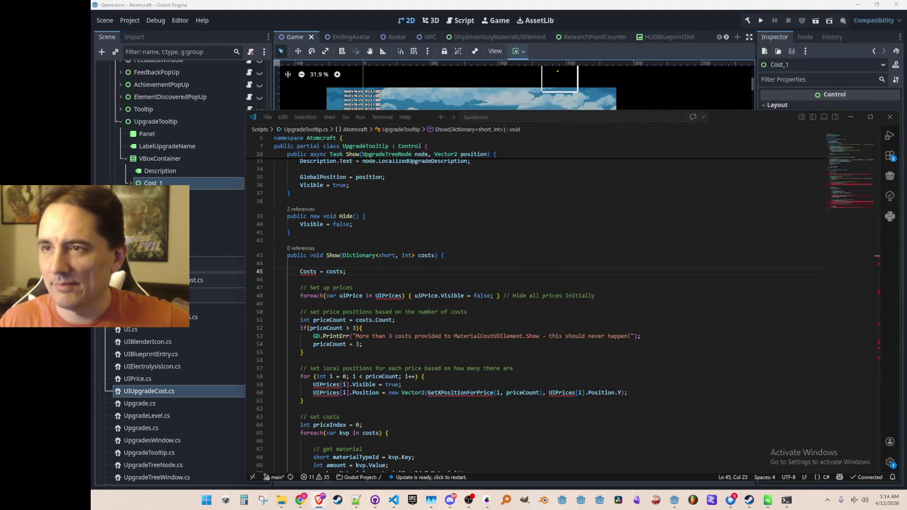
left_click(623, 312)
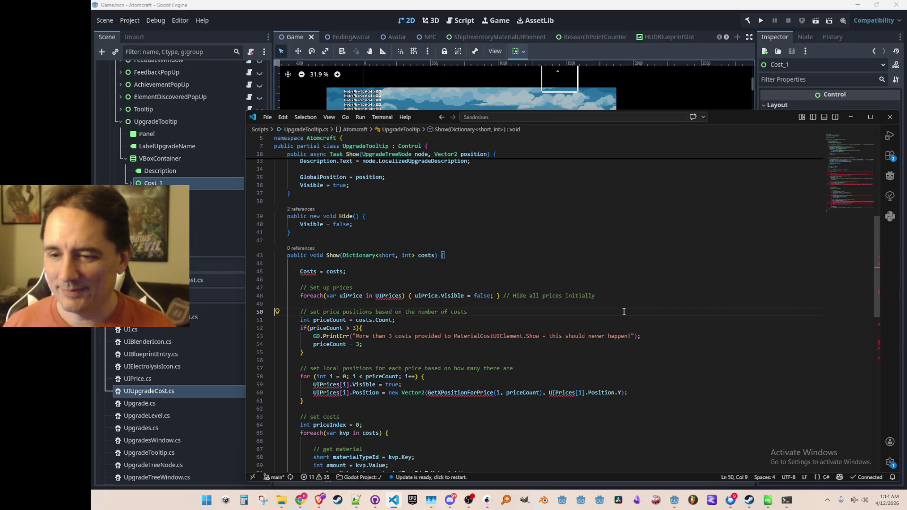
key("Home")
key("Home")
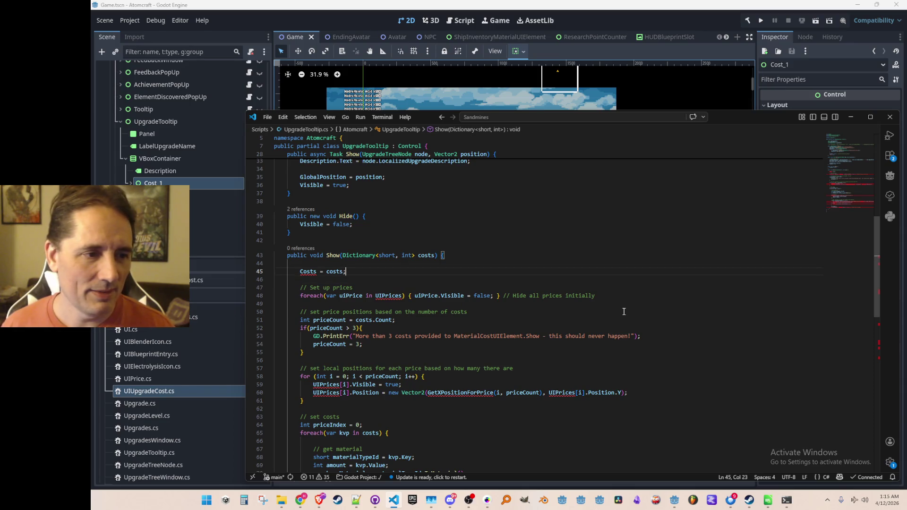
key("Left")
key("Left")
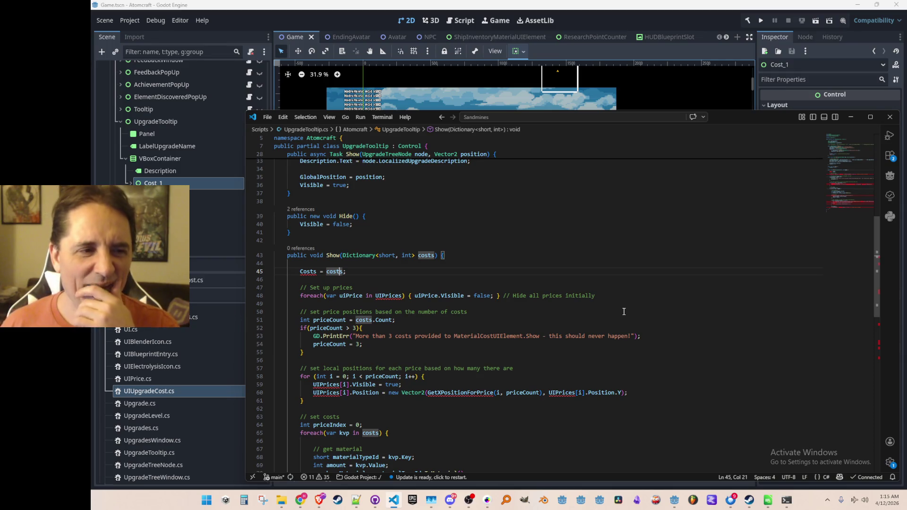
scroll(624, 312, "up", 2)
scroll(603, 283, "down", 2)
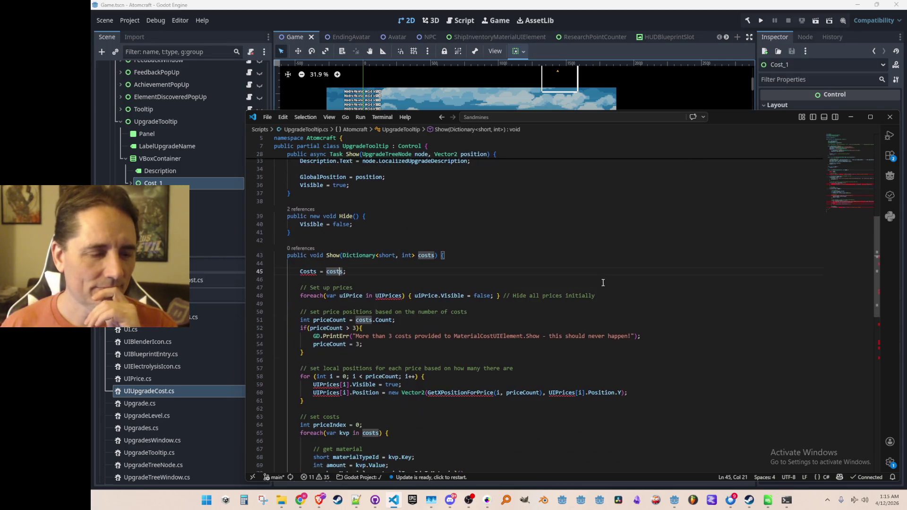
scroll(595, 282, "up", 3)
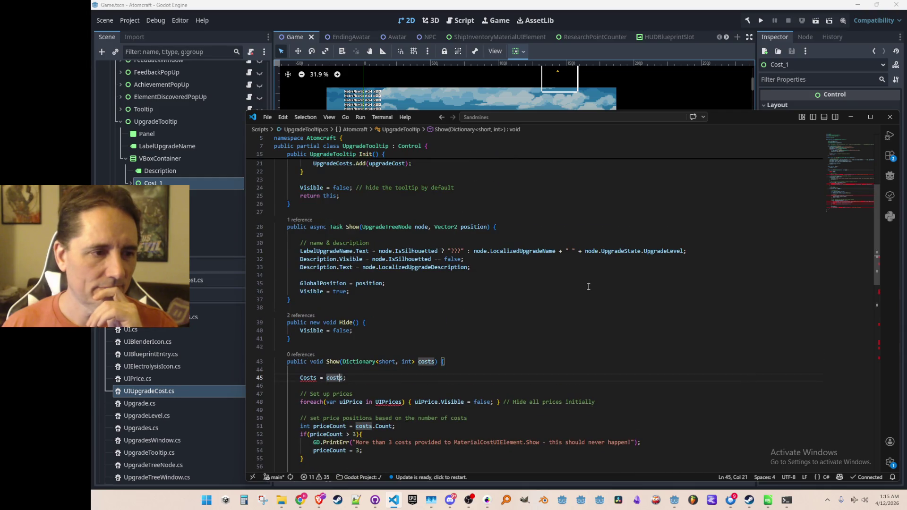
scroll(589, 287, "down", 1)
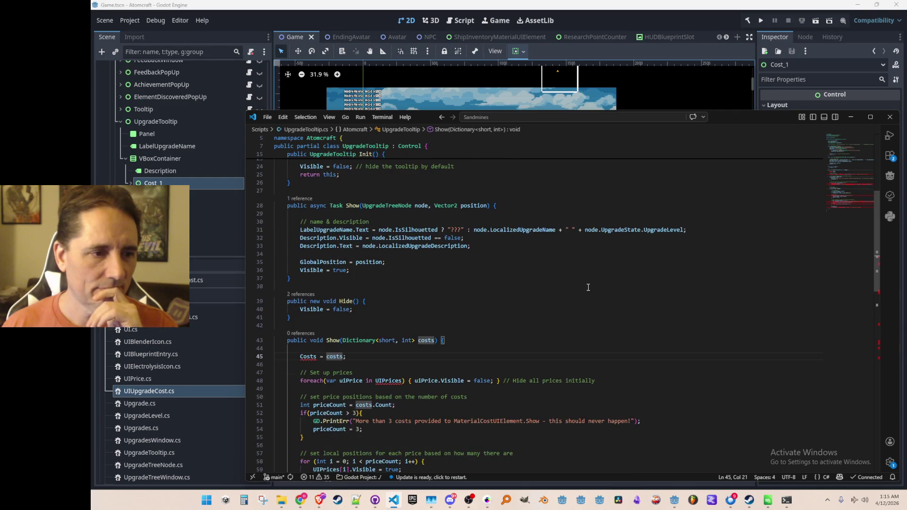
right_click(406, 206)
Peek at the UpgradeTreeNode definition, then return to Show() in UpgradeTooltip.cs
left_click(437, 203)
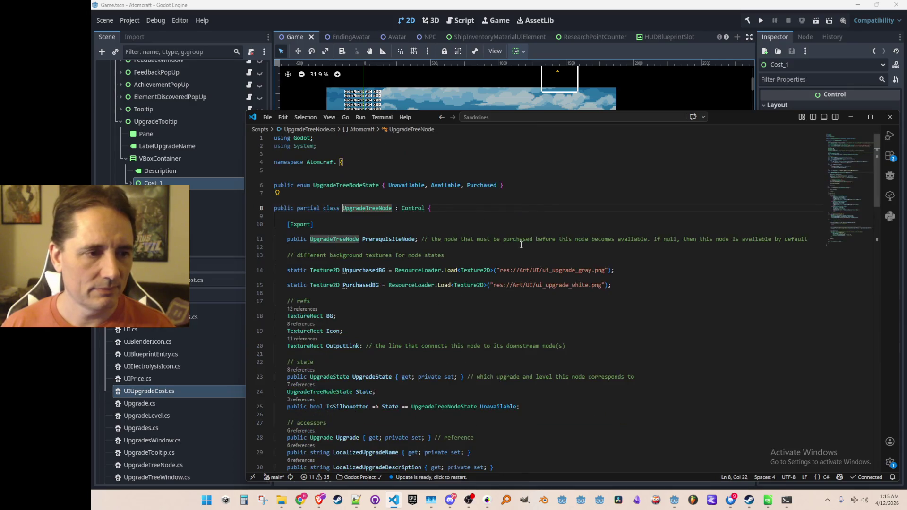
scroll(551, 263, "down", 2)
left_click(552, 263)
scroll(552, 263, "down", 2)
scroll(551, 263, "down", 2)
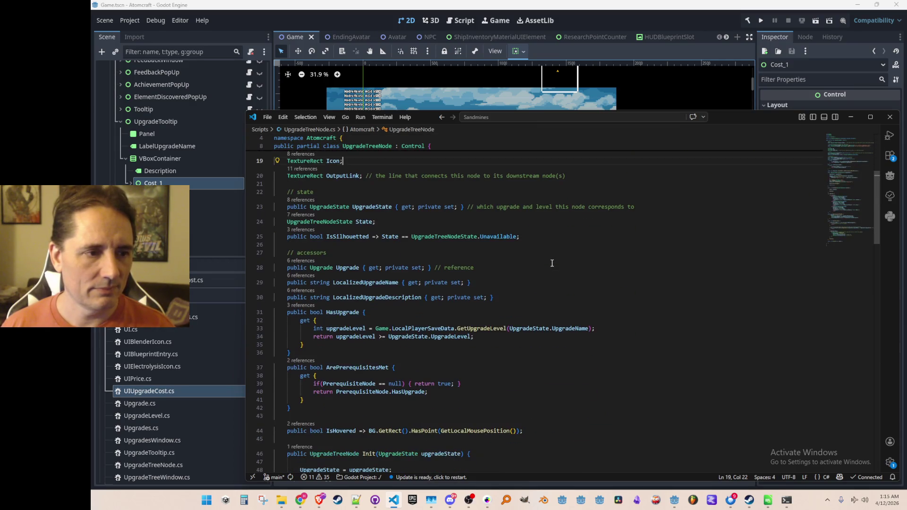
scroll(552, 264, "down", 6)
scroll(552, 263, "down", 3)
scroll(552, 263, "down", 3)
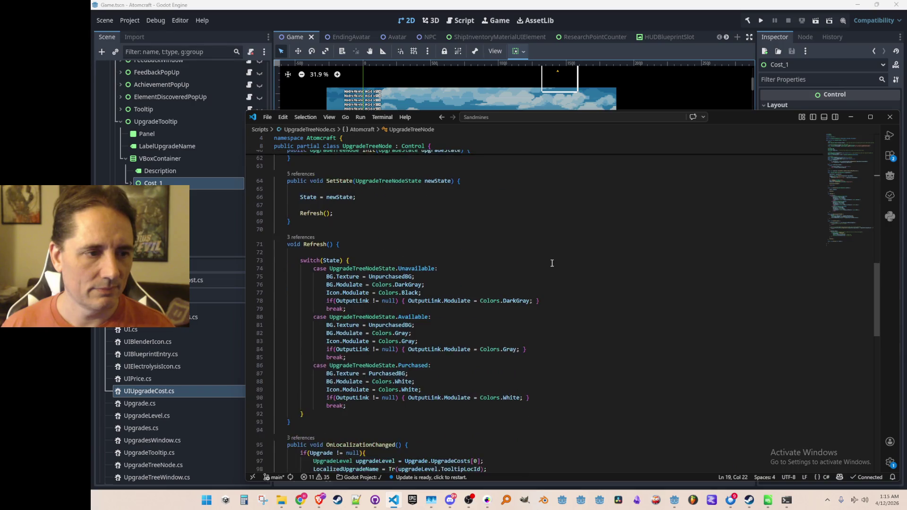
scroll(552, 263, "down", 3)
scroll(551, 263, "down", 5)
scroll(551, 262, "down", 3)
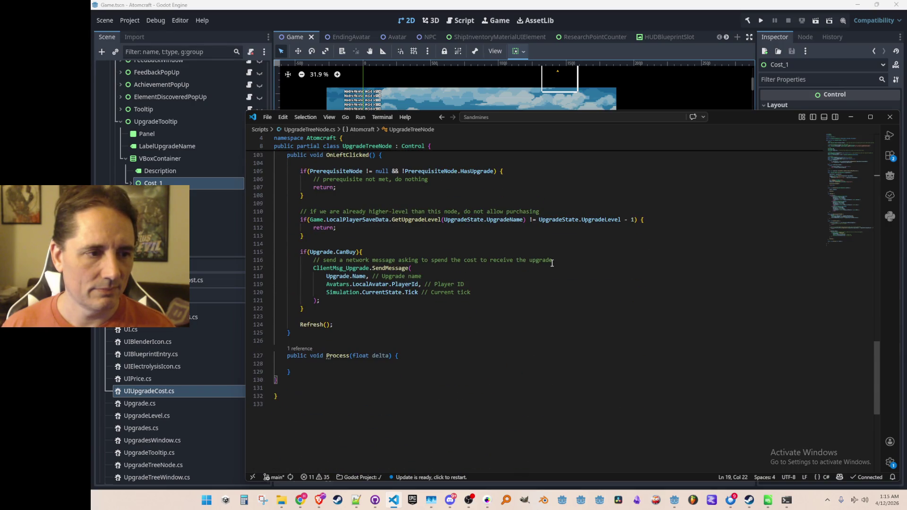
scroll(551, 264, "up", 2)
scroll(552, 263, "up", 2)
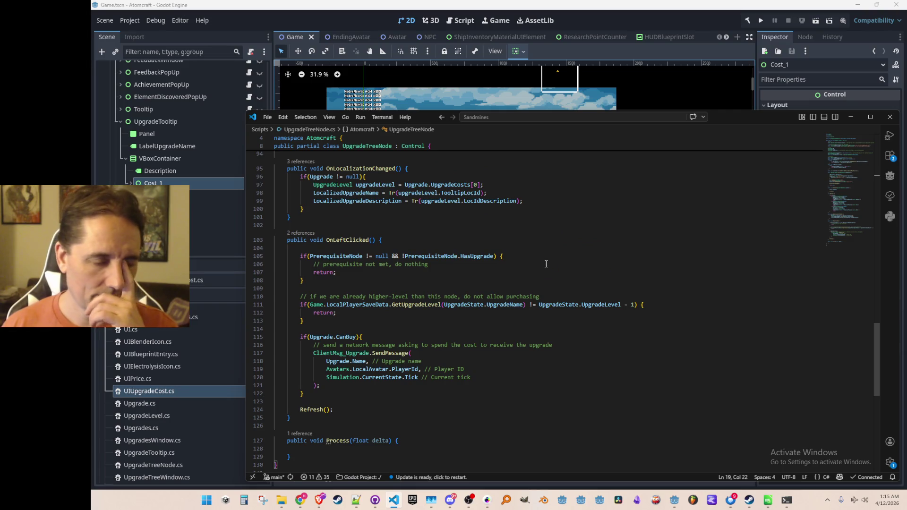
scroll(484, 269, "up", 3)
scroll(484, 269, "up", 5)
scroll(630, 268, "up", 5)
scroll(630, 268, "up", 5)
scroll(630, 269, "up", 5)
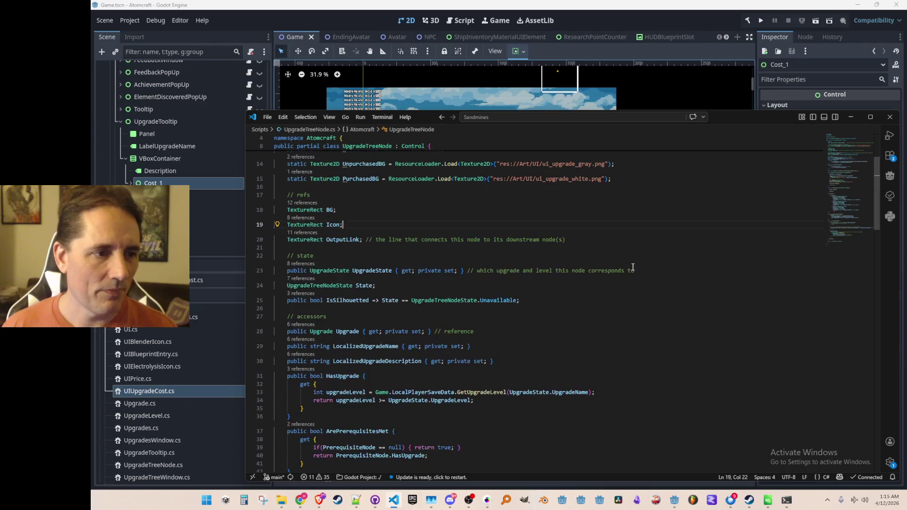
scroll(673, 305, "up", 4)
key("alt+Left")
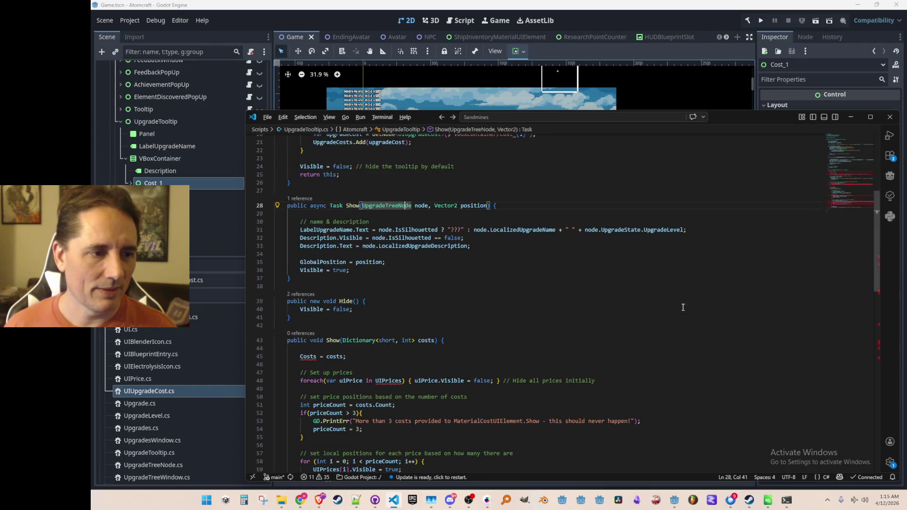
scroll(684, 307, "down", 3)
left_click(602, 260)
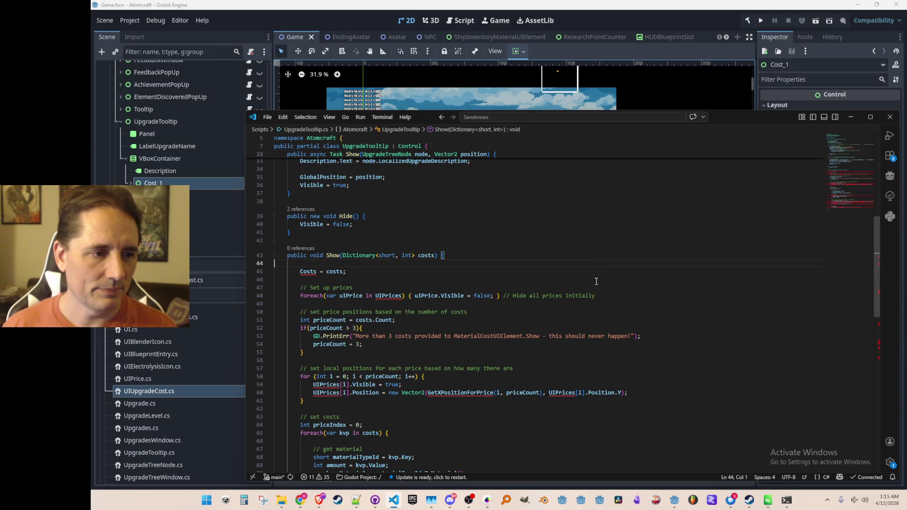
scroll(587, 304, "down", 3)
scroll(586, 304, "up", 3)
scroll(594, 289, "up", 3)
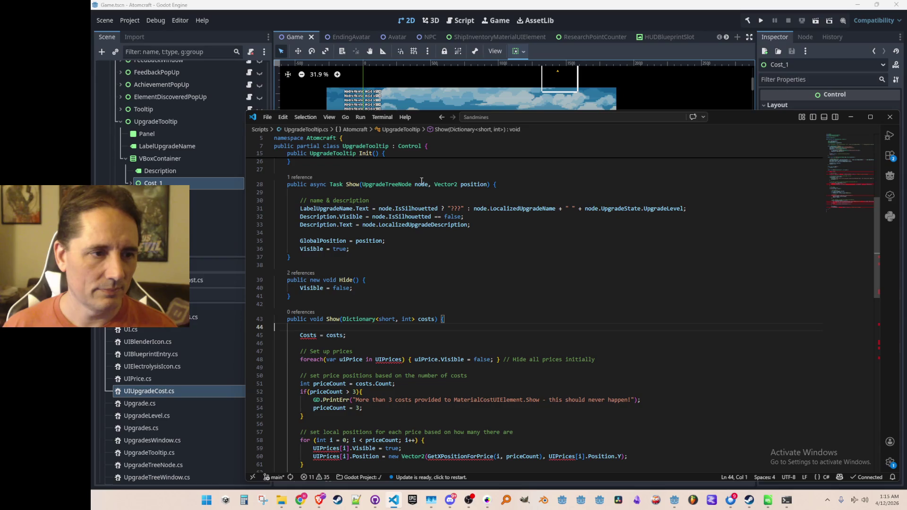
Jump to the UpgradeTreeNode class and bring up navigation choices for its UpgradeState property type
right_click(401, 184)
left_click(454, 193)
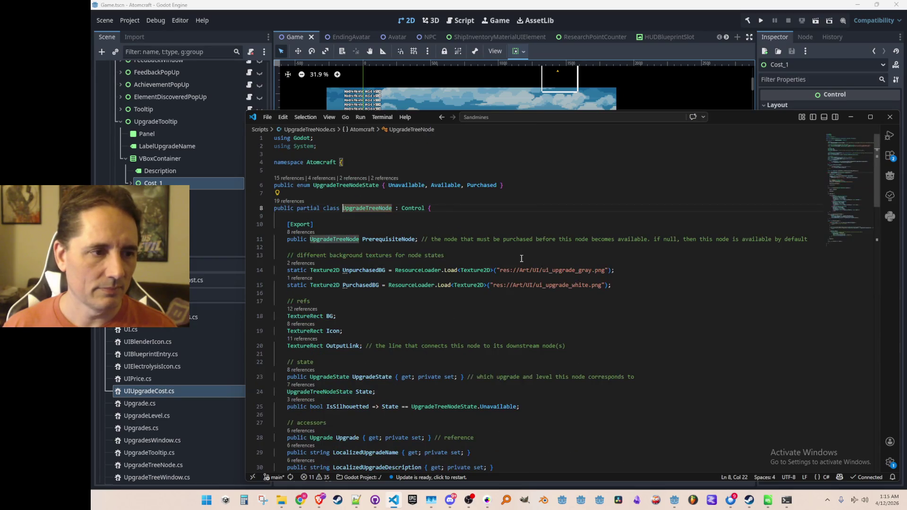
scroll(521, 258, "down", 3)
scroll(526, 259, "down", 3)
scroll(551, 269, "up", 4)
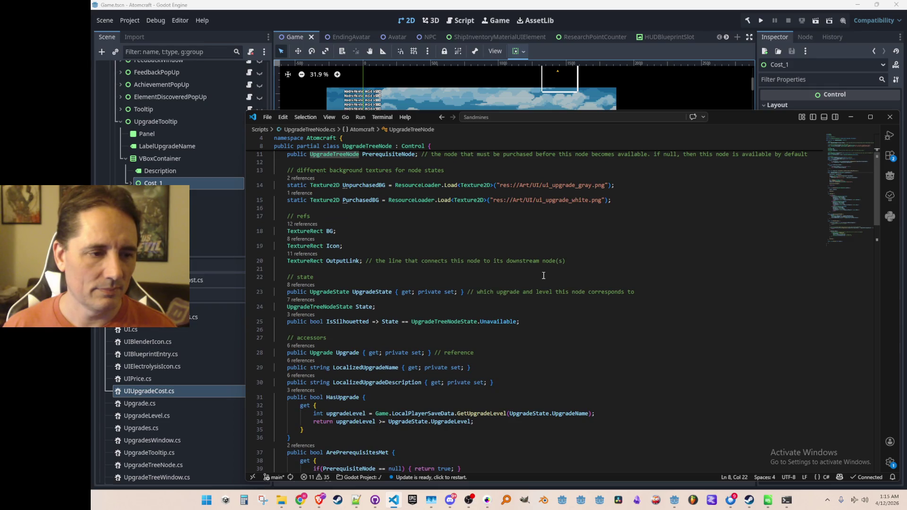
scroll(544, 276, "down", 2)
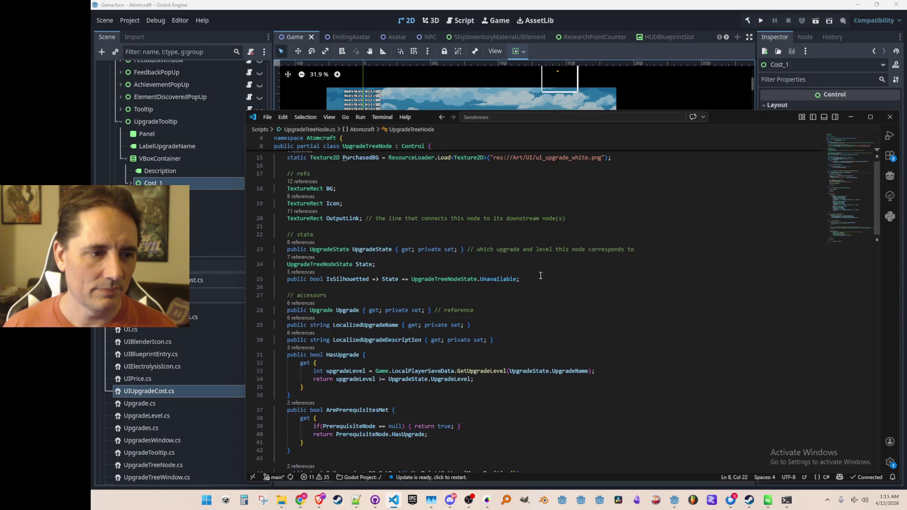
left_click(339, 249)
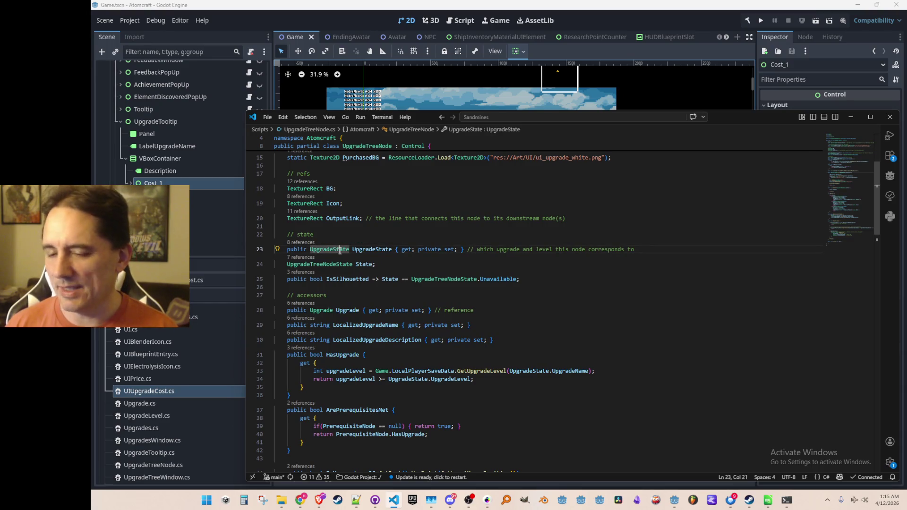
right_click(339, 250)
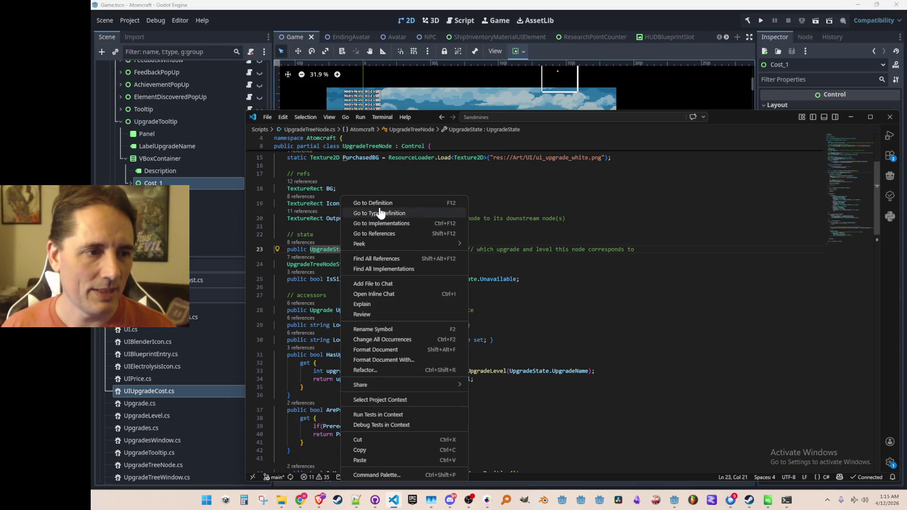
left_click(381, 208)
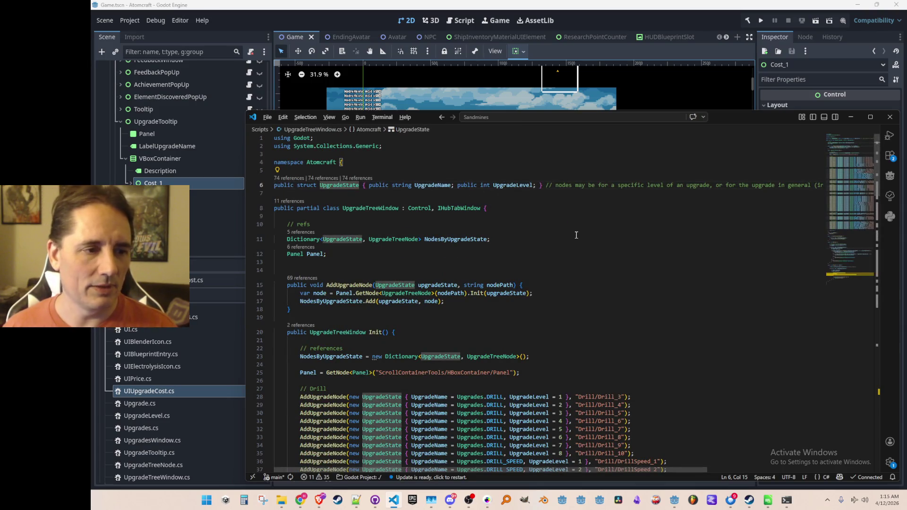
key("alt+Left")
scroll(570, 245, "down", 4)
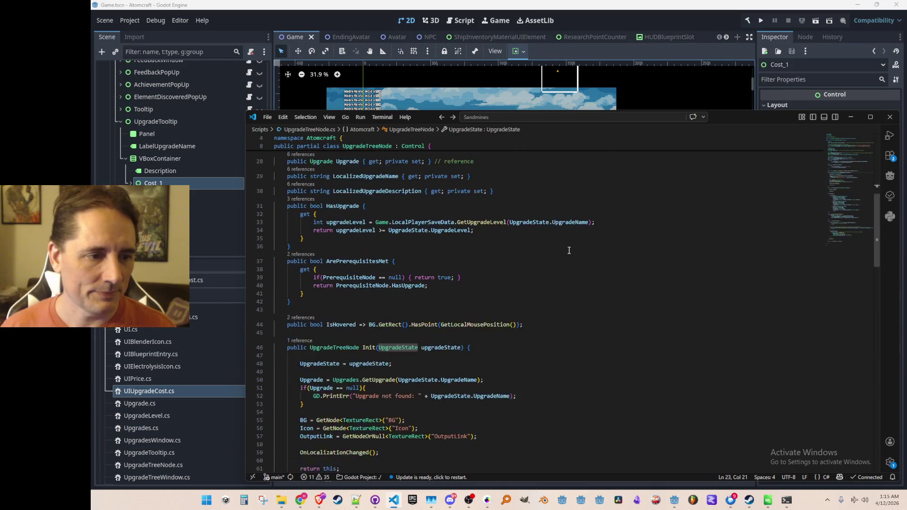
scroll(574, 247, "down", 4)
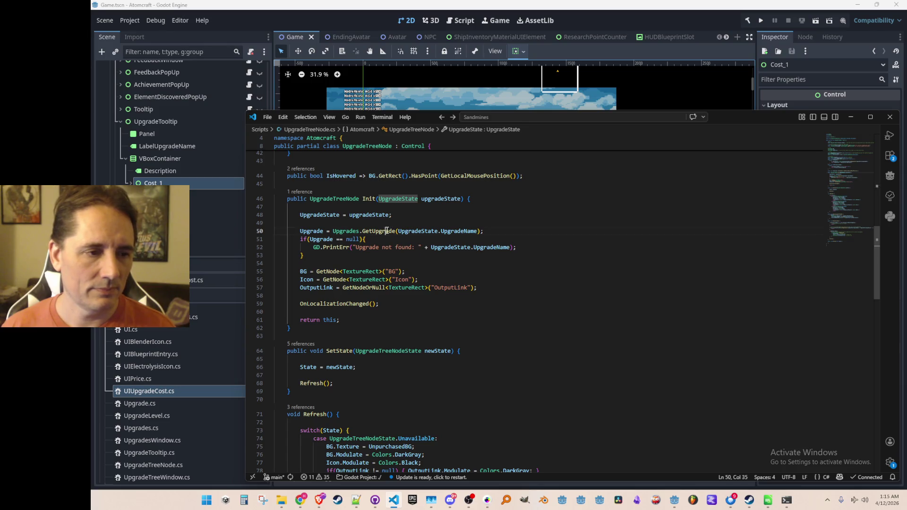
right_click(388, 231)
left_click(425, 202)
left_click(648, 278)
scroll(654, 267, "up", 3)
scroll(654, 267, "up", 3)
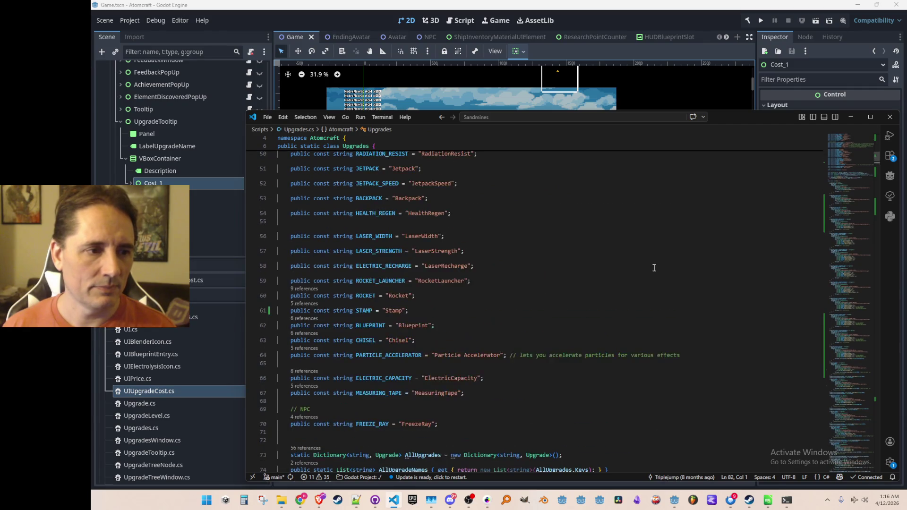
scroll(662, 273, "down", 4)
scroll(676, 282, "down", 2)
scroll(505, 277, "up", 1)
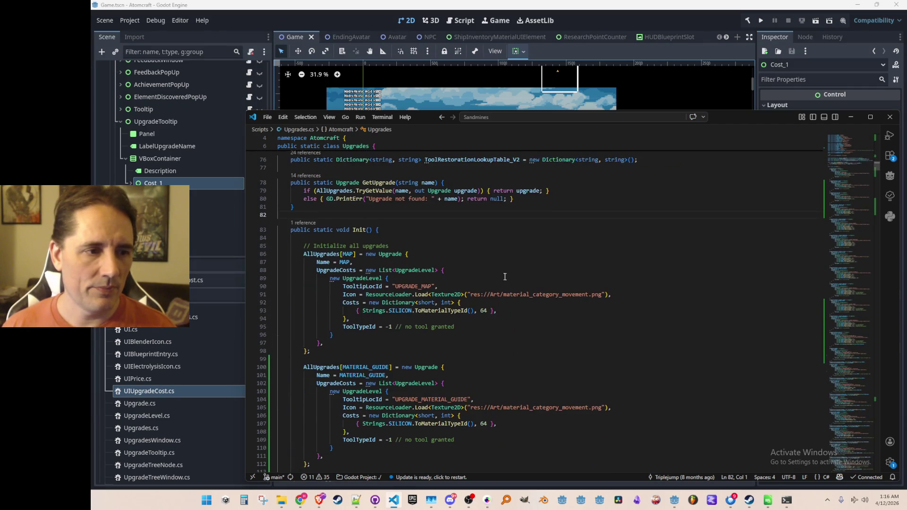
left_click(472, 270)
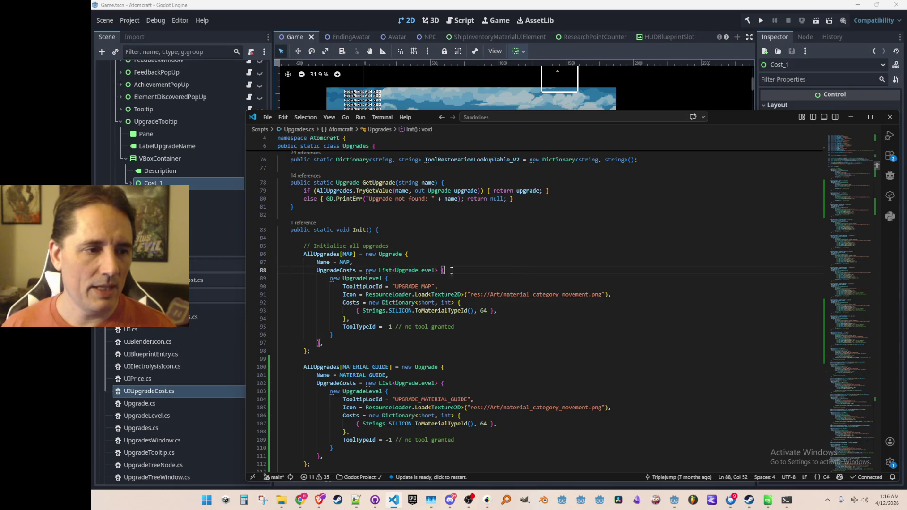
left_click(331, 270)
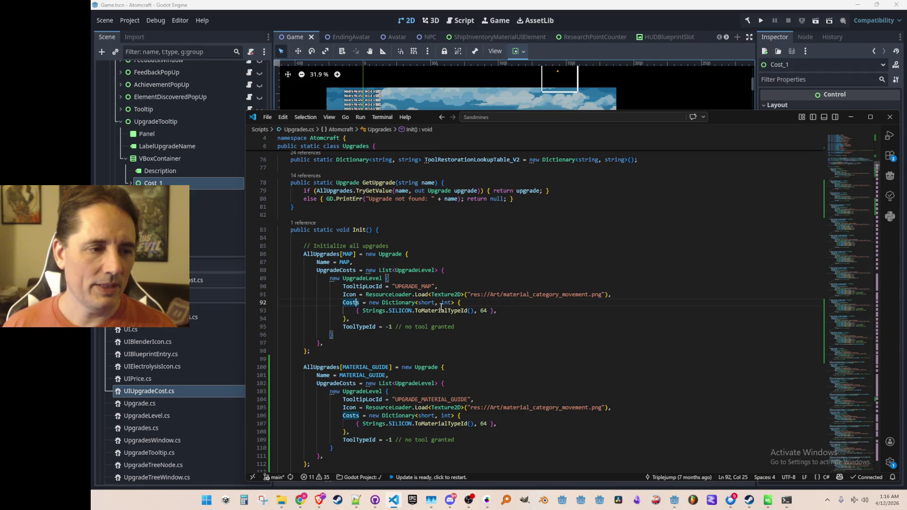
key("alt+Left")
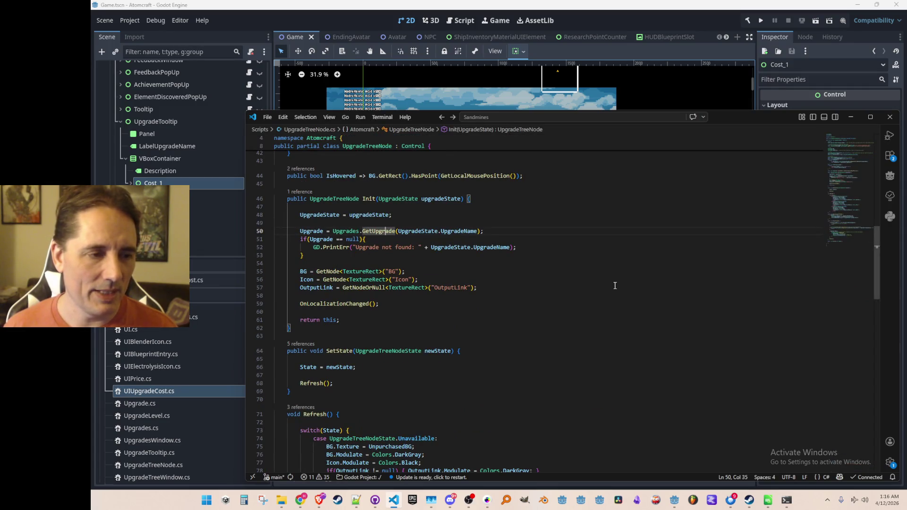
key("alt+Left")
scroll(614, 286, "up", 2)
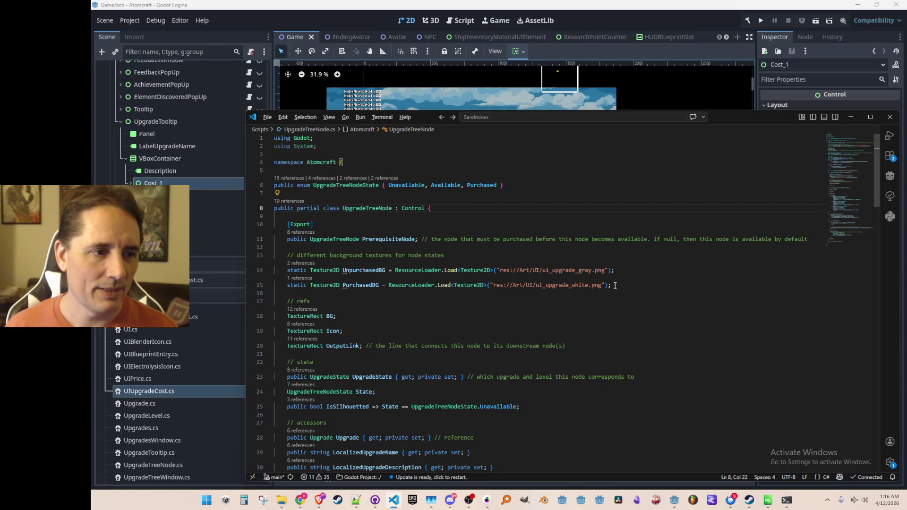
key("alt+Right")
key("alt+Right")
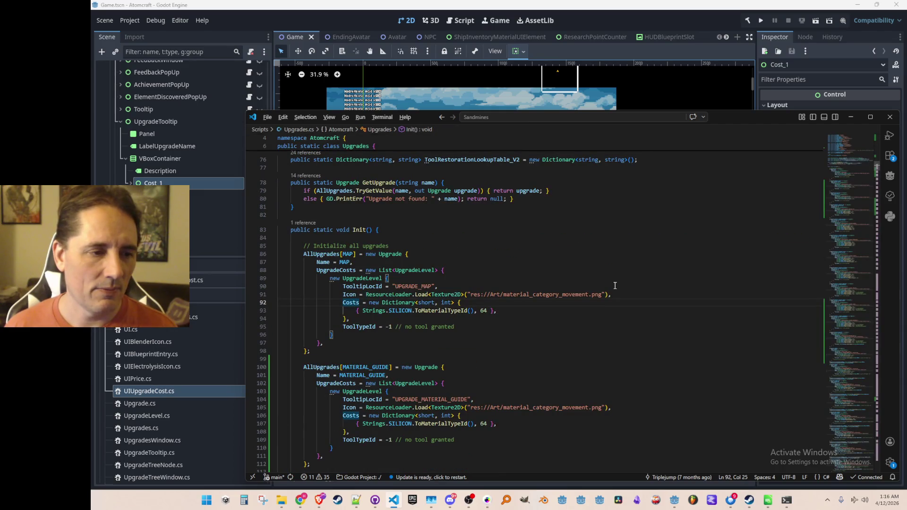
scroll(614, 286, "up", 3)
scroll(593, 322, "up", 3)
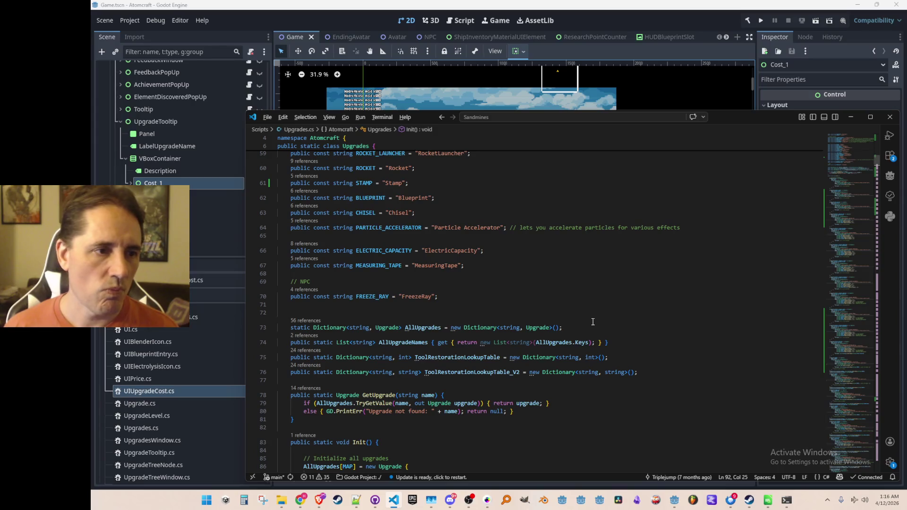
key("alt+Left")
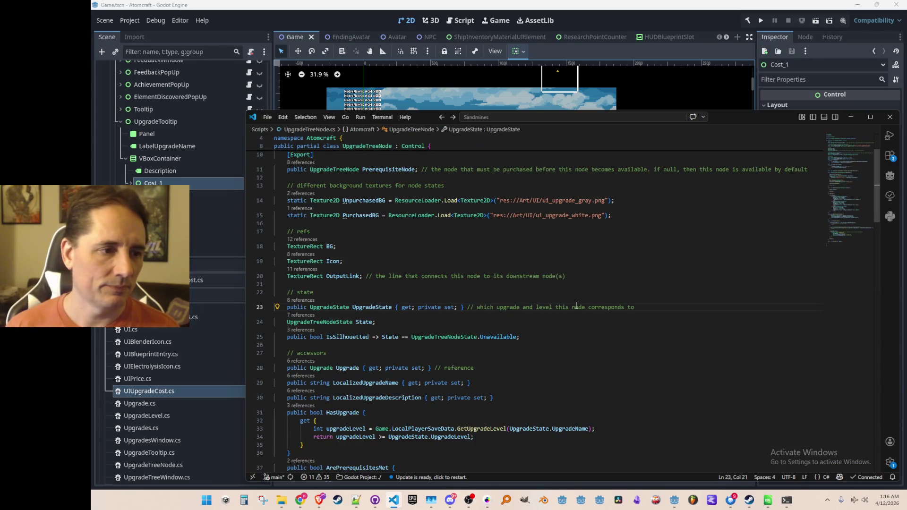
scroll(553, 282, "down", 2)
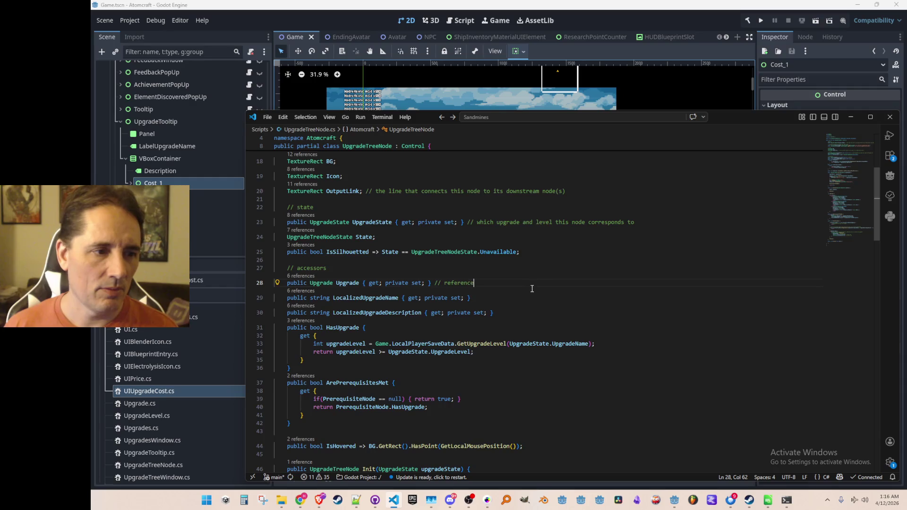
scroll(532, 288, "down", 6)
scroll(538, 288, "down", 5)
scroll(548, 286, "down", 4)
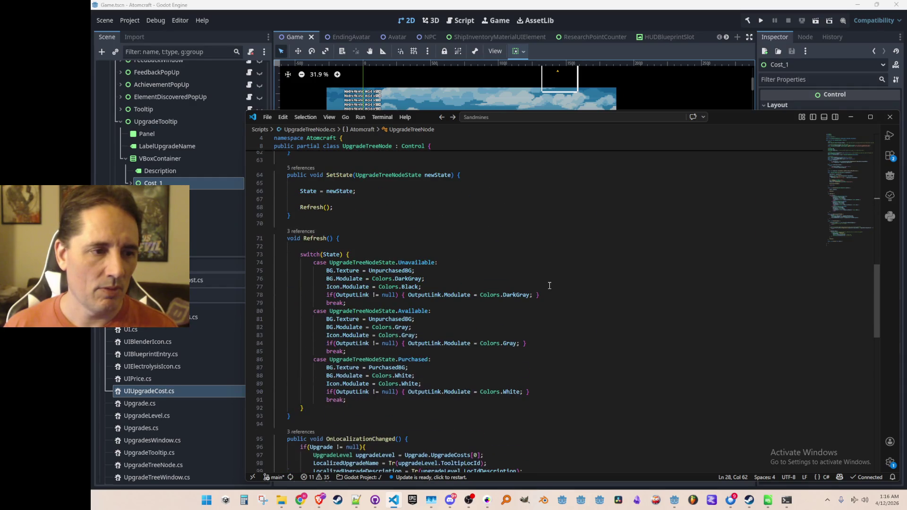
scroll(549, 286, "down", 6)
scroll(549, 285, "down", 5)
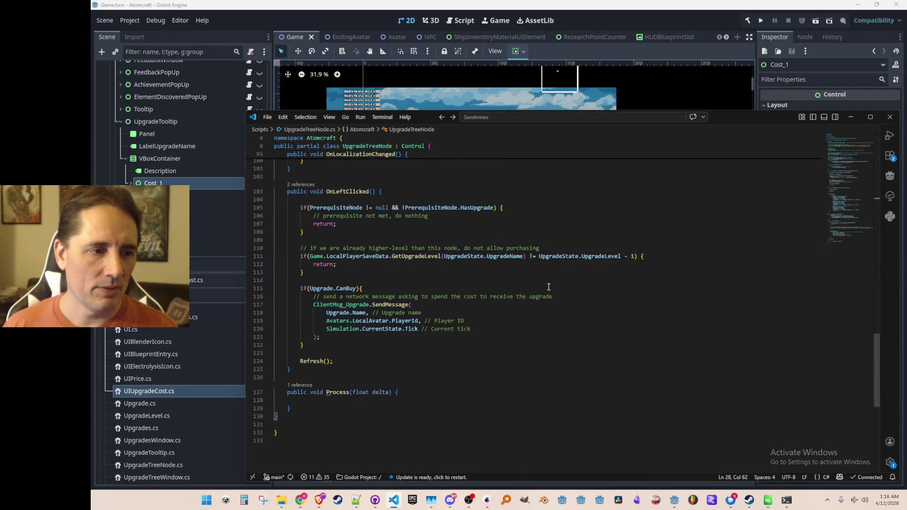
scroll(548, 288, "down", 1)
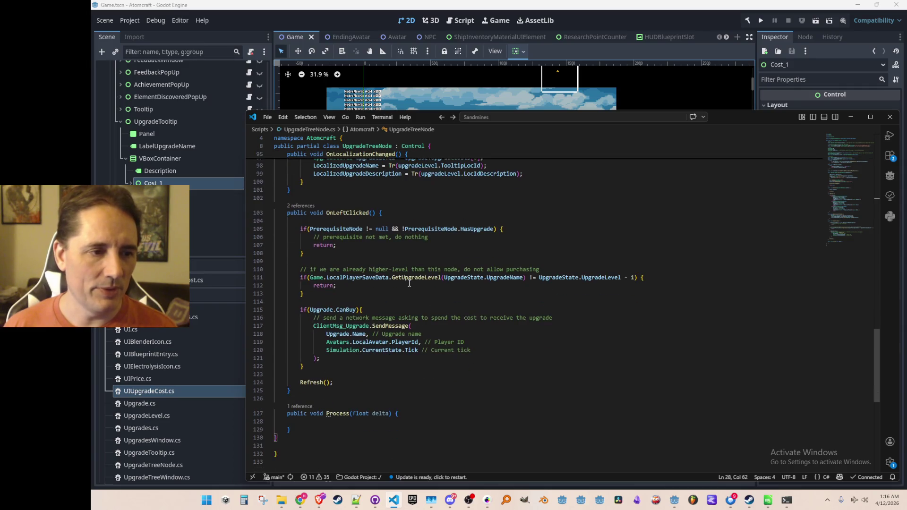
left_click(415, 279)
scroll(549, 393, "down", 1)
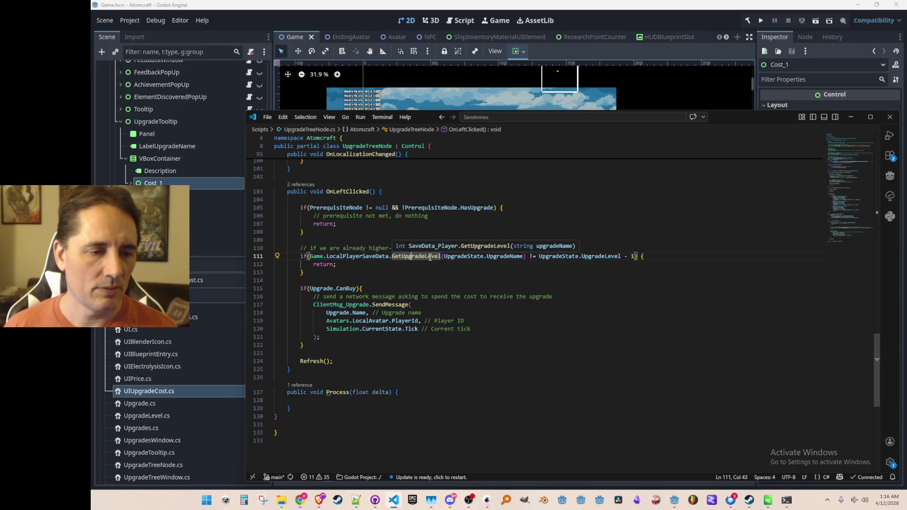
scroll(436, 276, "up", 2)
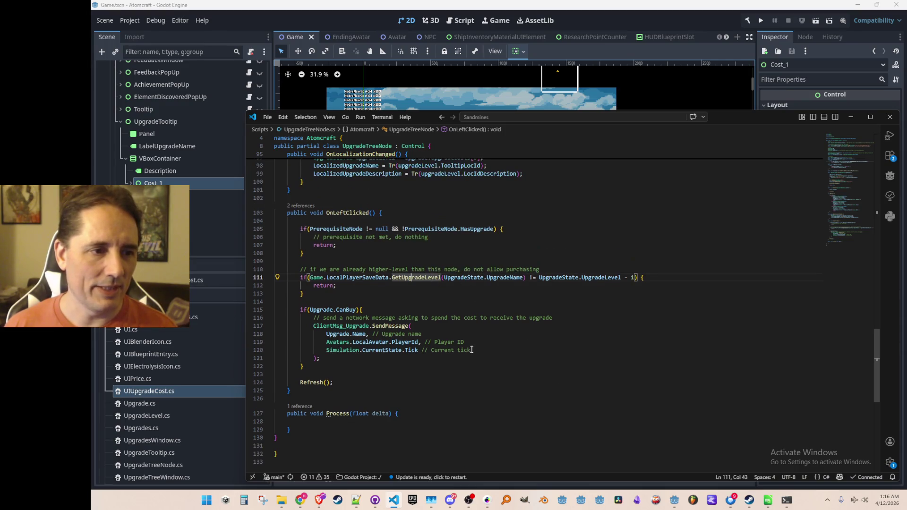
scroll(450, 305, "up", 2)
scroll(460, 329, "up", 1)
scroll(462, 334, "up", 5)
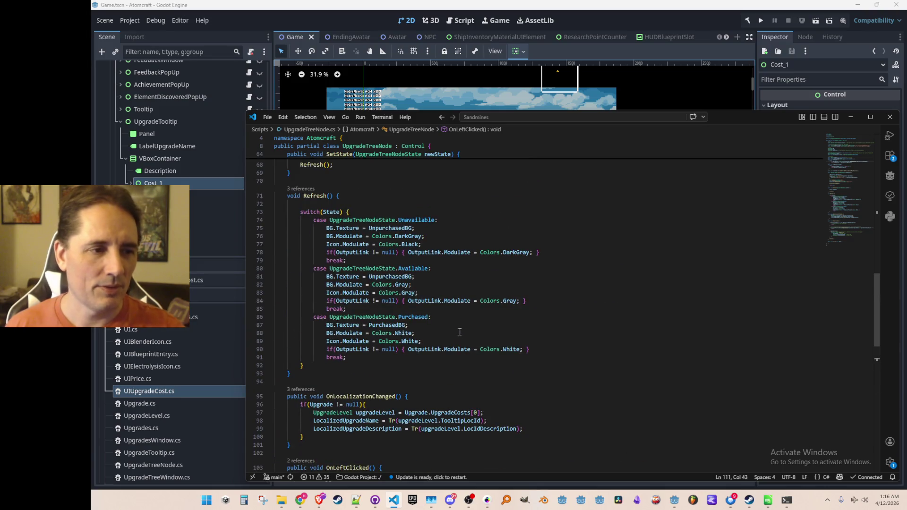
scroll(463, 326, "up", 6)
scroll(463, 318, "up", 4)
scroll(463, 319, "up", 2)
scroll(489, 311, "up", 4)
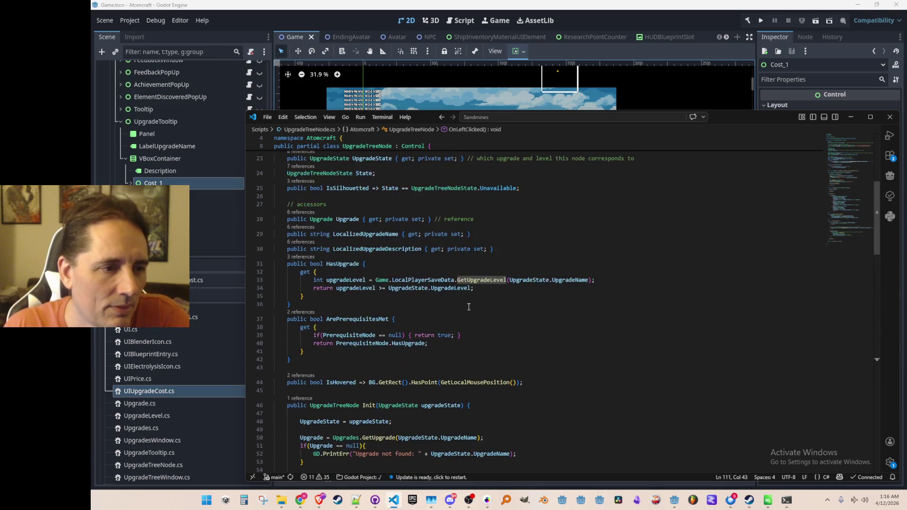
left_click(513, 294)
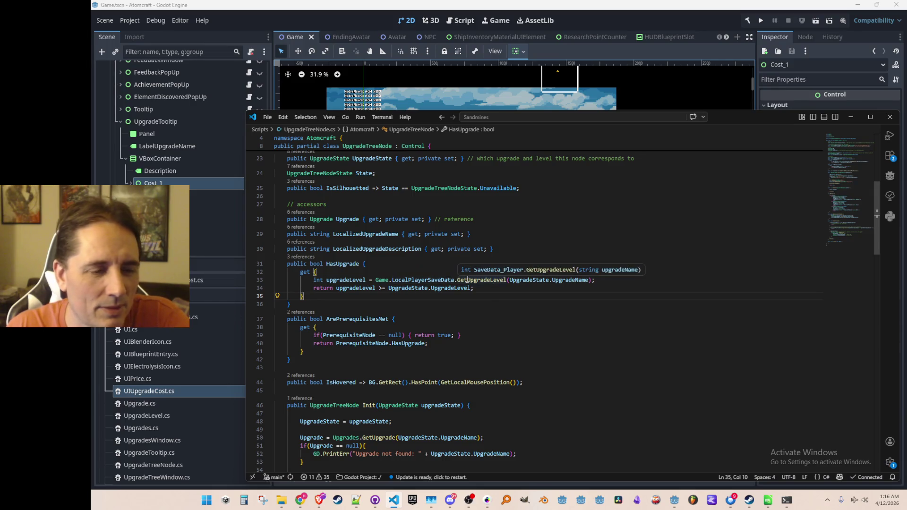
right_click(466, 279)
key("Escape")
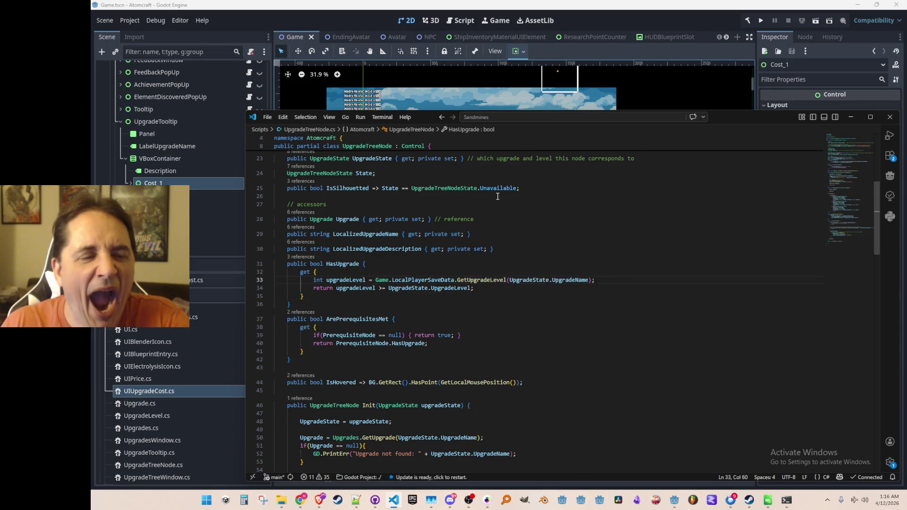
left_click(486, 279)
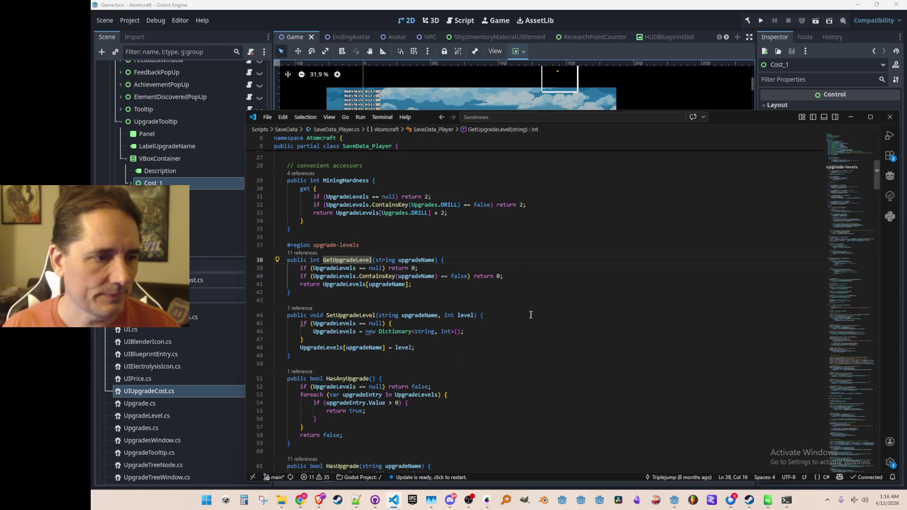
scroll(525, 353, "down", 5)
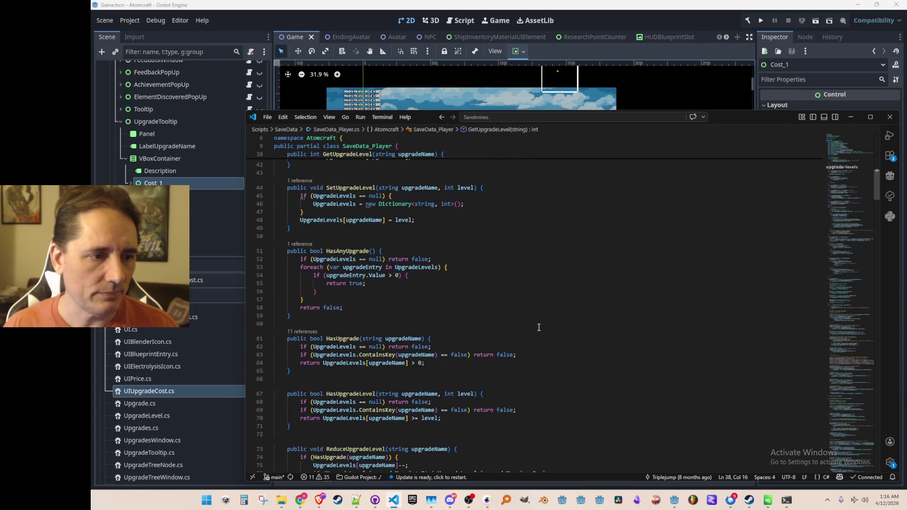
scroll(547, 319, "down", 5)
scroll(546, 318, "down", 4)
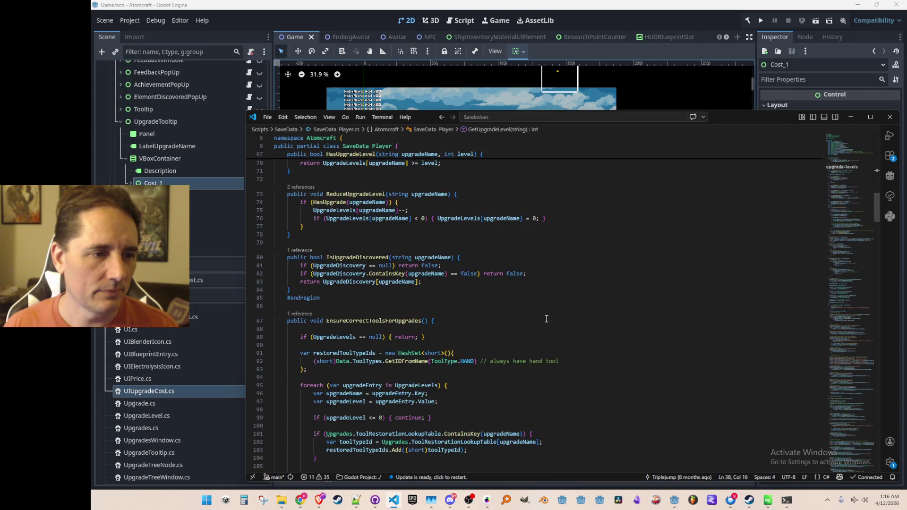
scroll(546, 319, "down", 5)
scroll(546, 319, "down", 2)
scroll(546, 317, "down", 3)
scroll(545, 316, "down", 5)
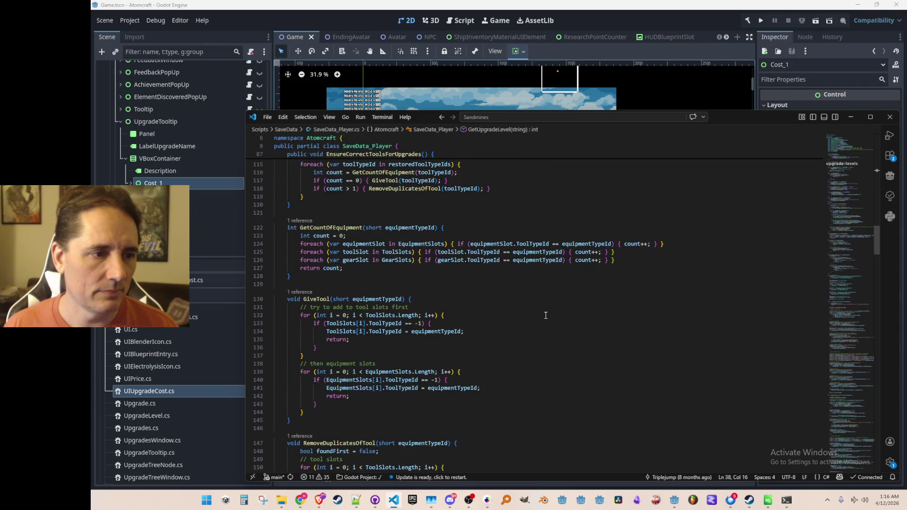
scroll(846, 256, "down", 5)
scroll(846, 256, "down", 5)
scroll(844, 263, "down", 3)
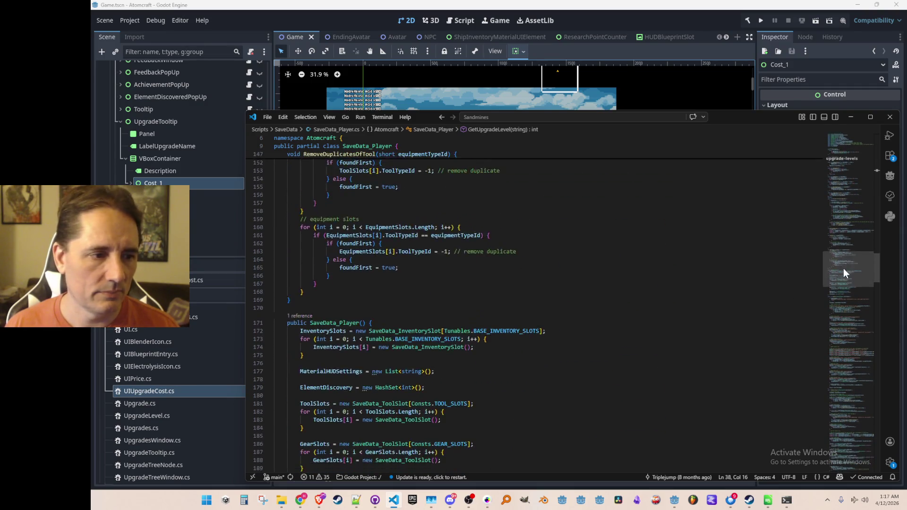
scroll(839, 283, "down", 8)
mouse_move(837, 292)
left_mouse_down()
mouse_move(827, 440)
mouse_move(811, 400)
mouse_move(800, 215)
mouse_move(826, 151)
mouse_move(827, 173)
left_mouse_up()
scroll(826, 176, "down", 2)
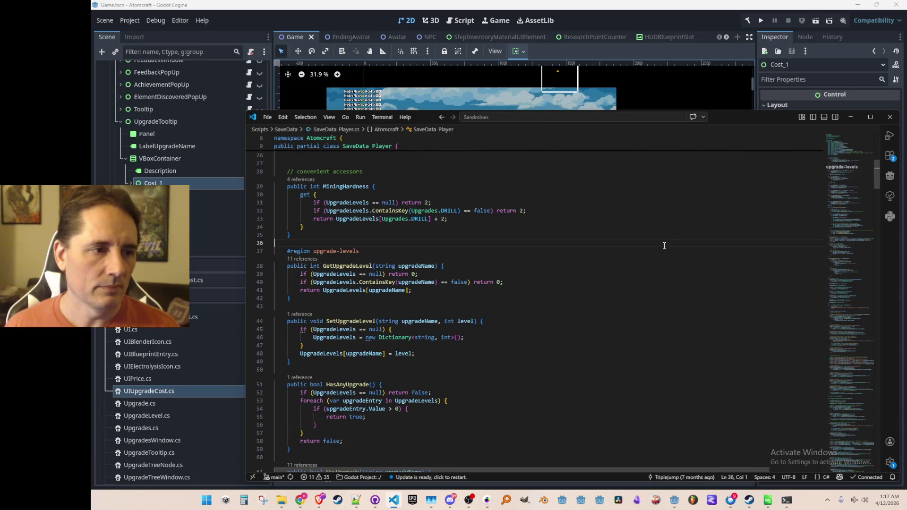
key("alt+Left")
key("alt+Left")
key("alt+Left")
key("alt+Left")
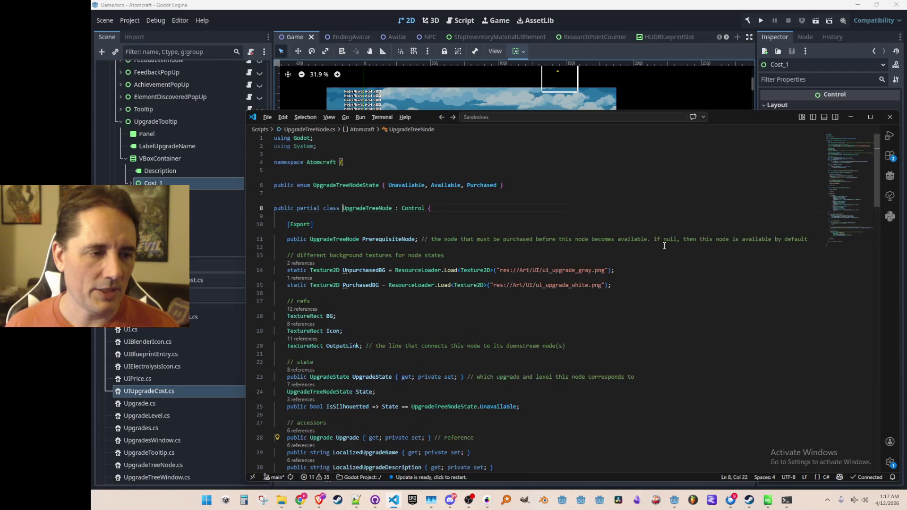
key("alt+Left")
scroll(639, 246, "down", 2)
Open UIUpgradeCost.cs to find it empty, then return to UpgradeTooltip.cs at the cost-based Show header
left_click(572, 267)
key("ctrl+p")
type("UI")
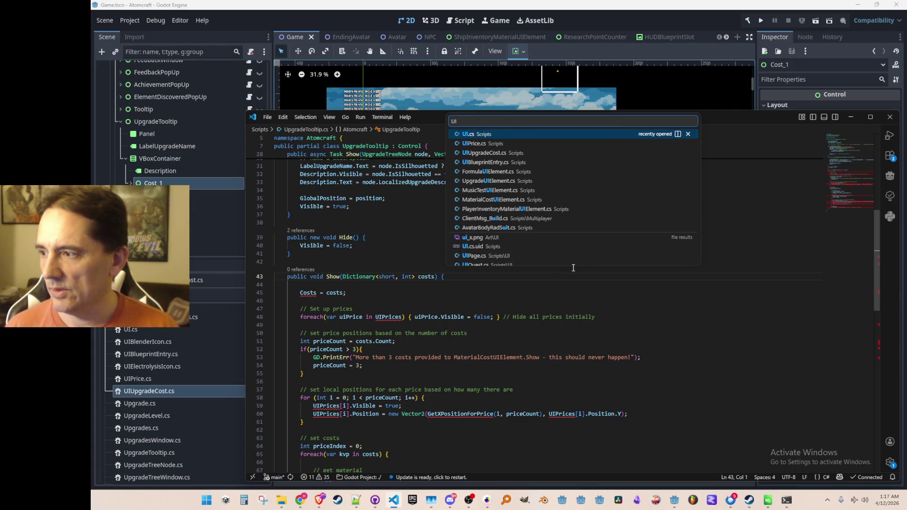
type("Upgrade")
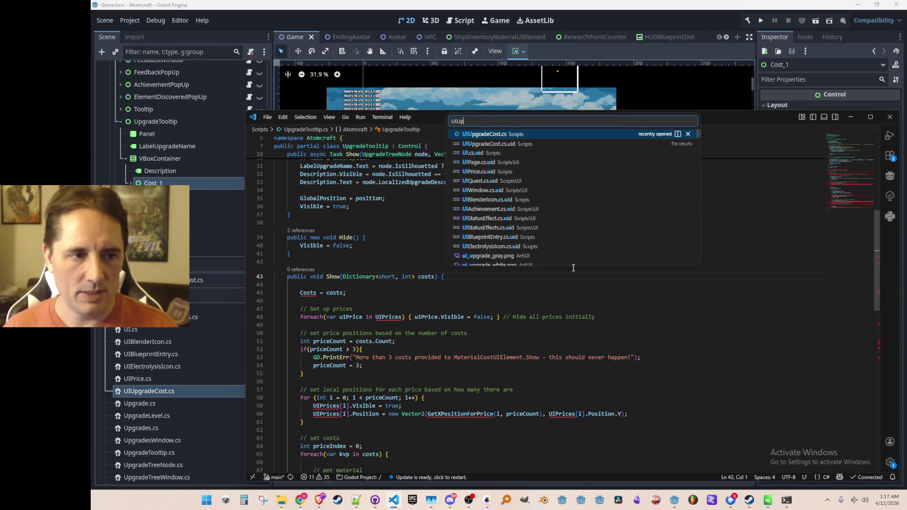
left_click(563, 138)
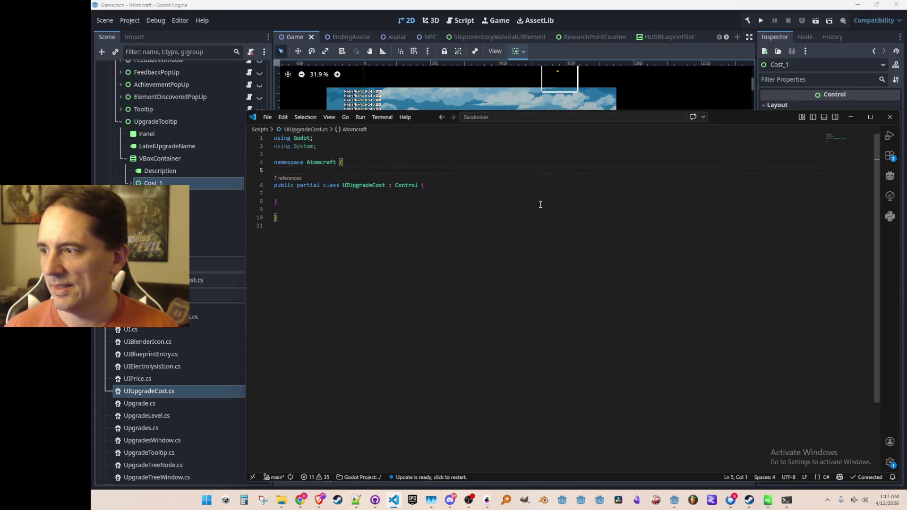
left_click(484, 243)
key("ctrl+Tab")
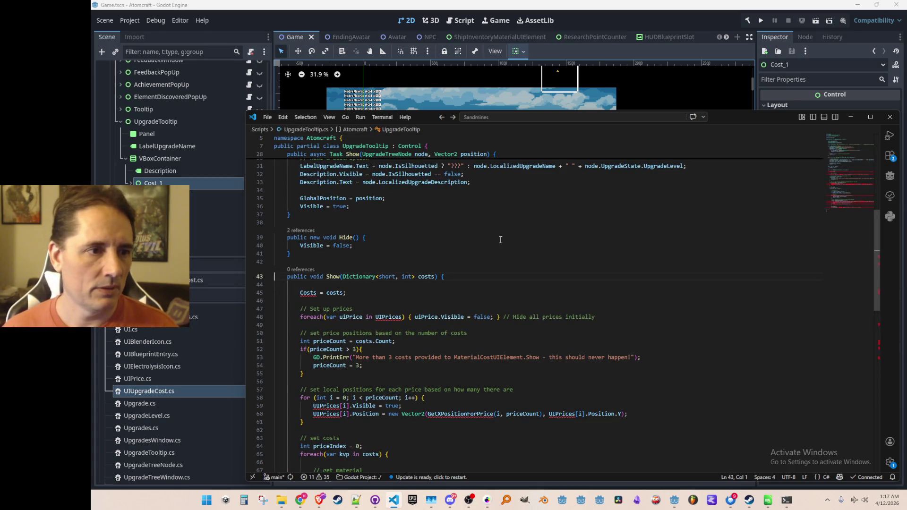
scroll(503, 240, "up", 1)
scroll(518, 255, "down", 2)
scroll(541, 277, "down", 2)
scroll(541, 278, "down", 1)
scroll(545, 269, "up", 1)
scroll(551, 258, "up", 1)
left_click(626, 211)
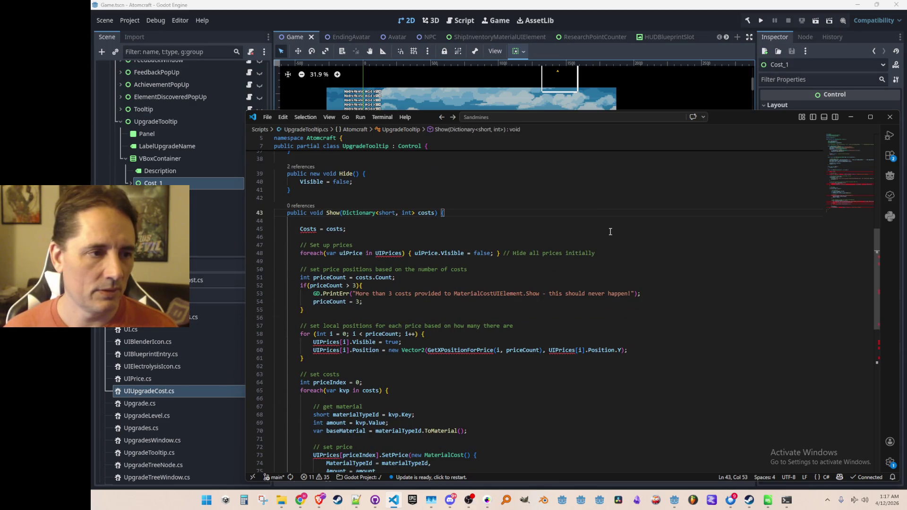
scroll(610, 231, "down", 2)
Comment out the whole costs-based Show overload (lines 43–91)
key("shift+Down")
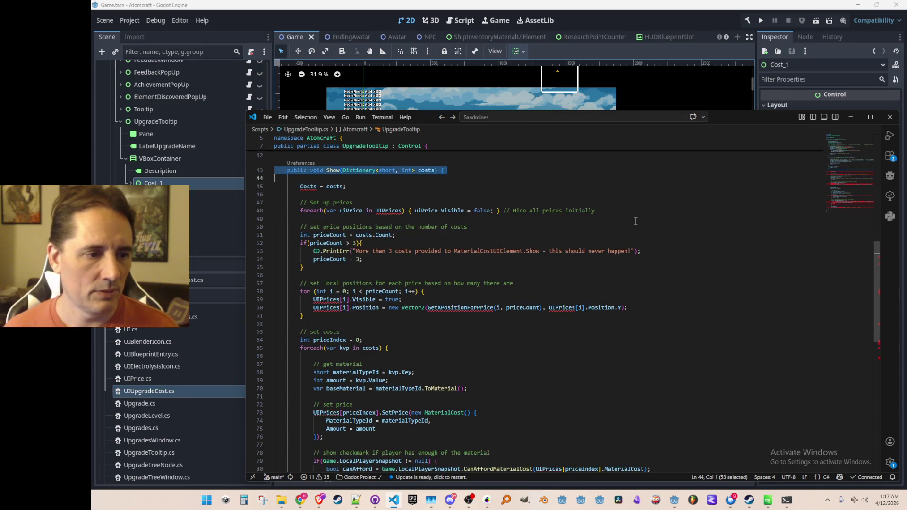
key("shift+Down")
key("shift+Down")
key("shift+Down")
key("shift+Down")
key("shift+Down")
key("shift+Down")
key("shift+Down")
key("shift+Down")
key("shift+Down")
key("shift+Down")
key("shift+Down")
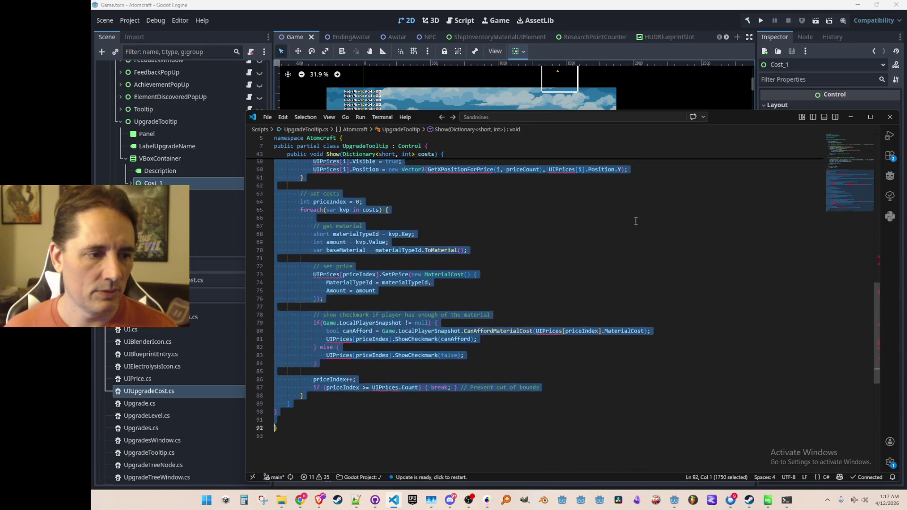
key("shift+Down")
key("shift+Down")
key("shift+Down")
key("ctrl+slash")
key("Left")
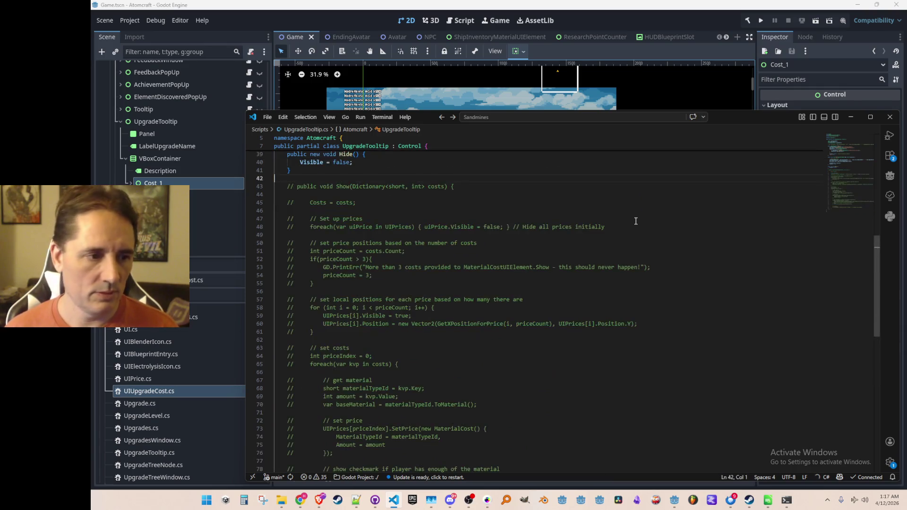
scroll(618, 243, "up", 4)
Bring up Quick Open to look for another UI script
left_click(632, 298)
key("ctrl+p")
type("UI")
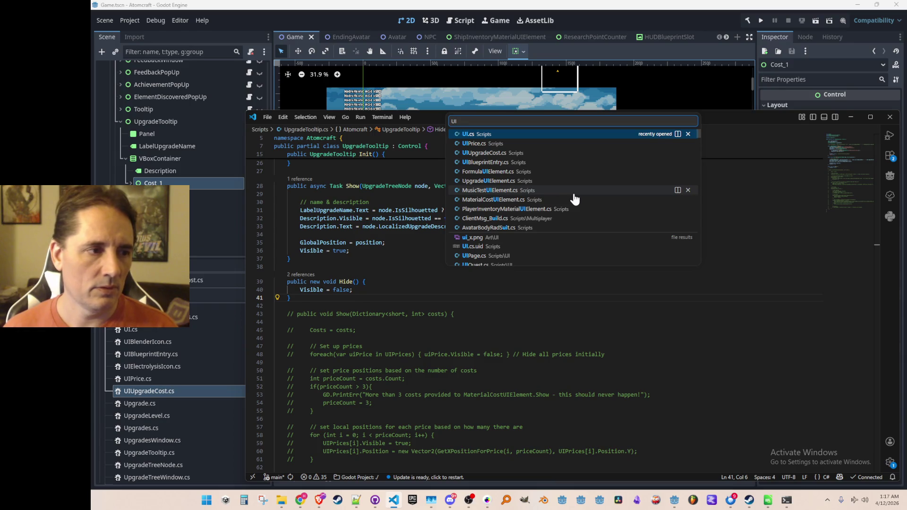
type("Upgrade")
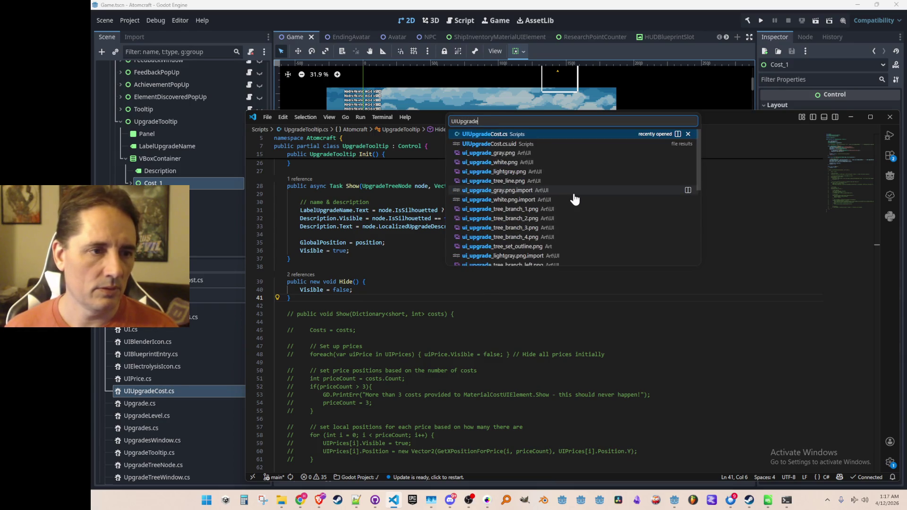
Change the query to Upgrade and open UpgradeUIElement.cs at its Update cost display
key("Home")
key("Delete")
key("Delete")
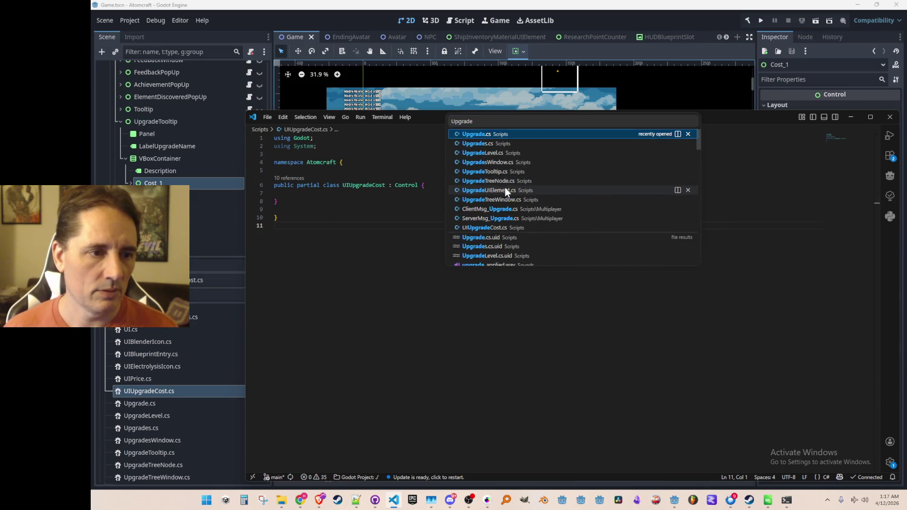
left_click(506, 190)
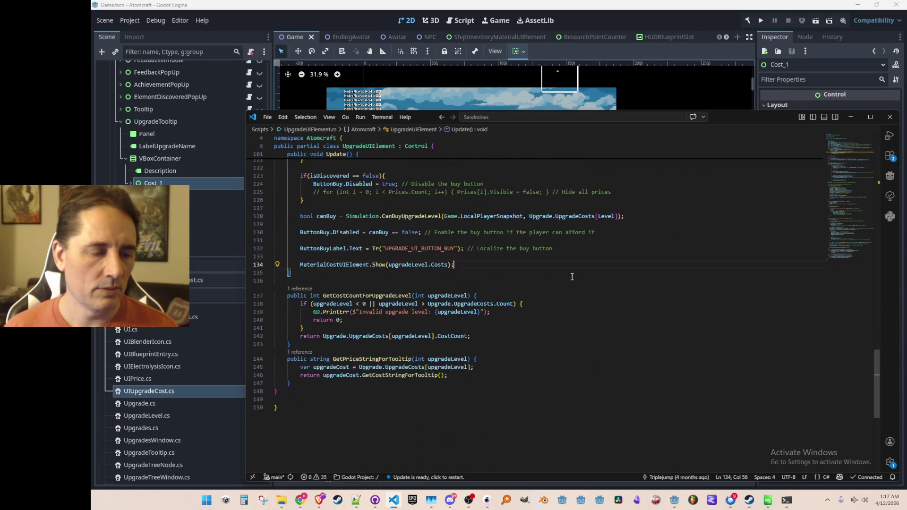
scroll(569, 280, "up", 1)
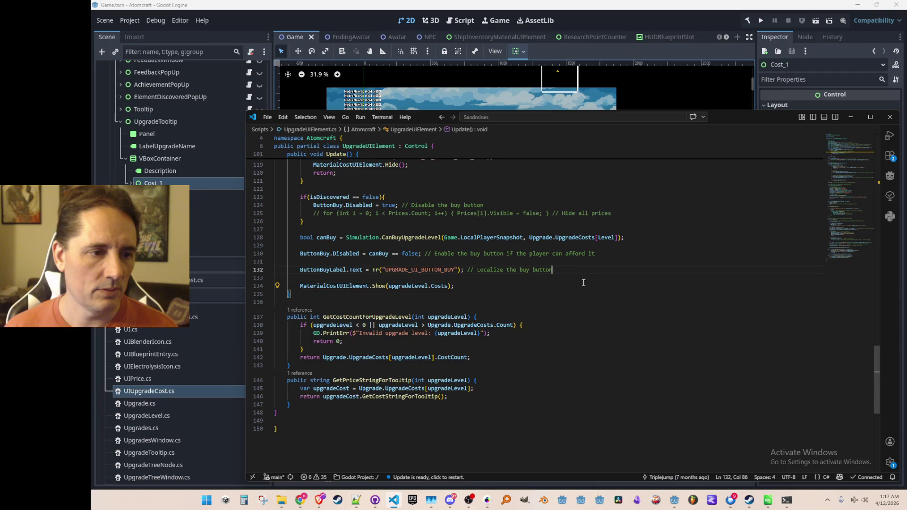
scroll(583, 280, "up", 1)
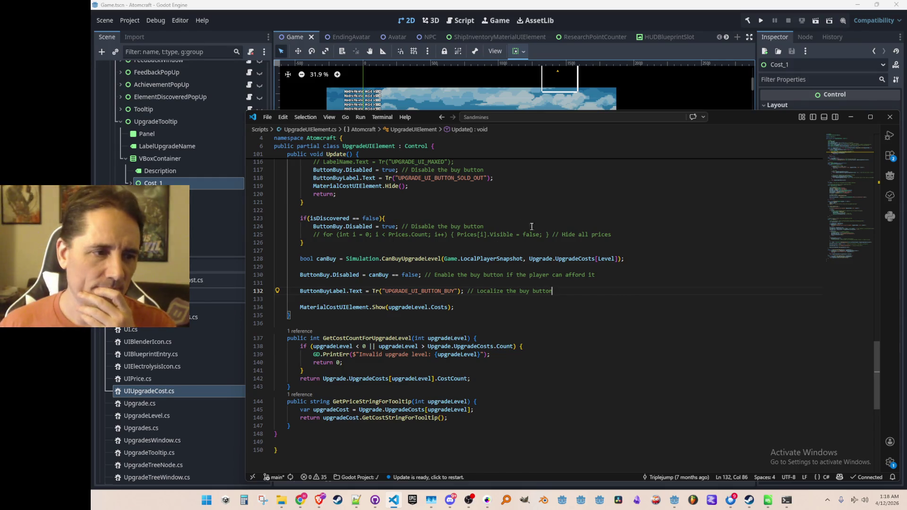
scroll(611, 301, "up", 7)
scroll(606, 286, "down", 6)
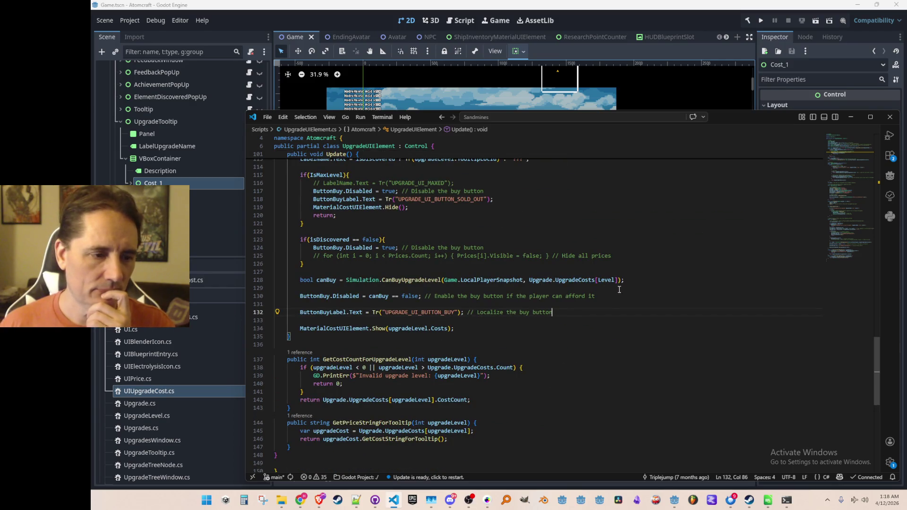
mouse_move(576, 258)
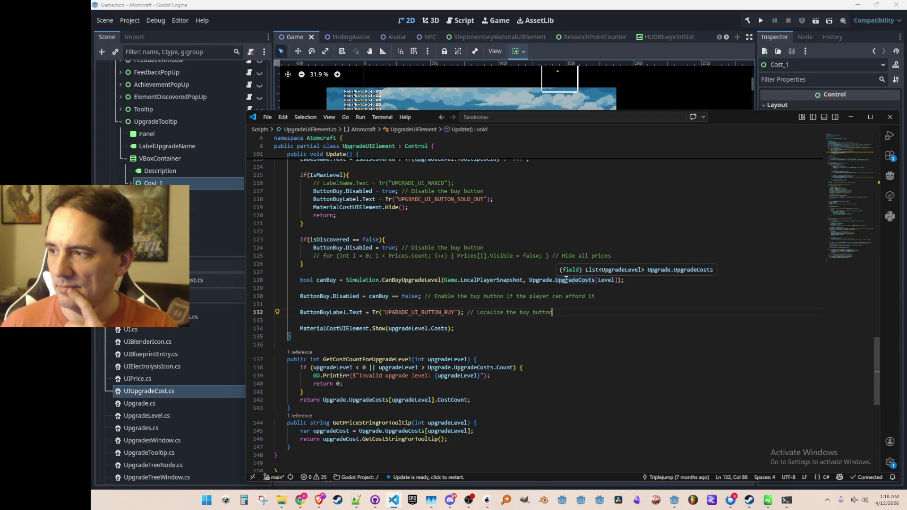
scroll(561, 300, "up", 1)
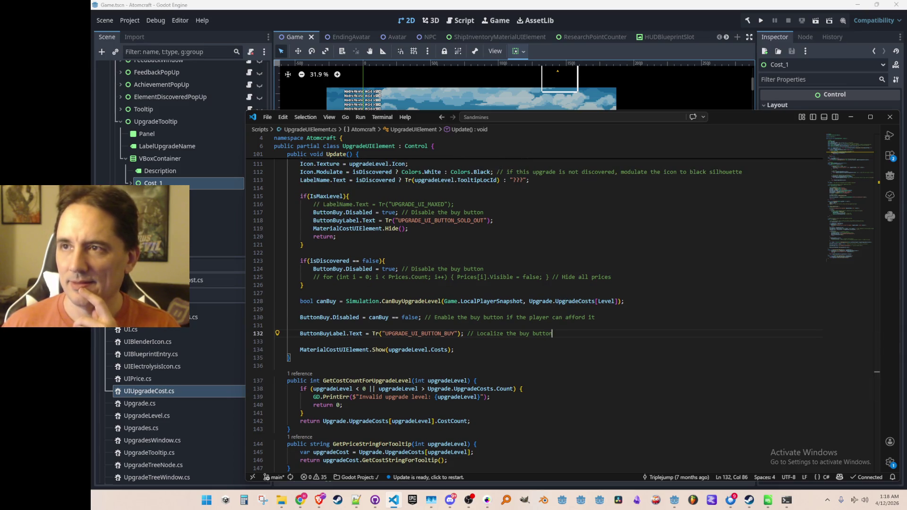
Briefly bring the music browser window forward, then return to the code
key("alt+Tab")
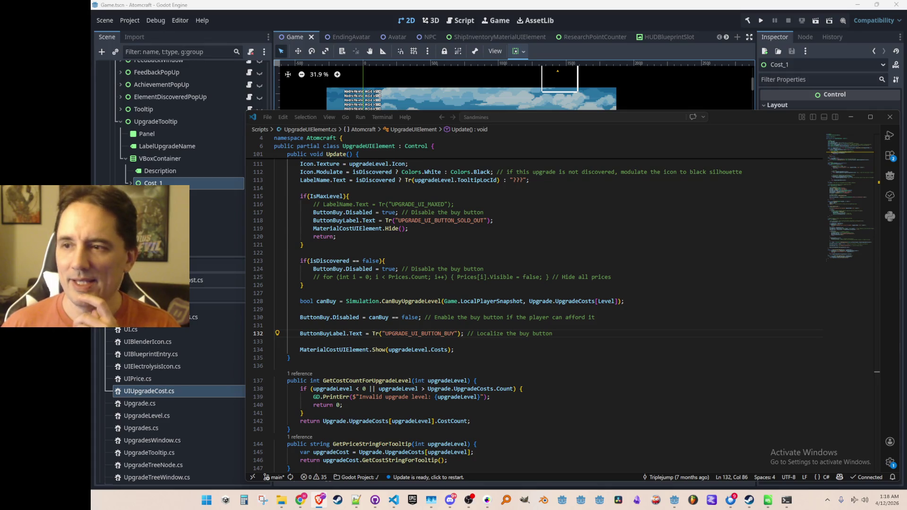
key("super+shift+Left")
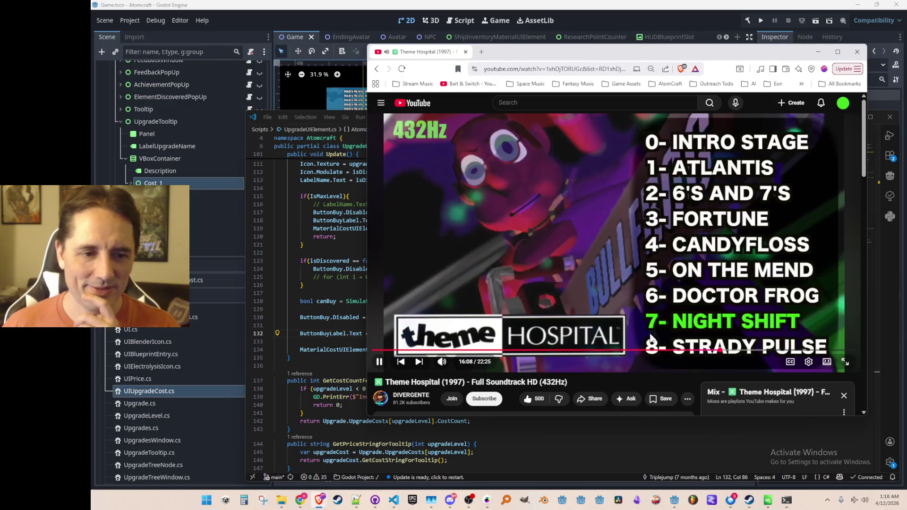
key("super+shift+Right")
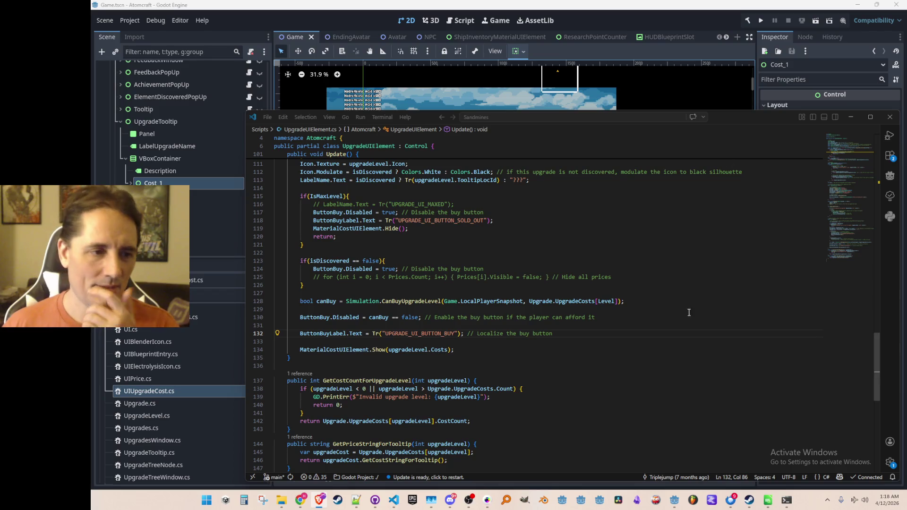
scroll(678, 299, "up", 4)
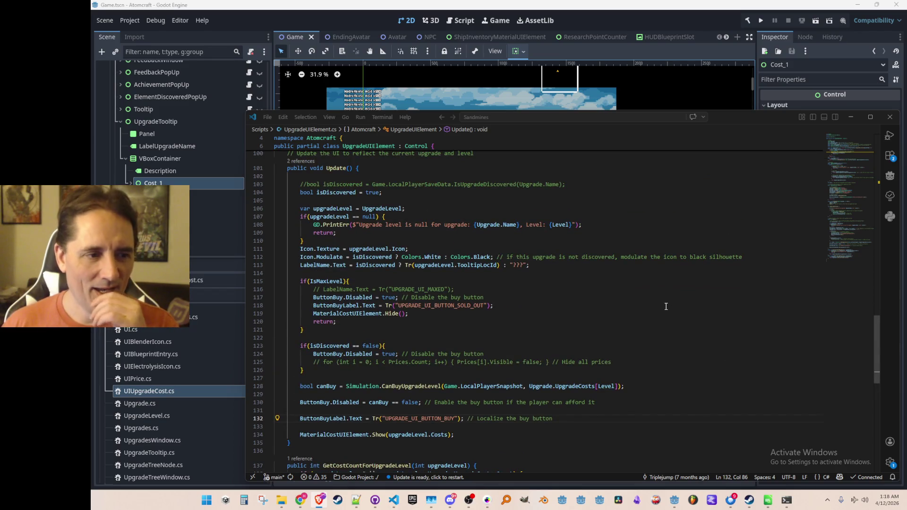
scroll(666, 306, "up", 2)
scroll(665, 306, "up", 7)
scroll(660, 293, "down", 8)
scroll(660, 293, "down", 4)
scroll(617, 291, "down", 4)
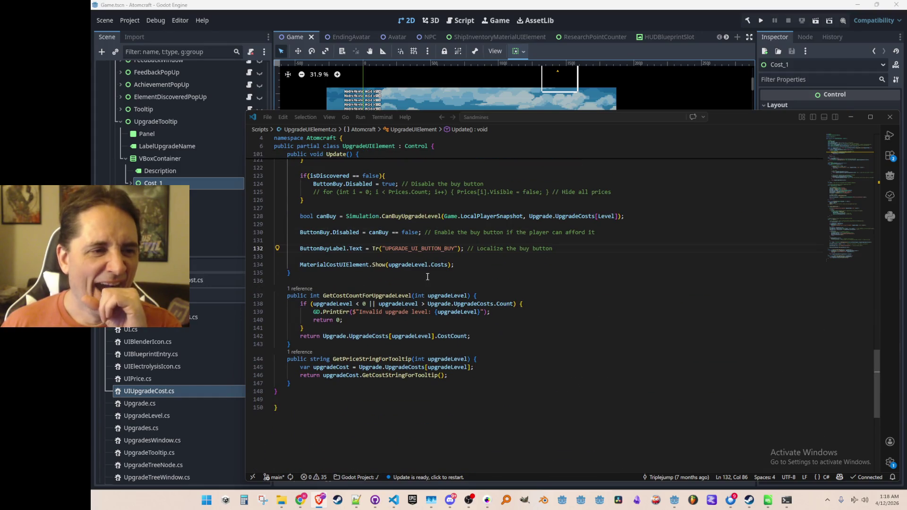
Review how UpgradeUIElement.cs uses Costs, UpgradeLevel and Level in SetUpgrade
left_click(438, 267)
scroll(545, 263, "up", 3)
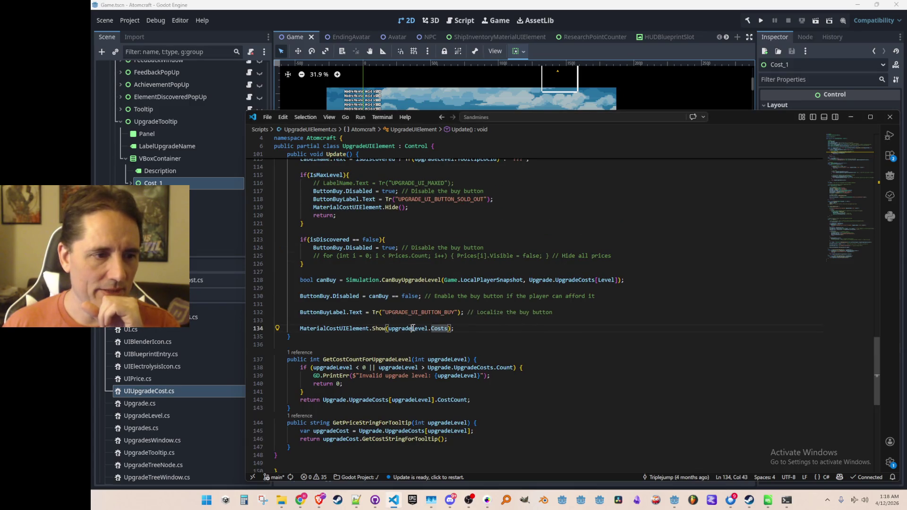
scroll(412, 328, "up", 3)
scroll(419, 326, "up", 2)
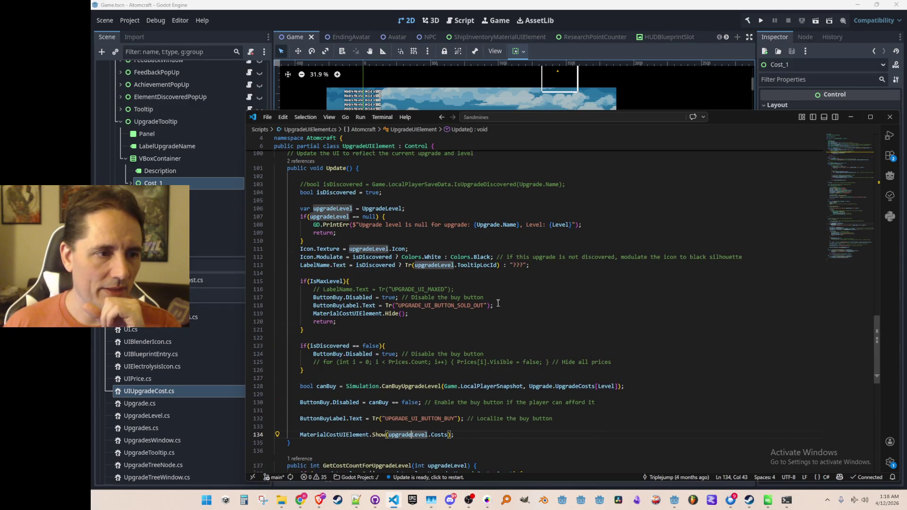
scroll(489, 304, "up", 3)
scroll(461, 308, "up", 10)
scroll(438, 312, "up", 7)
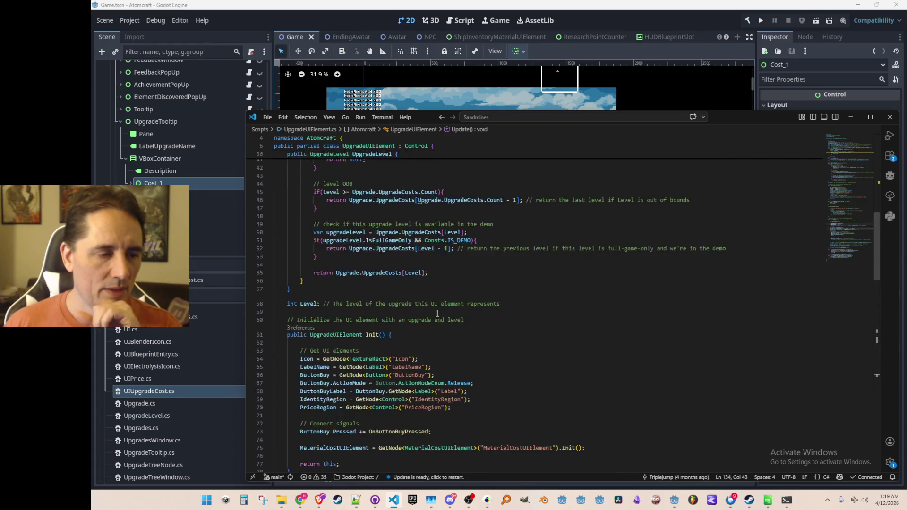
scroll(438, 312, "up", 8)
scroll(438, 308, "up", 3)
scroll(437, 306, "down", 1)
scroll(437, 305, "down", 2)
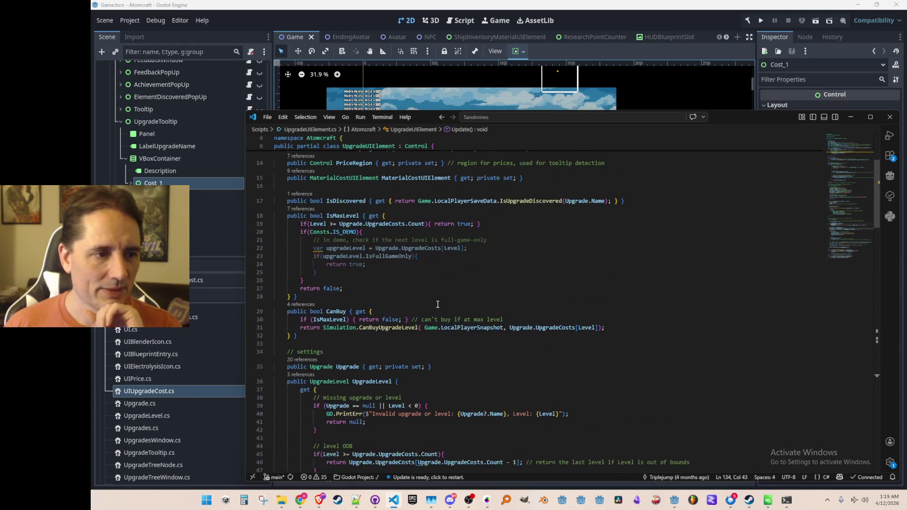
scroll(437, 305, "up", 3)
scroll(438, 305, "down", 4)
scroll(437, 305, "down", 5)
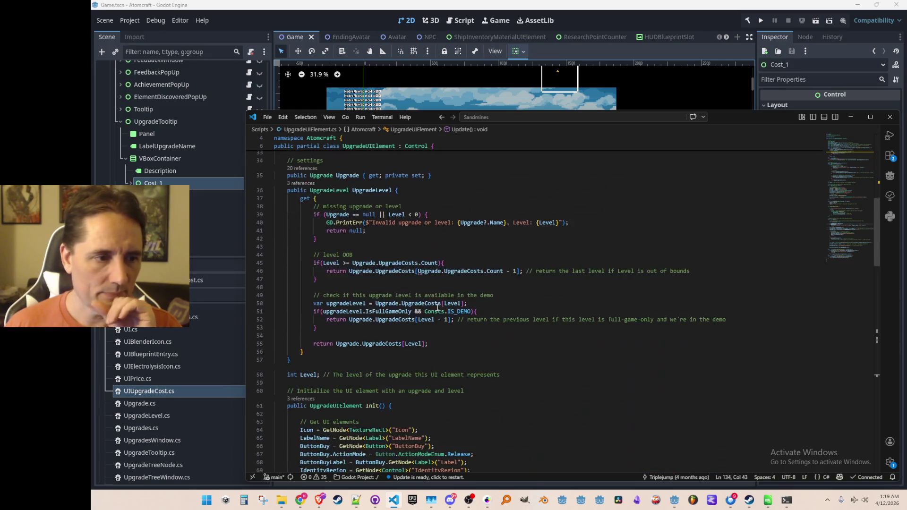
scroll(432, 301, "up", 2)
left_click(383, 235)
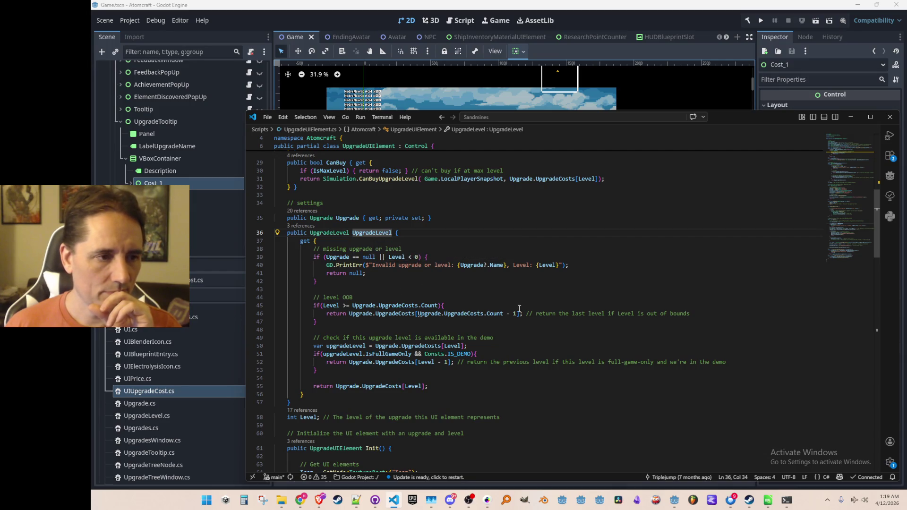
scroll(526, 305, "down", 1)
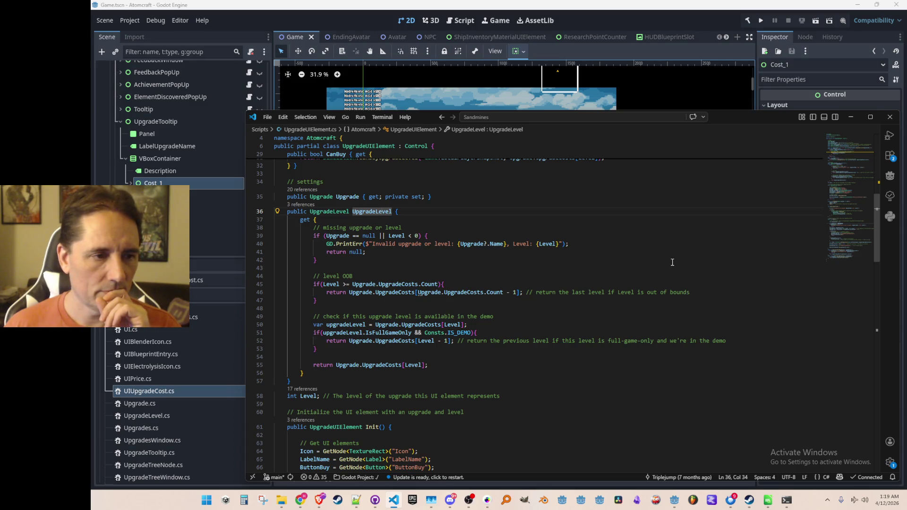
scroll(671, 262, "up", 4)
scroll(671, 263, "down", 5)
scroll(567, 258, "down", 2)
scroll(425, 252, "down", 2)
left_click(313, 247)
double_click(313, 247)
scroll(425, 263, "down", 6)
scroll(508, 278, "down", 2)
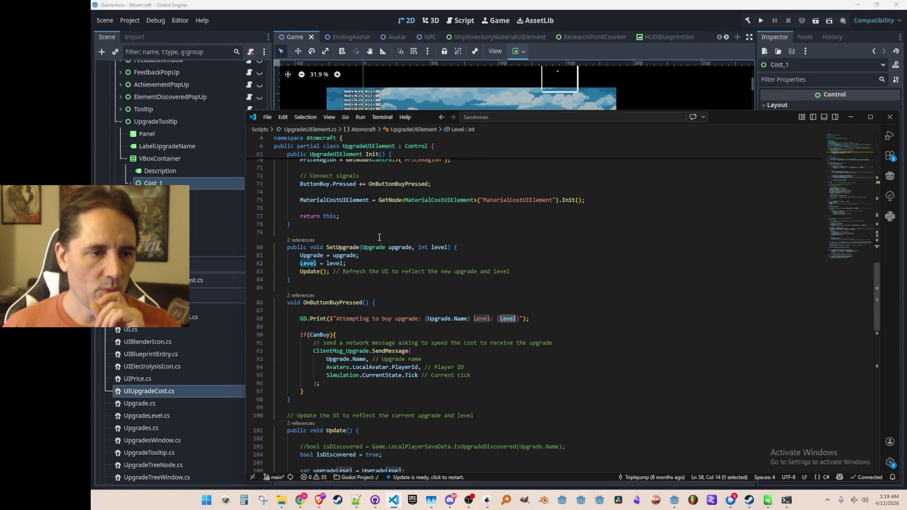
left_click(389, 264)
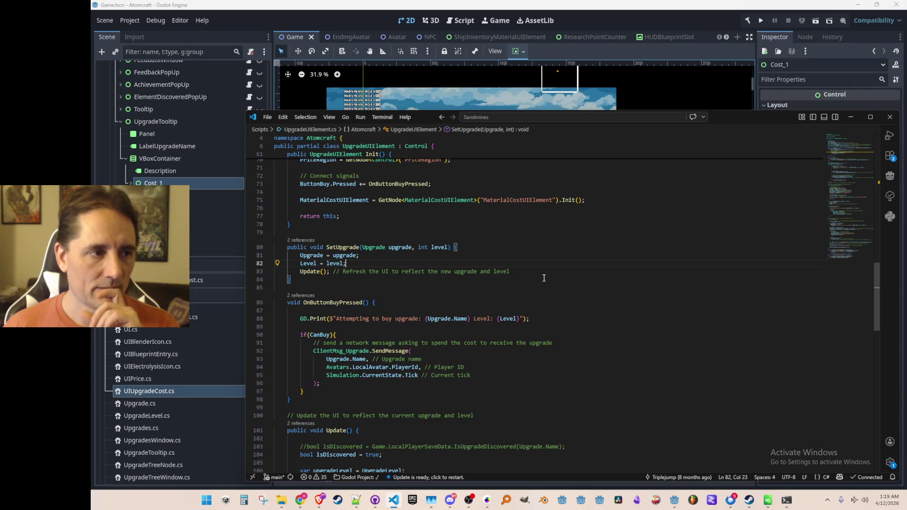
Briefly visit Godot, then select and release the opening lines of SetUpgrade
left_click(188, 123)
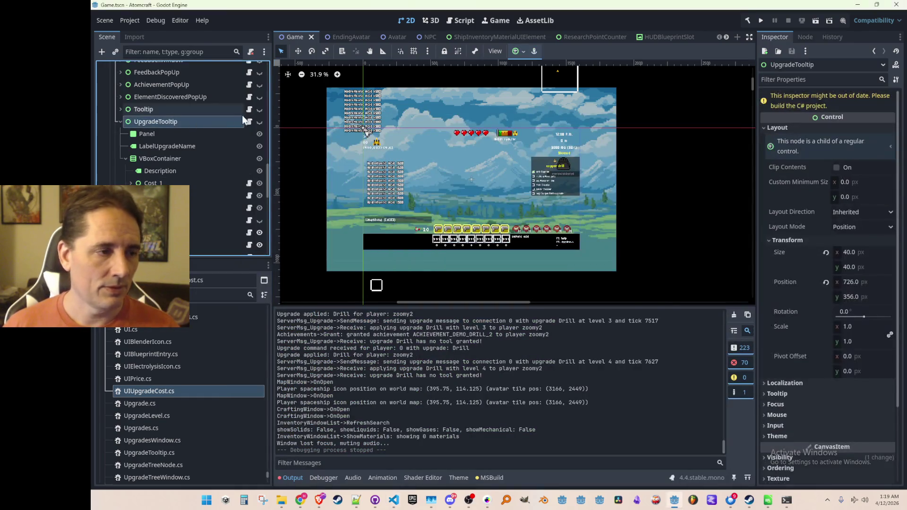
left_click(249, 121)
left_click(539, 247)
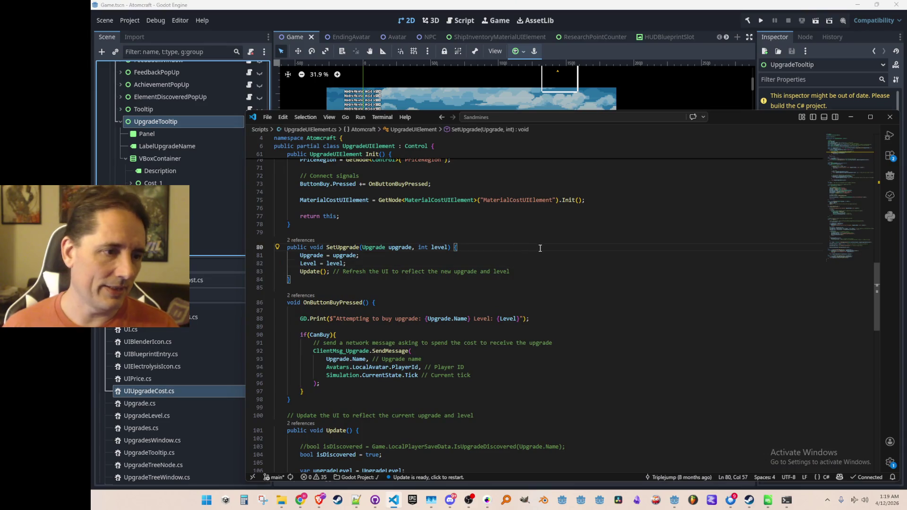
key("Home")
key("Home")
key("shift+Down")
key("shift+Down")
key("shift+Down")
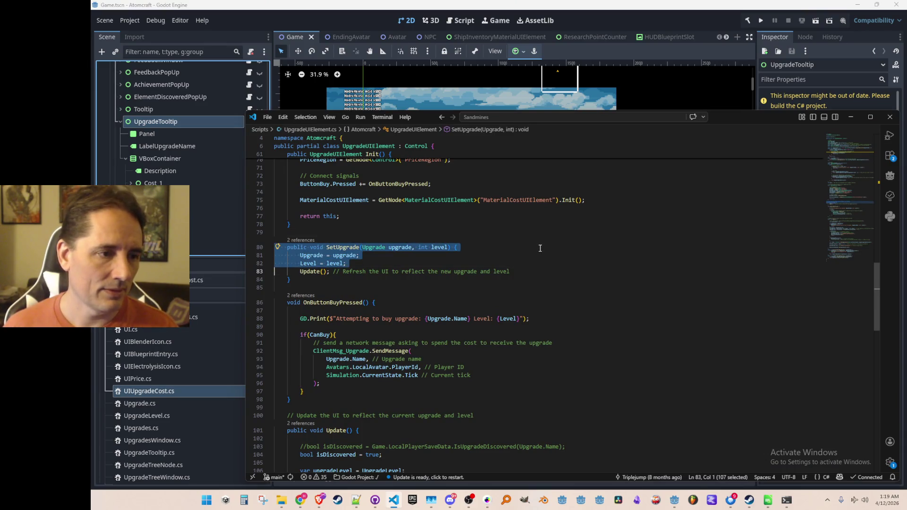
key("Down")
key("Down")
key("Down")
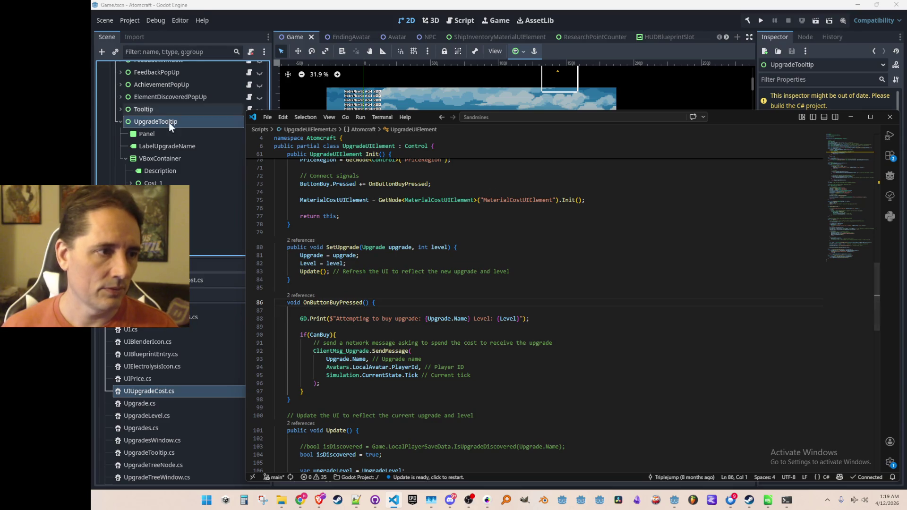
From Godot, open the UpgradeTooltip node's script UpgradeTooltip.cs in VS Code
left_click(170, 125)
left_click(248, 123)
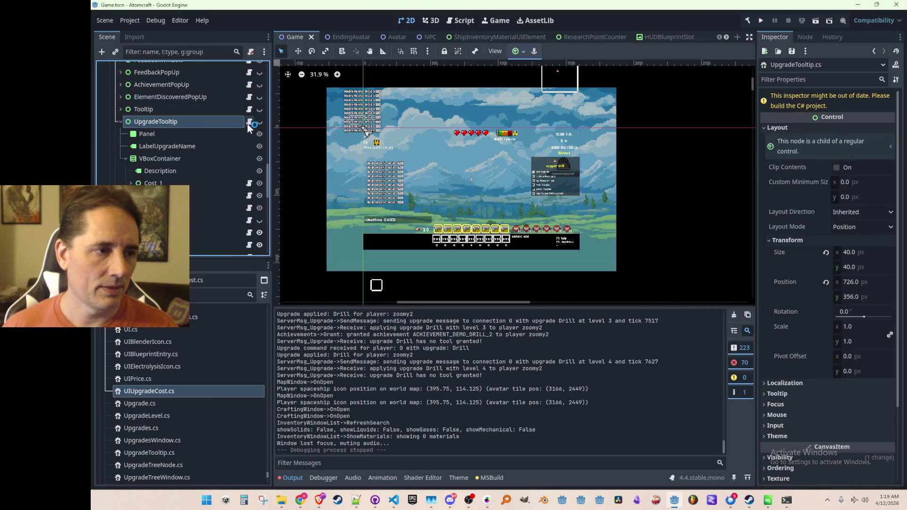
scroll(333, 281, "down", 3)
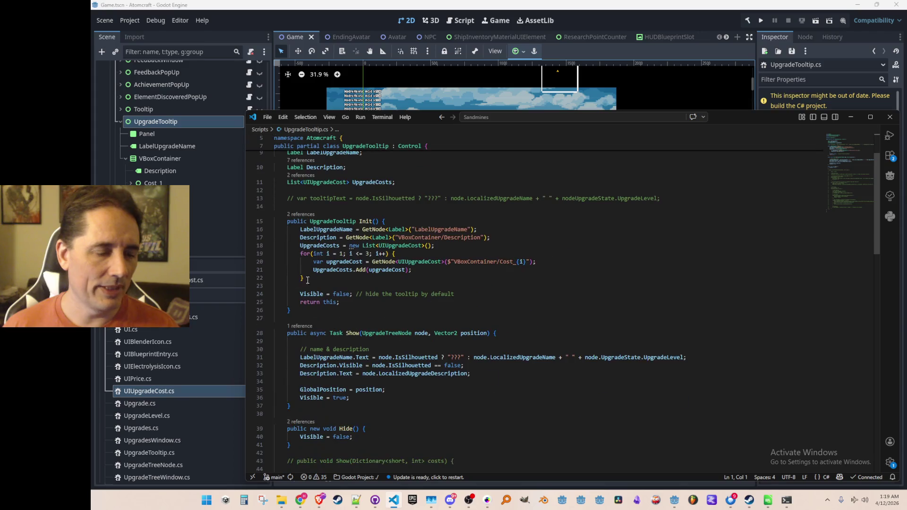
scroll(525, 298, "up", 3)
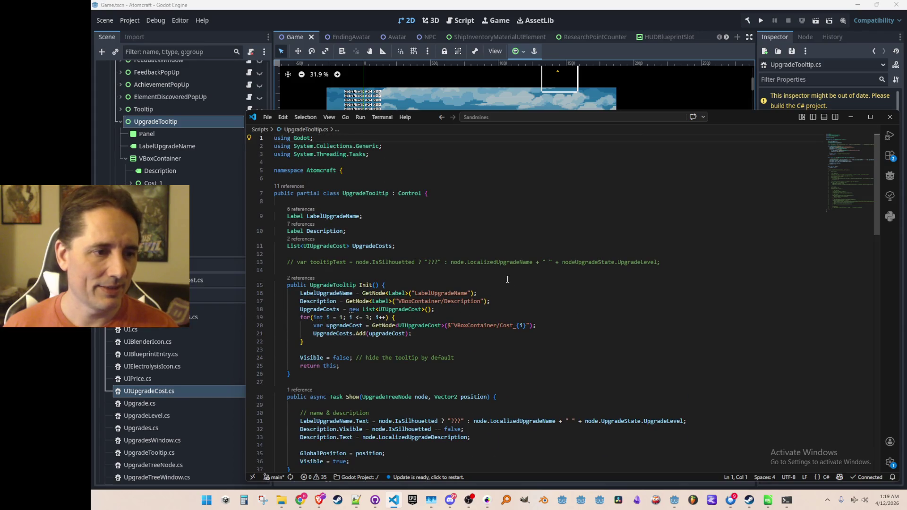
scroll(505, 280, "down", 1)
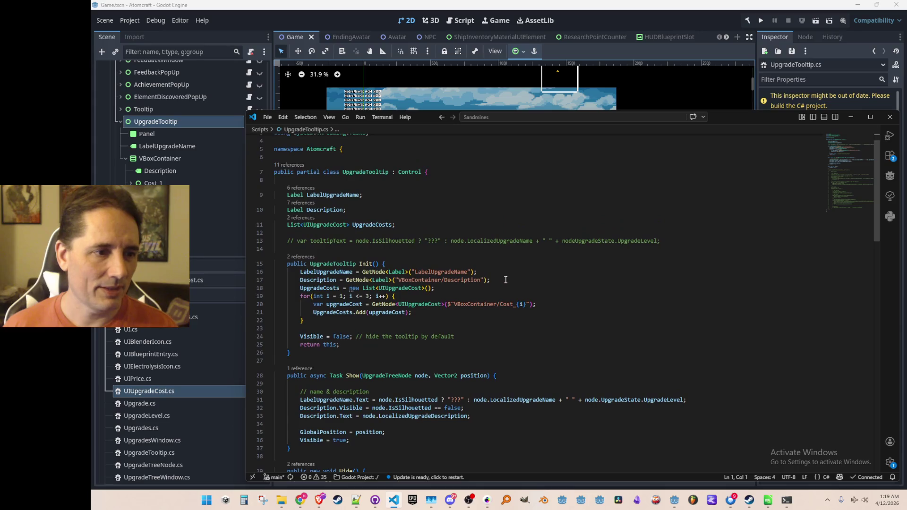
scroll(613, 279, "down", 4)
scroll(613, 278, "down", 8)
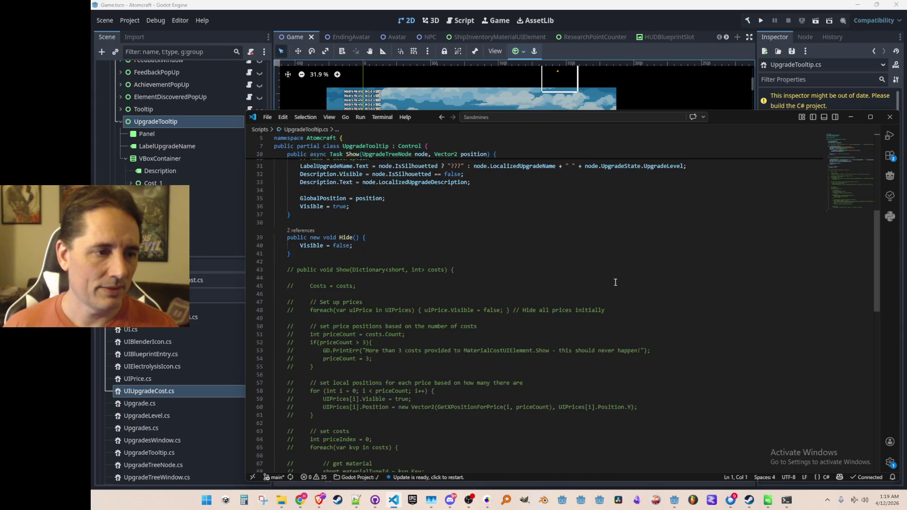
scroll(613, 280, "up", 5)
left_click(686, 219)
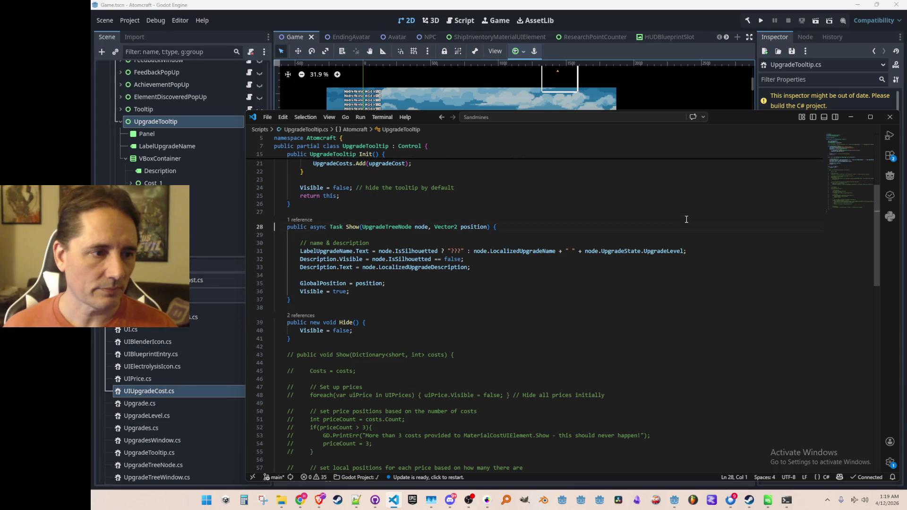
key("ctrl+v")
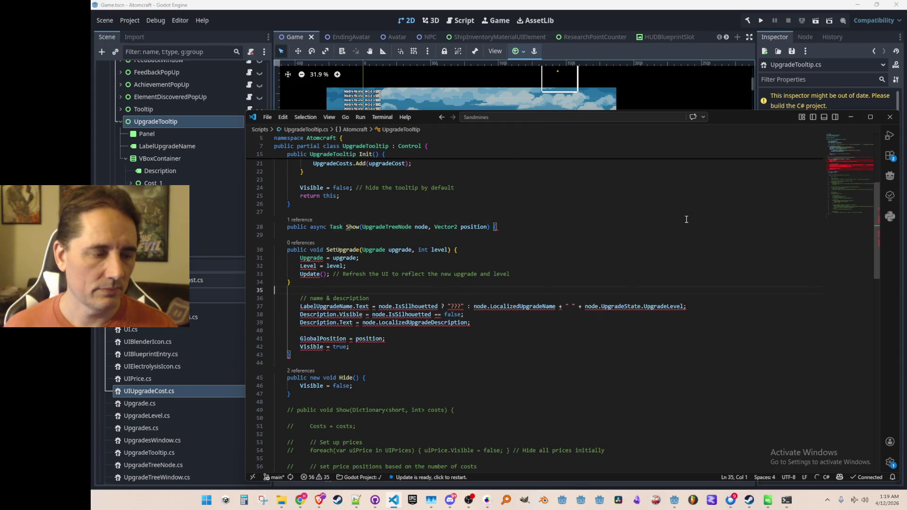
key("ctrl+z")
key("ctrl+z")
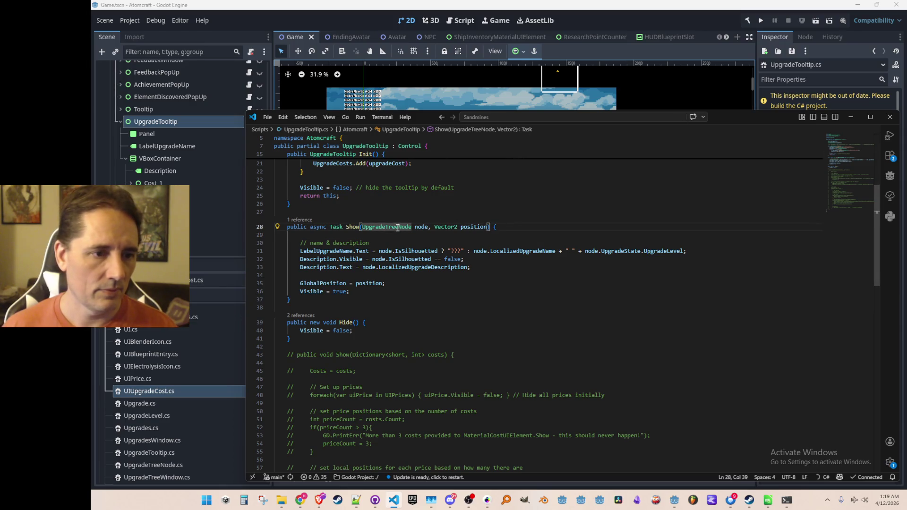
right_click(396, 228)
left_click(430, 203)
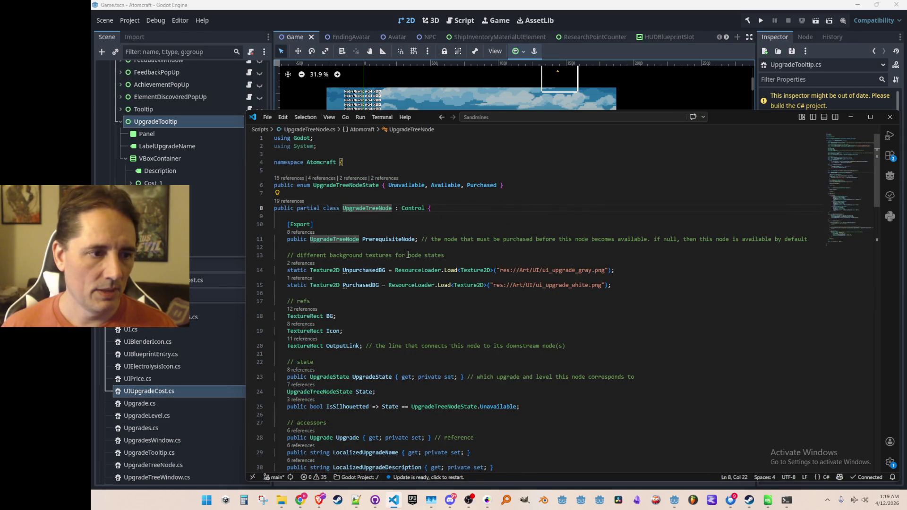
right_click(328, 247)
key("Escape")
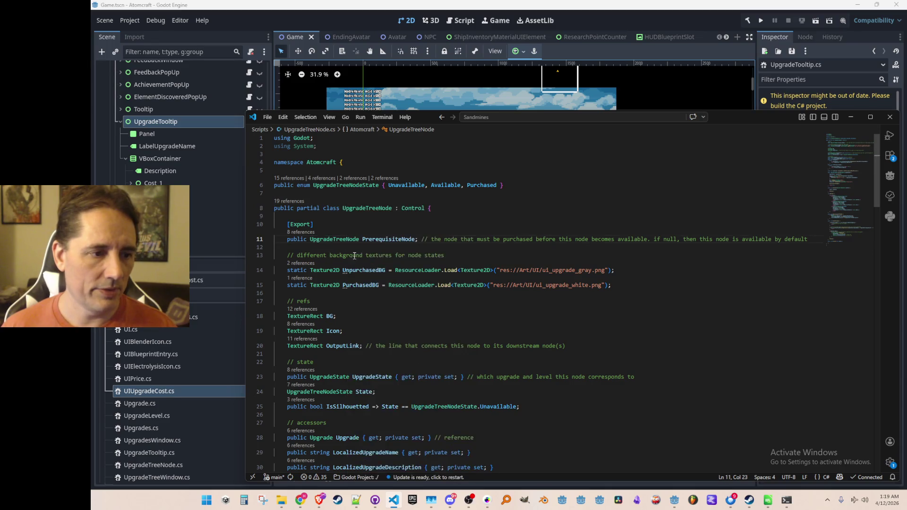
scroll(419, 298, "down", 3)
left_click(354, 249)
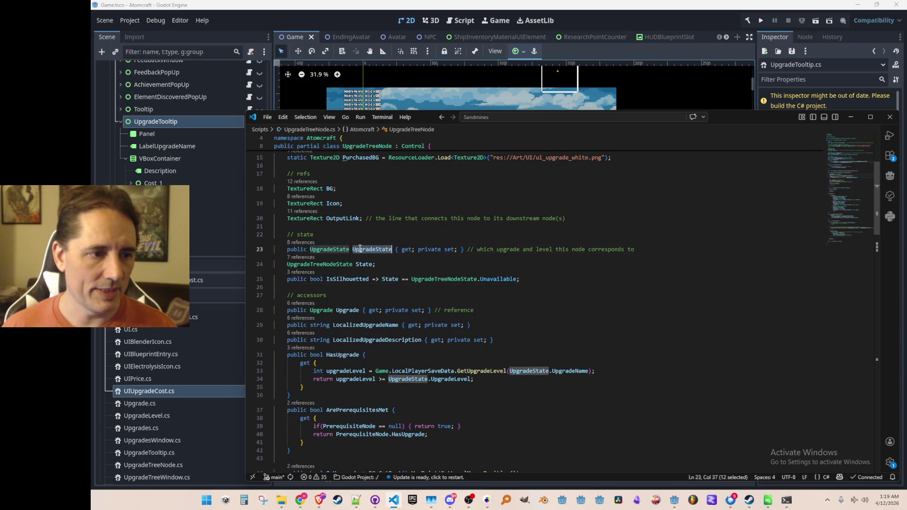
key("alt+Left")
key("alt+Left")
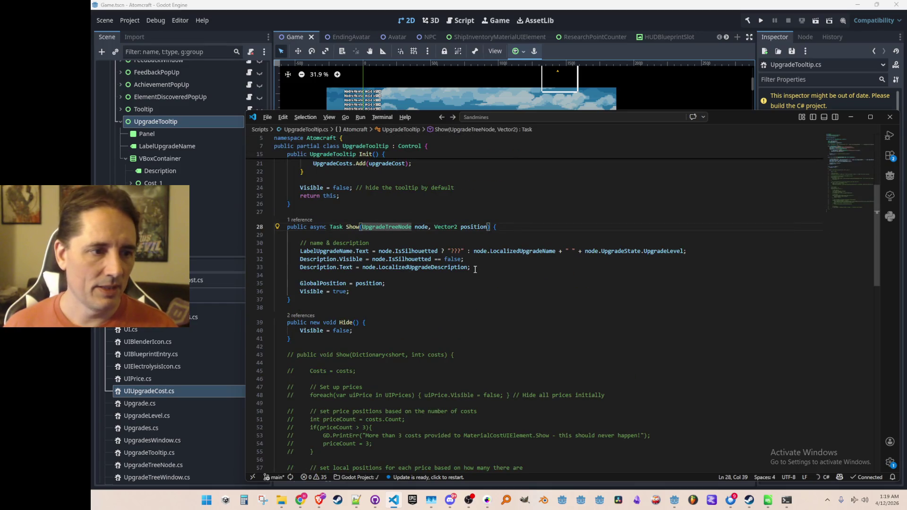
key("Down")
scroll(475, 267, "up", 5)
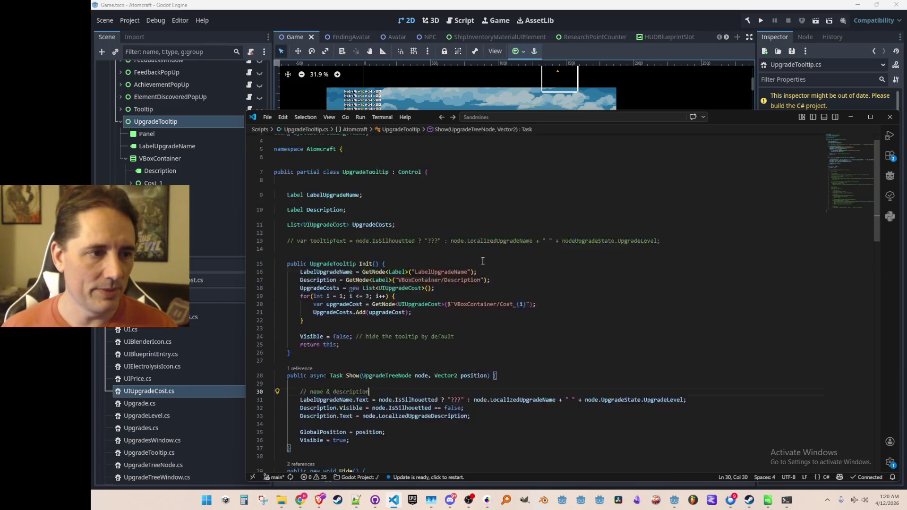
scroll(497, 248, "up", 2)
Add refs and state section comments and declare the UpgradeState HoveredUpgradeState field
left_click(539, 222)
key("Return")
type("// refs")
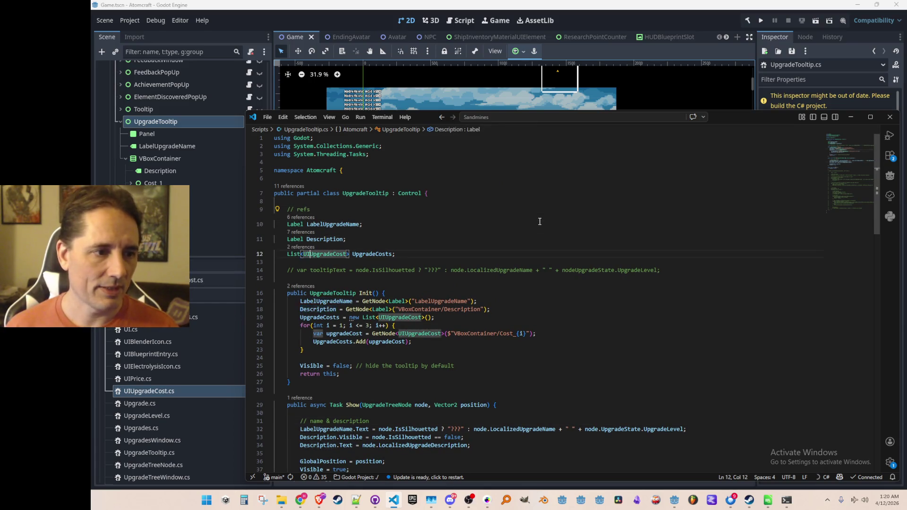
key("Down")
key("Down")
key("Down")
key("Return")
key("Return")
key("Up")
type("// state")
key("Return")
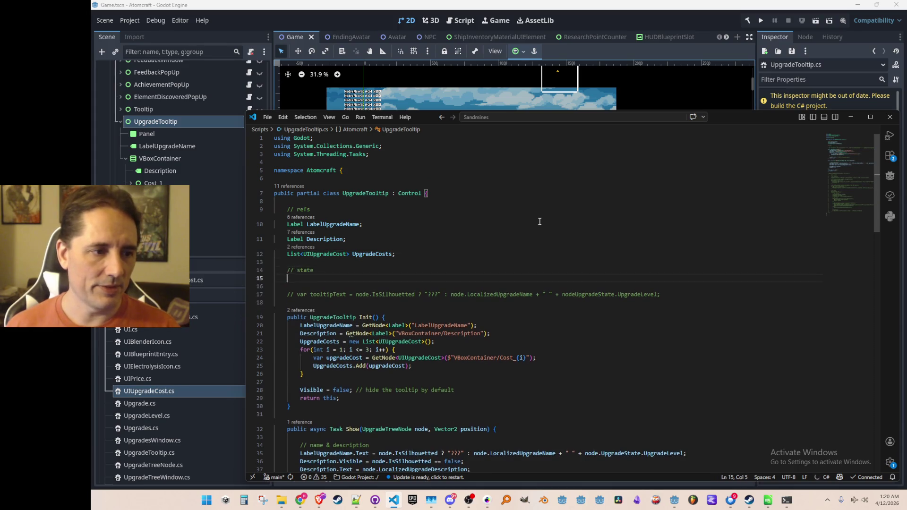
key("Tab")
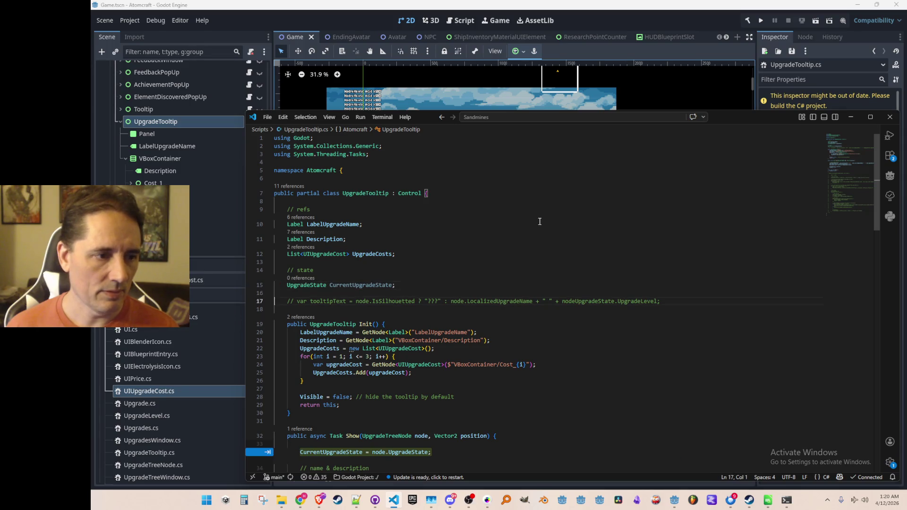
key("ctrl+Left")
key("ctrl+Left")
key("Right")
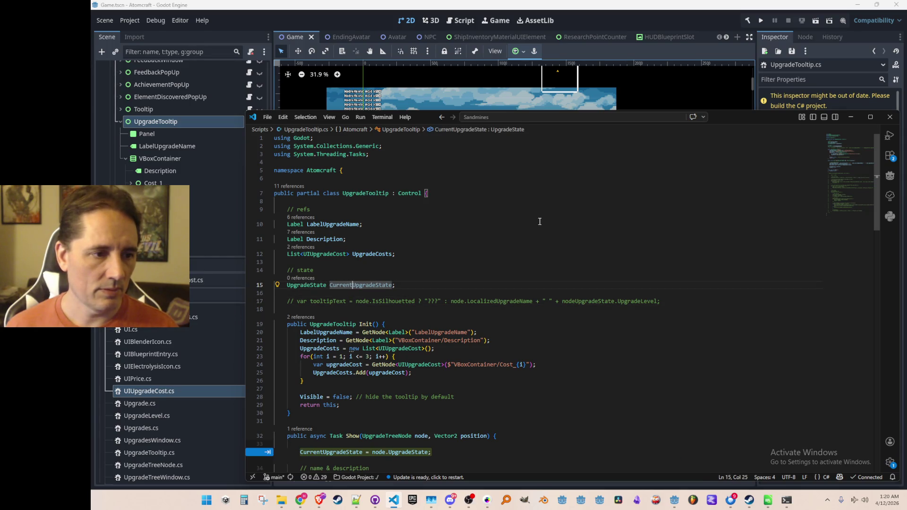
key("ctrl+z")
key("ctrl+z")
key("ctrl+z")
key("ctrl+z")
Delete the commented-out tooltipText line below the fields
key("Down")
key("Down")
key("Home")
key("Home")
key("Down")
key("ctrl+shift+k")
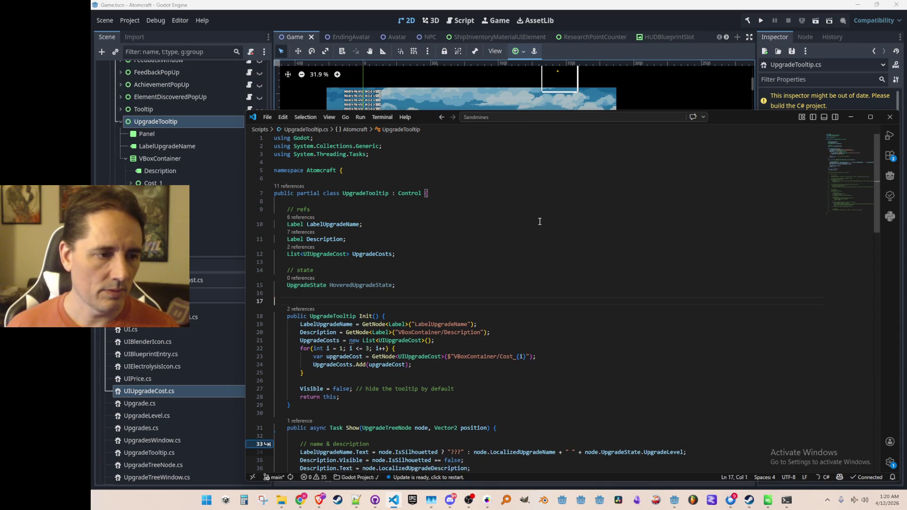
scroll(538, 221, "down", 5)
scroll(526, 324, "down", 3)
scroll(526, 324, "down", 3)
scroll(527, 324, "up", 11)
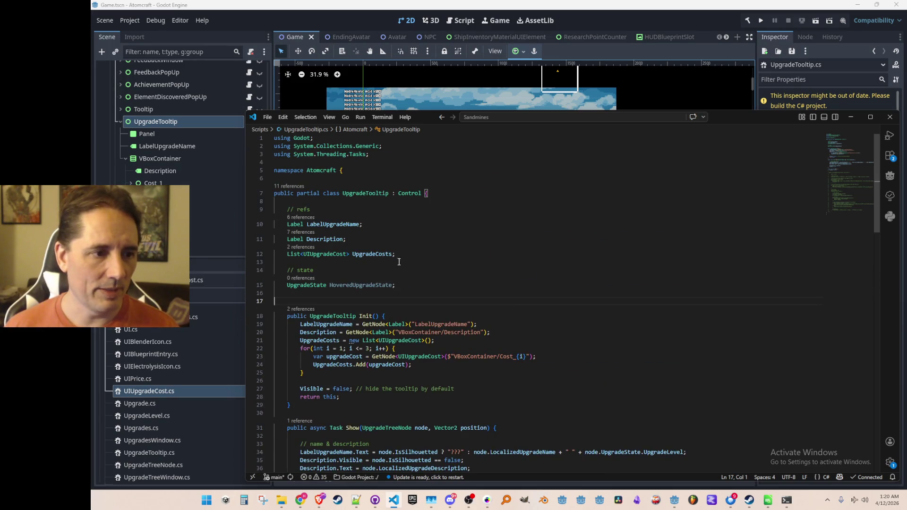
scroll(503, 307, "down", 6)
scroll(527, 309, "down", 1)
In Show(), store node.UpgradeState in HoveredUpgradeState under a // costs comment
left_click(526, 309)
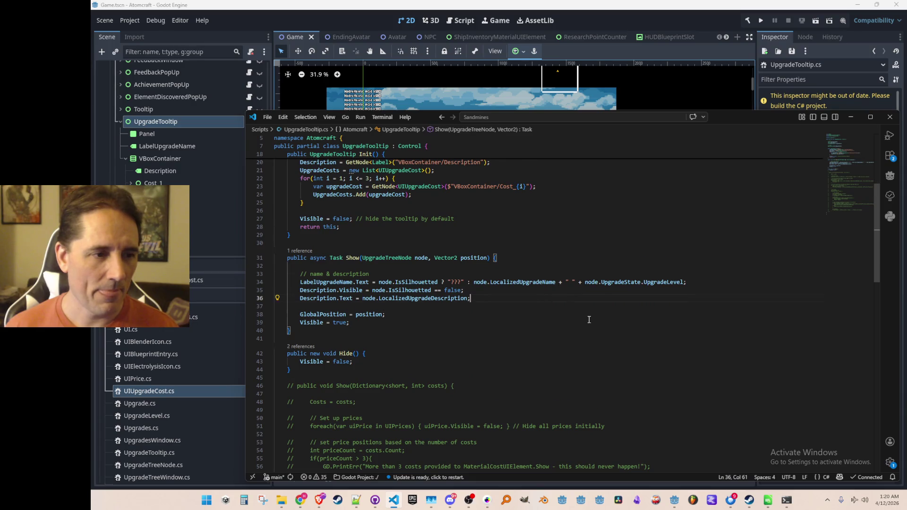
scroll(526, 310, "down", 1)
key("Return")
key("Return")
type("HoveredUpgradeState")
key("Tab")
key("Return")
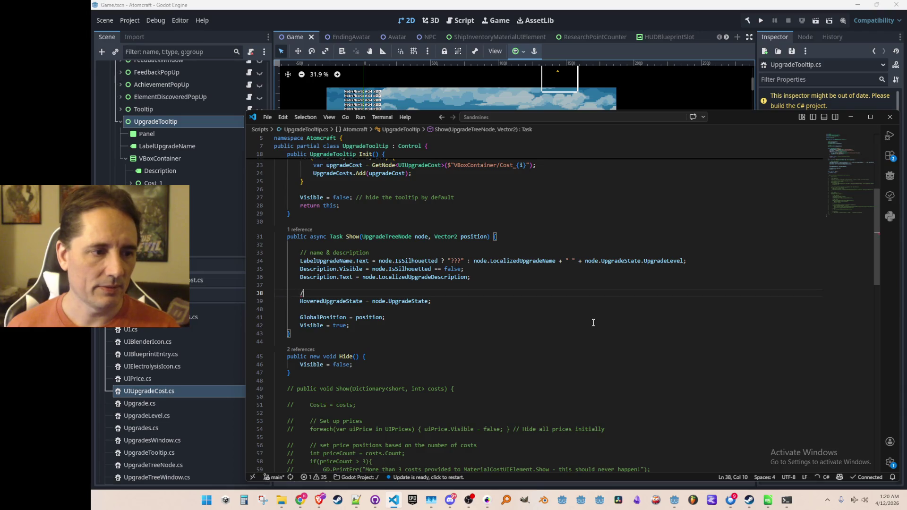
key("Tab")
key("Home")
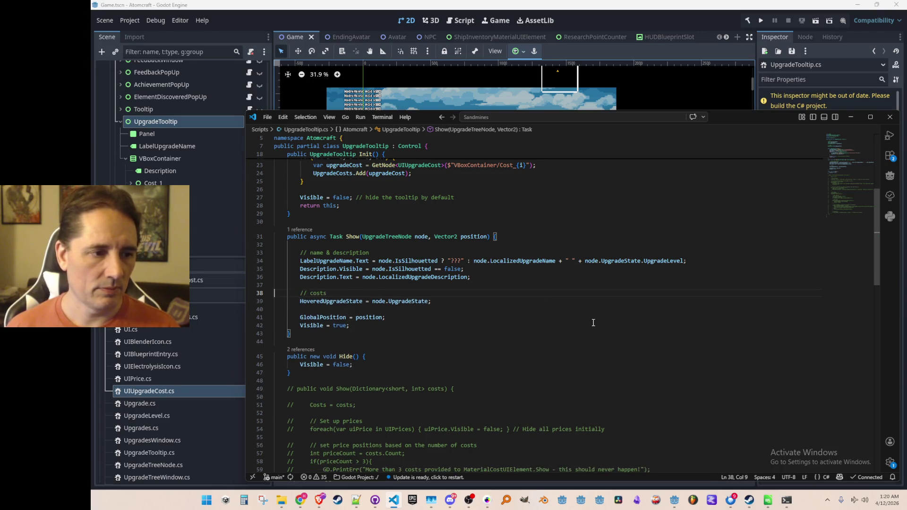
scroll(592, 316, "down", 2)
scroll(546, 287, "down", 2)
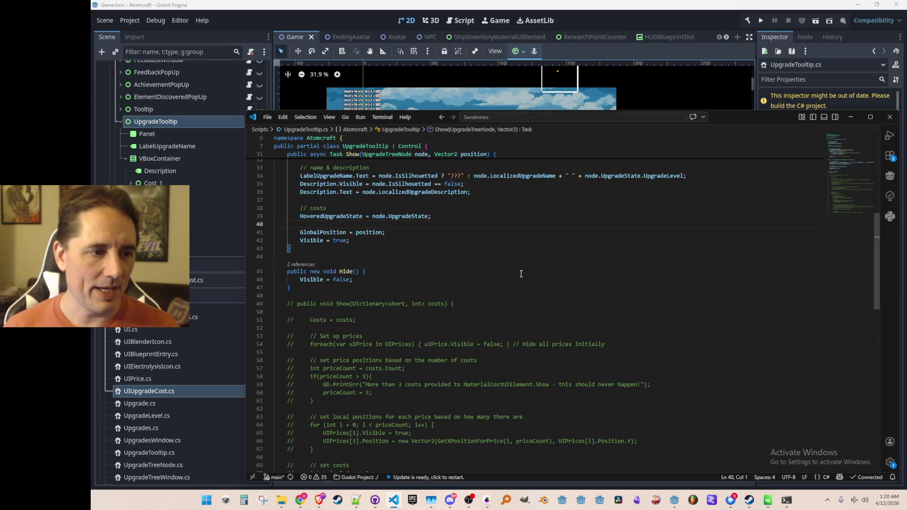
double_click(358, 216)
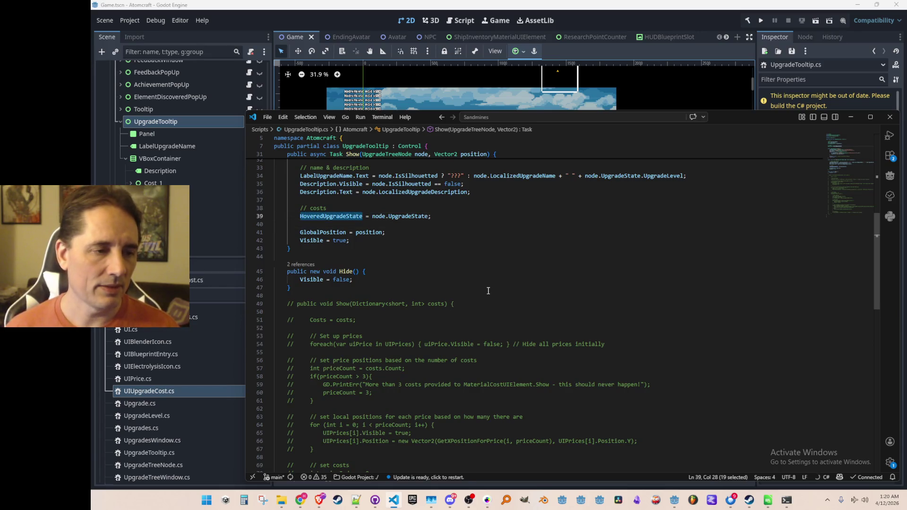
key("End")
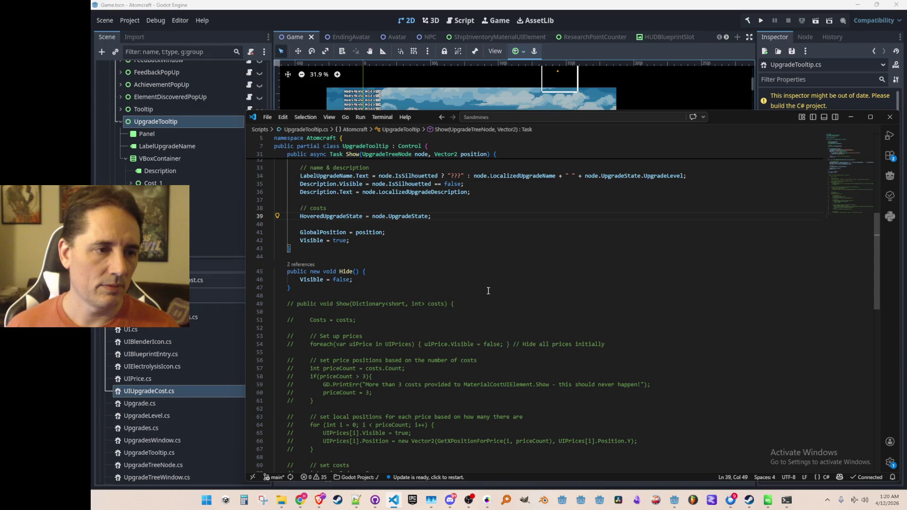
key("ctrl+p")
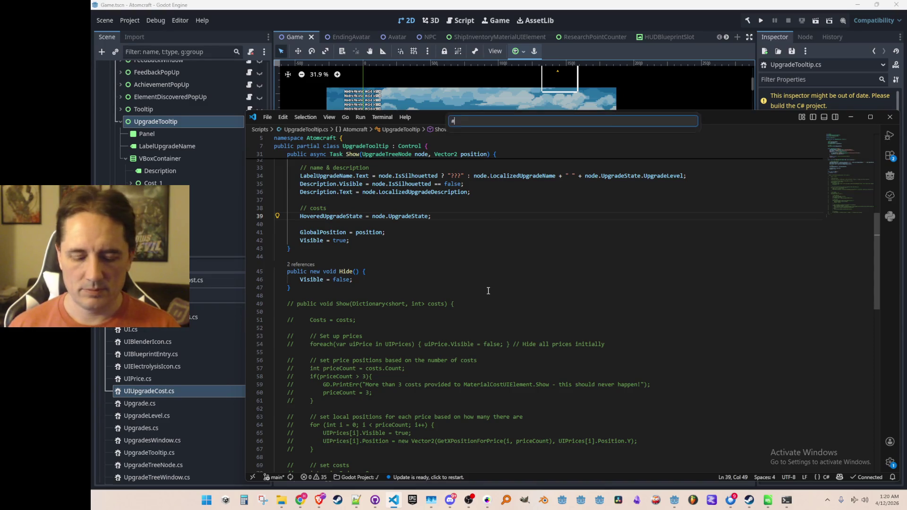
type("Upgrade")
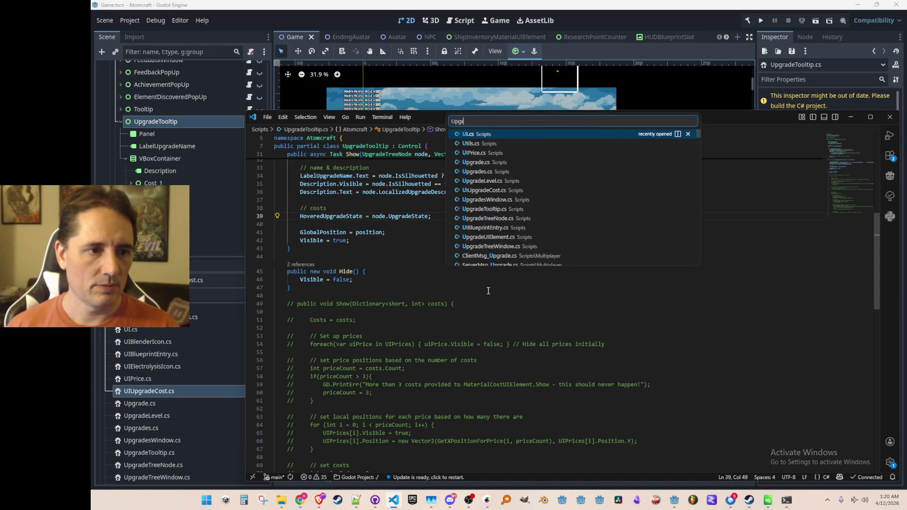
Open UpgradeUIElement.cs via quick search and land in its Init method
left_click(521, 191)
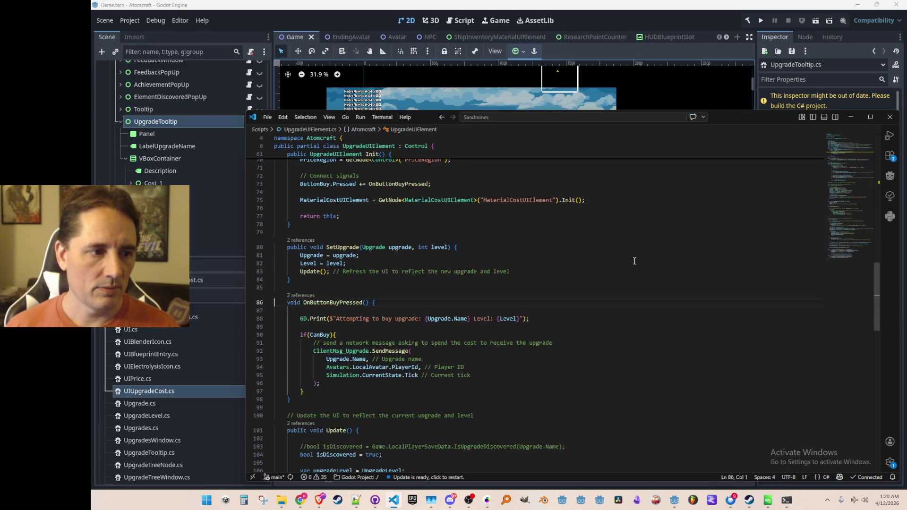
scroll(651, 267, "up", 5)
left_click(644, 262)
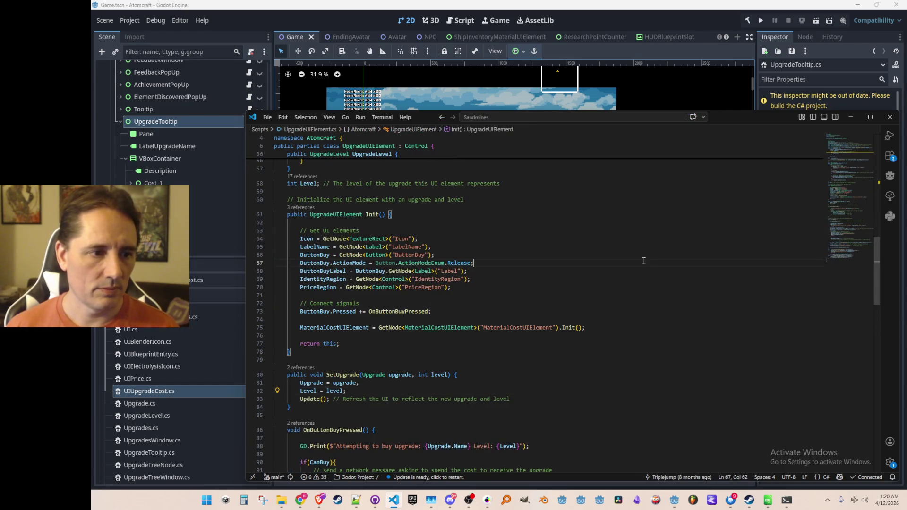
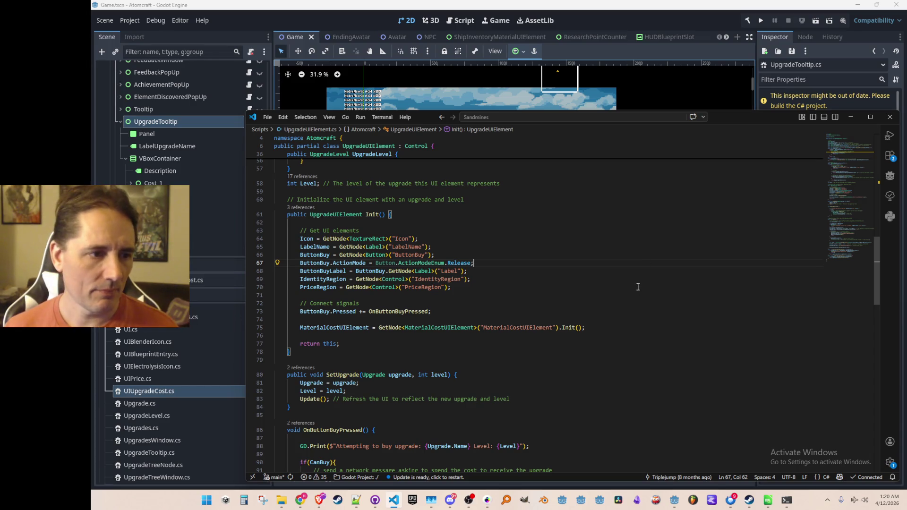
scroll(629, 289, "up", 5)
scroll(628, 289, "up", 5)
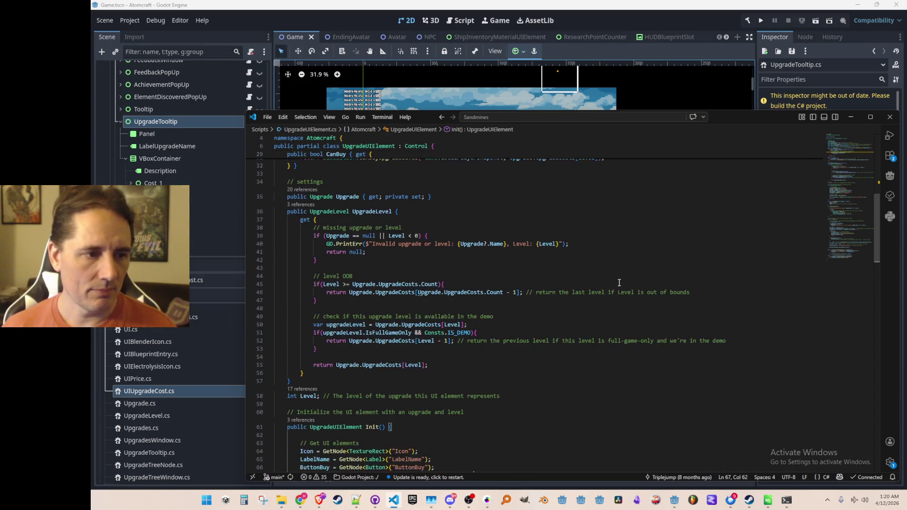
Select and copy the whole UpgradeLevel property getter in UpgradeUIElement.cs
left_click(595, 316)
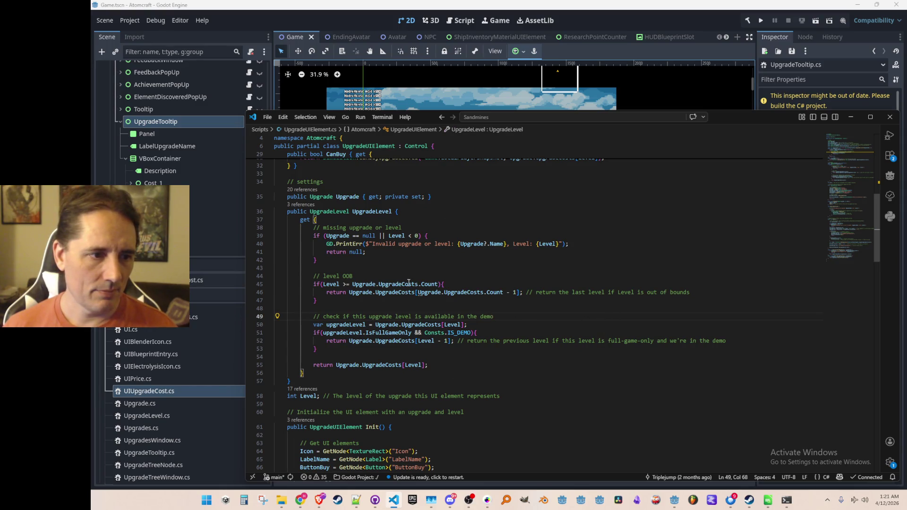
left_click(381, 212)
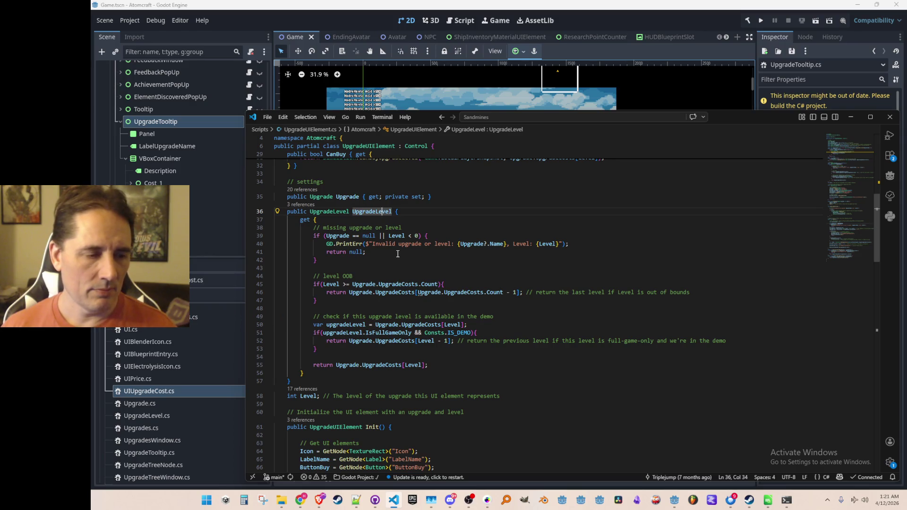
left_click(552, 231)
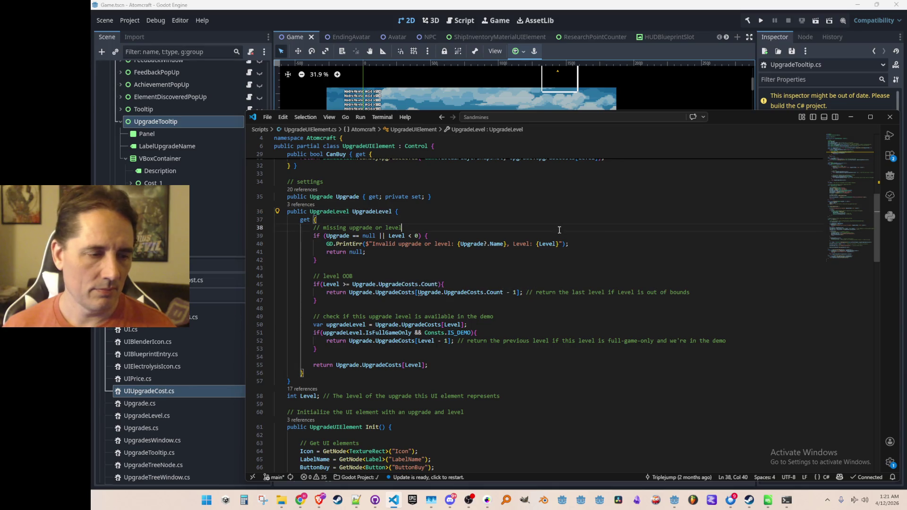
key("shift+Down")
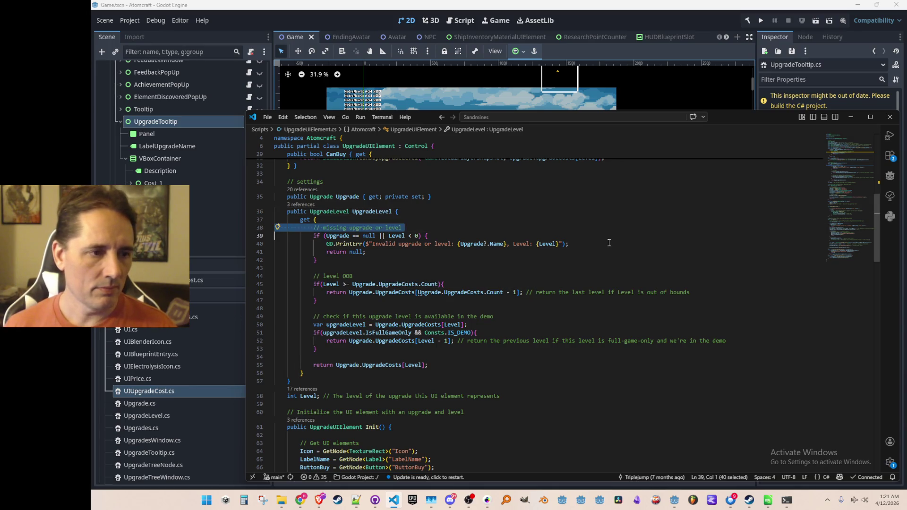
key("shift+Down")
key("shift+Down")
key("shift+Down")
key("shift+Down")
key("shift+Down")
key("shift+Down")
key("Down")
key("Down")
key("Down")
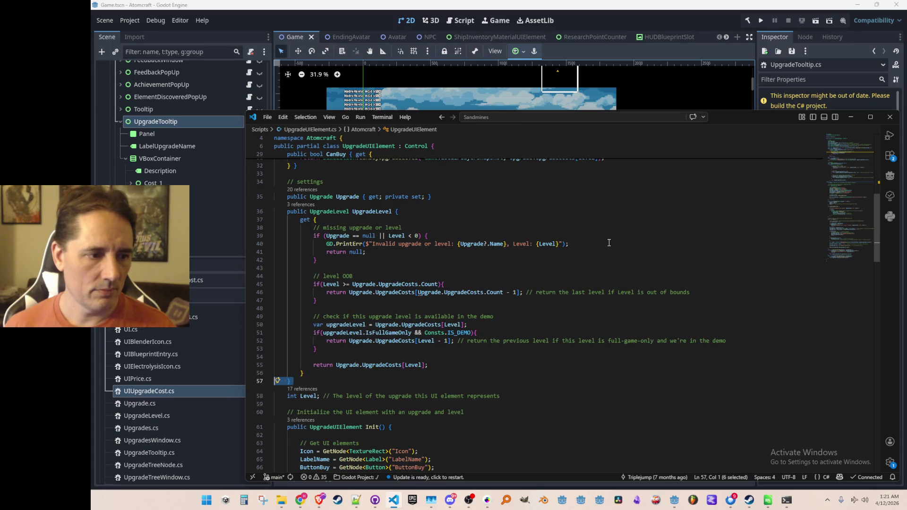
key("shift+Up")
key("shift+Up")
key("shift+Up")
key("shift+Up")
key("shift+Up")
key("shift+Up")
key("shift+Up")
key("shift+Up")
key("shift+Up")
key("shift+Up")
key("shift+Up")
key("shift+Up")
key("ctrl+c")
key("shift+Up")
key("Escape")
Navigate back to the Show method in UpgradeTooltip.cs
key("Down")
key("Down")
key("Down")
key("Down")
key("Down")
key("Down")
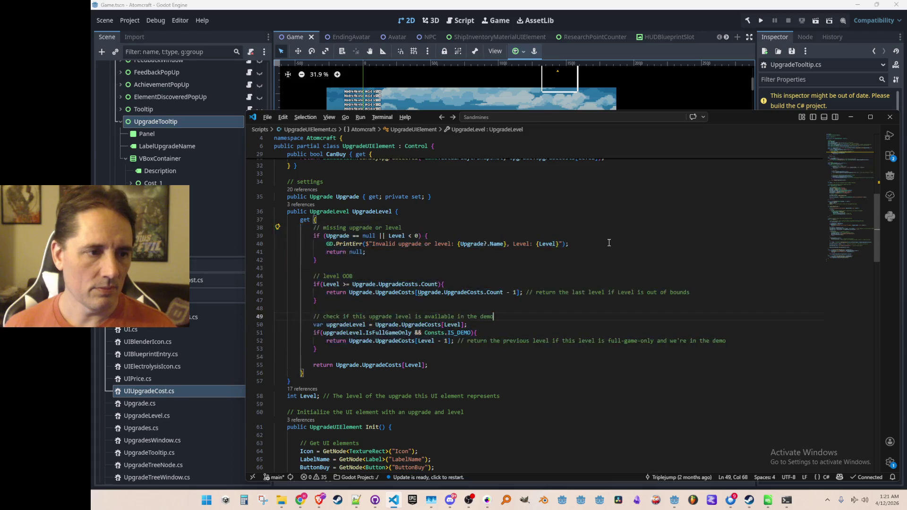
key("Down")
key("Down")
key("Down")
key("End")
key("alt+Left")
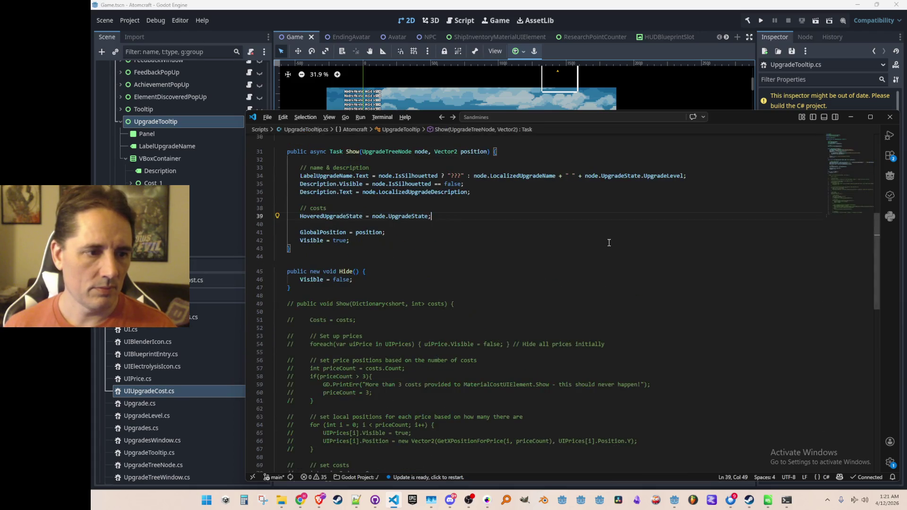
Jump to the UpgradeState struct definition and split its fields onto separate lines
left_click(355, 216, "ctrl")
left_click(309, 246)
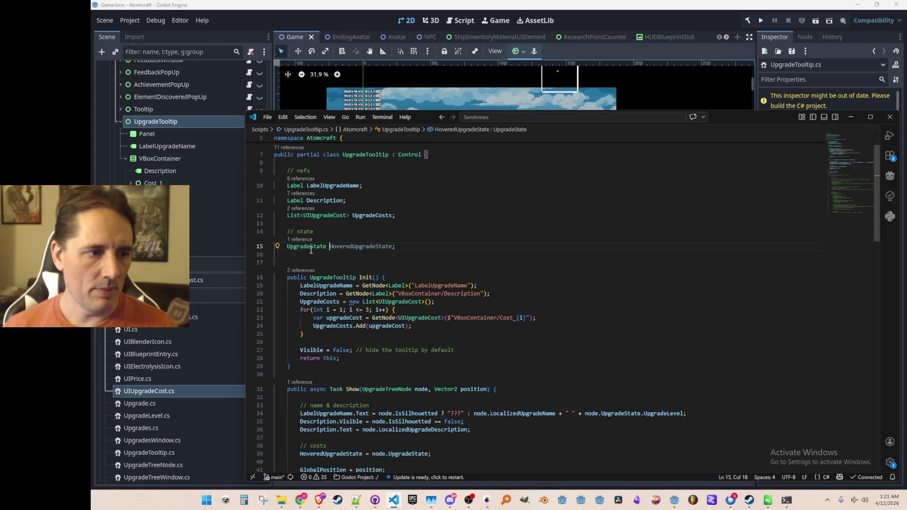
key("F12")
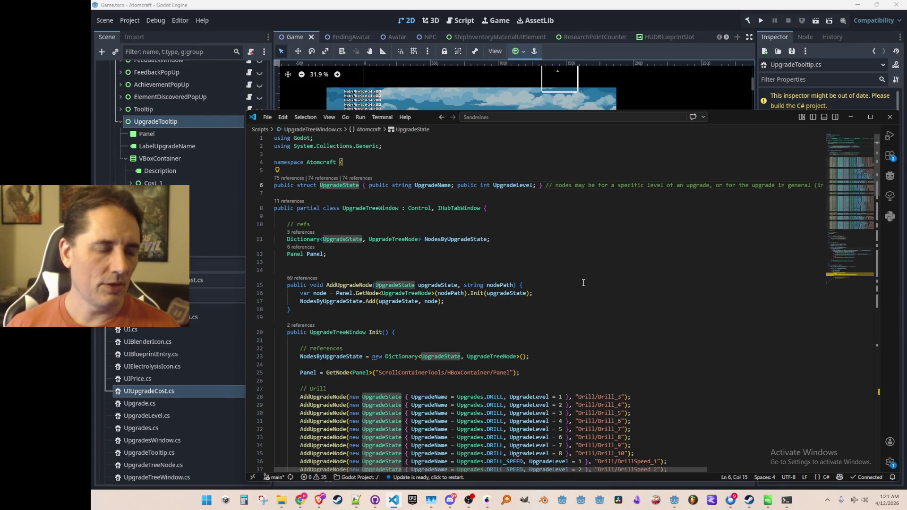
key("ctrl+Right")
key("ctrl+Right")
key("Return")
key("ctrl+Right")
key("ctrl+Right")
key("ctrl+Right")
key("Return")
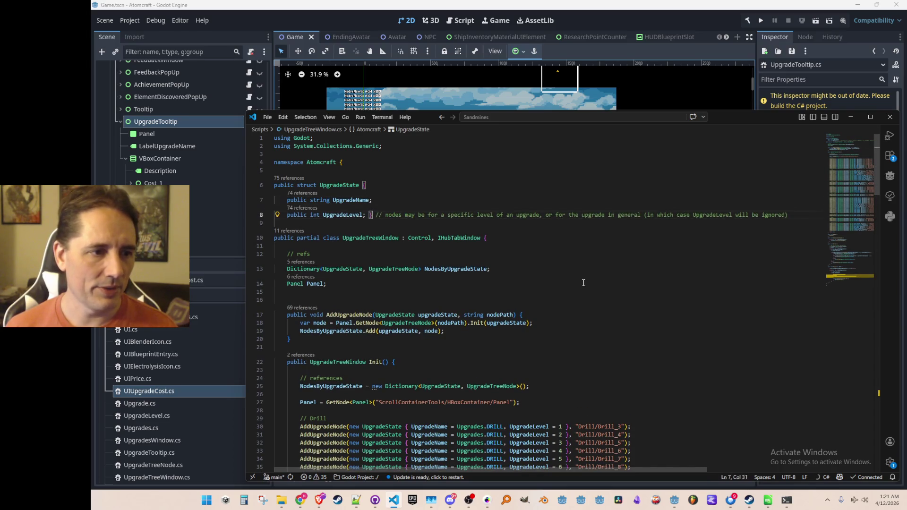
Paste the copied UpgradeLevel getter into the UpgradeState struct with spacing around it
key("Return")
key("shift+Tab")
key("Return")
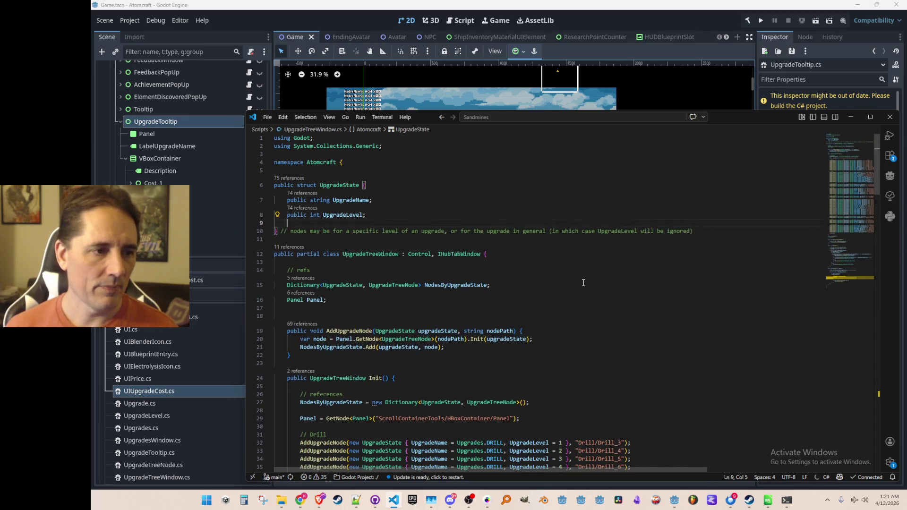
key("ctrl+v")
key("Up")
key("Up")
key("Up")
key("Up")
key("Up")
key("Up")
key("Up")
key("Up")
key("Up")
key("Up")
key("Up")
key("Home")
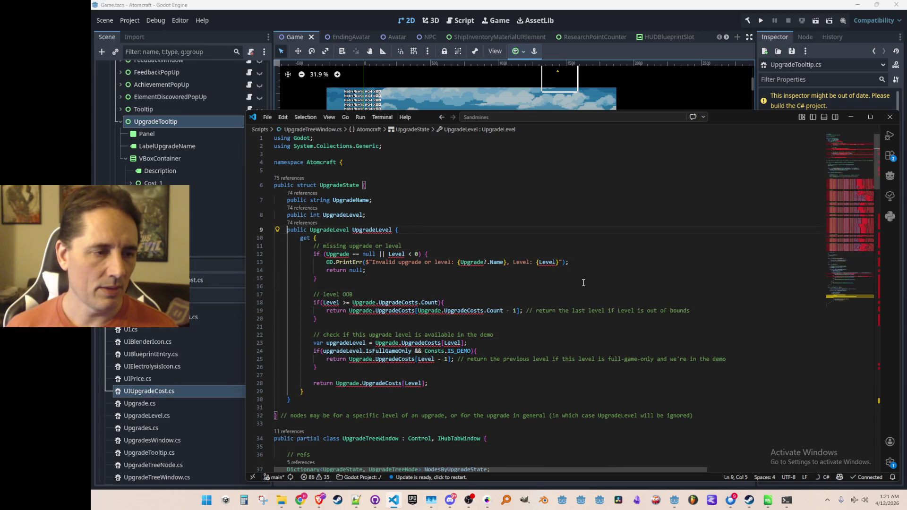
key("Return")
key("End")
key("Down")
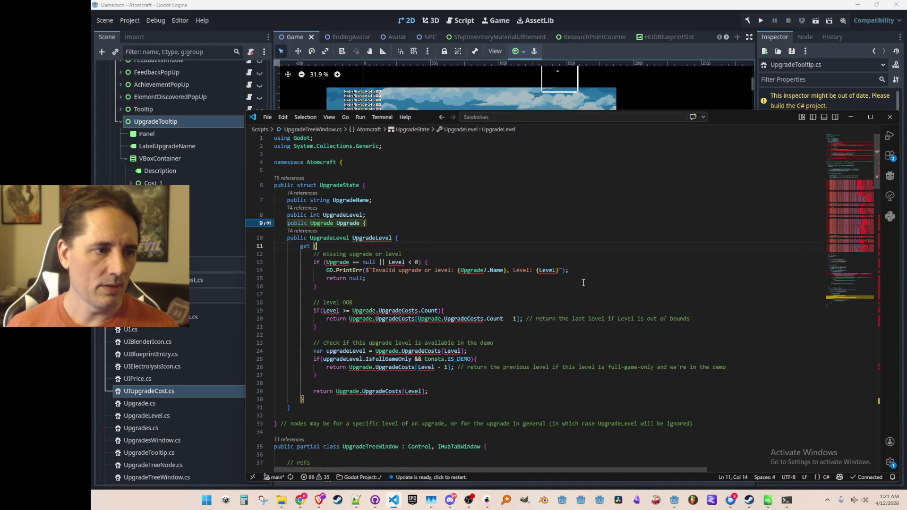
Rework the pasted property into a GetUpgradeLevel() method without the 'get {' wrapper, body outdented
key("Up")
key("ctrl+Right")
key("Right")
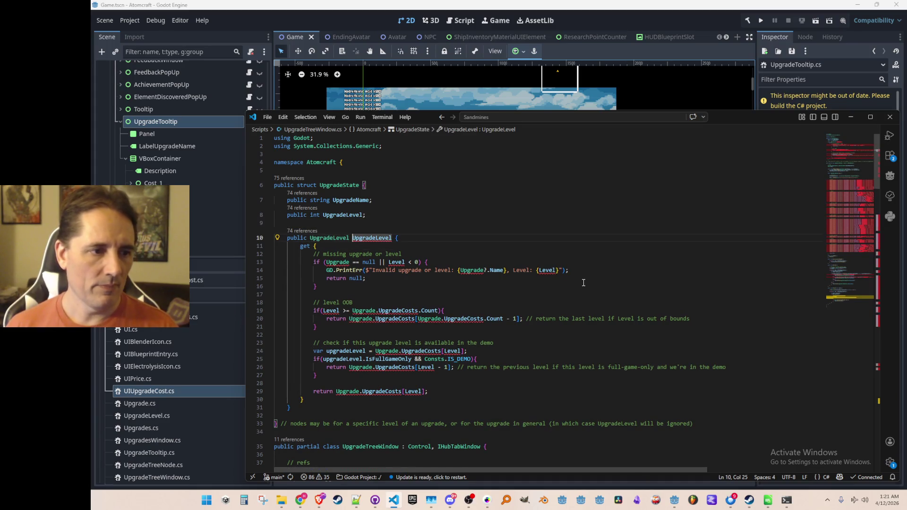
type("Get")
key("ctrl+Right")
key("Tab")
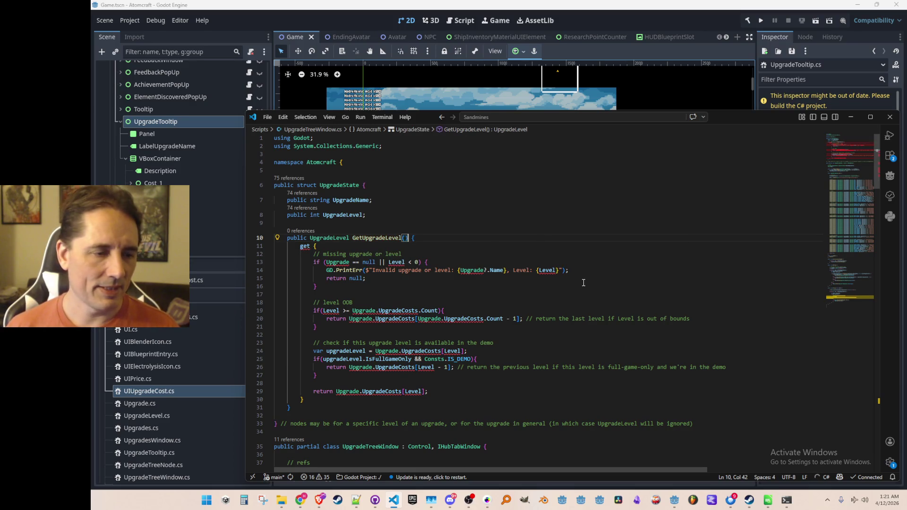
key("Tab")
key("Delete")
key("shift+Up")
key("shift+Up")
key("shift+Up")
key("shift+Up")
key("shift+Up")
key("shift+Up")
key("shift+Up")
key("shift+Up")
key("shift+Up")
key("shift+Up")
key("shift+Up")
key("shift+Up")
key("shift+Tab")
key("End")
key("Return")
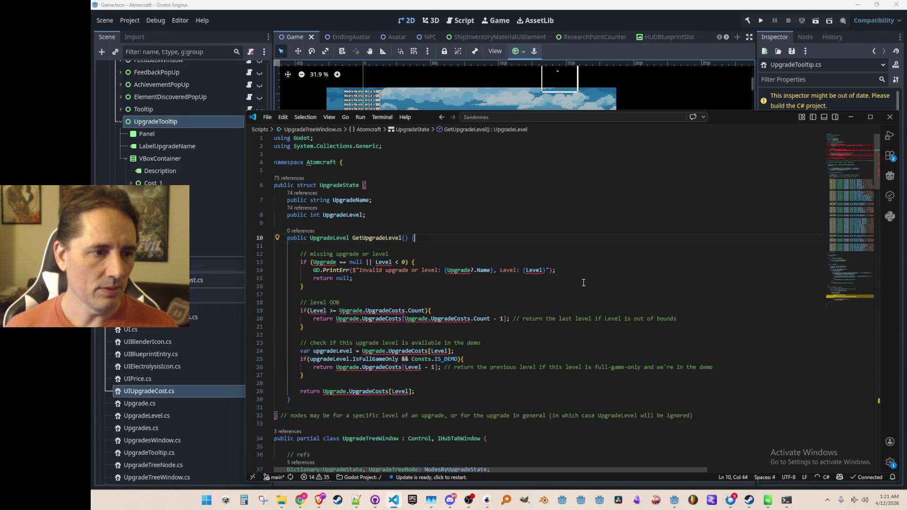
key("Return")
key("Return")
key("Up")
type("get the upgrade definition")
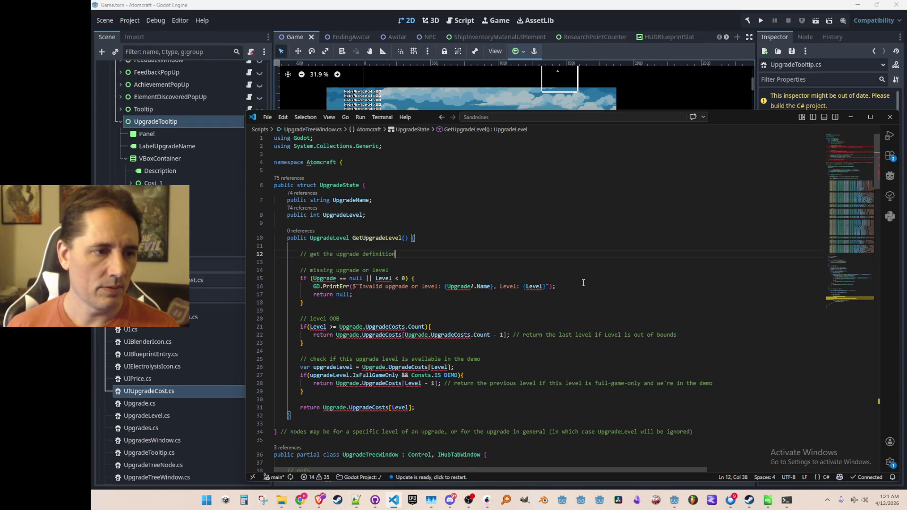
key("Return")
key("Tab")
key("Escape")
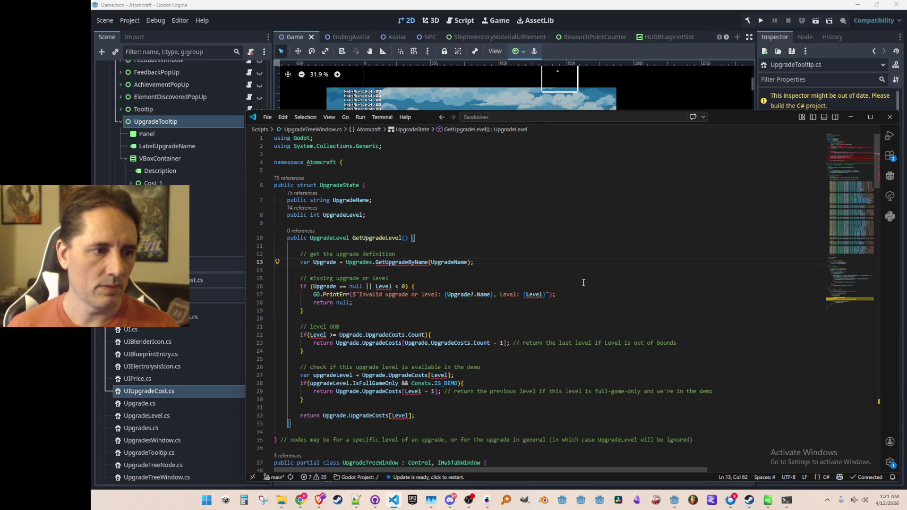
key("ctrl+Left")
key("ctrl+Left")
key("ctrl+Left")
type("u")
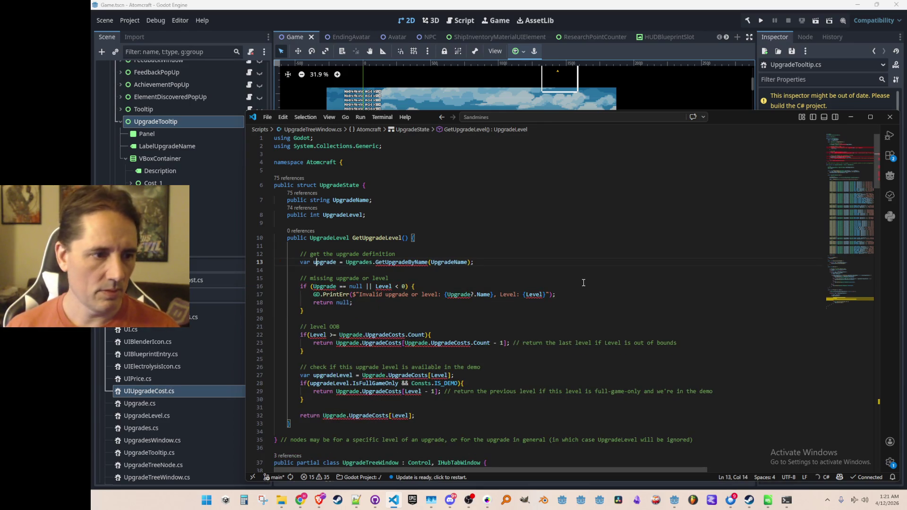
scroll(583, 282, "down", 1)
scroll(584, 283, "down", 1)
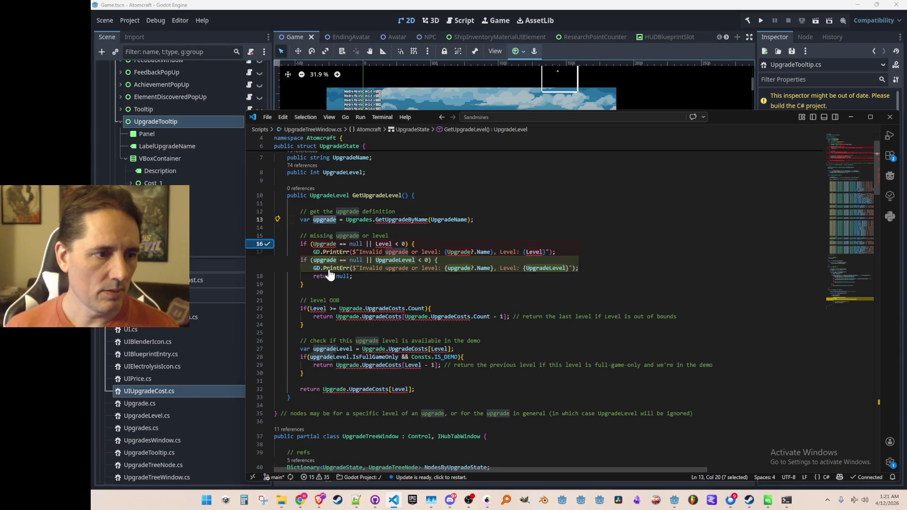
key("Tab")
scroll(361, 297, "down", 1)
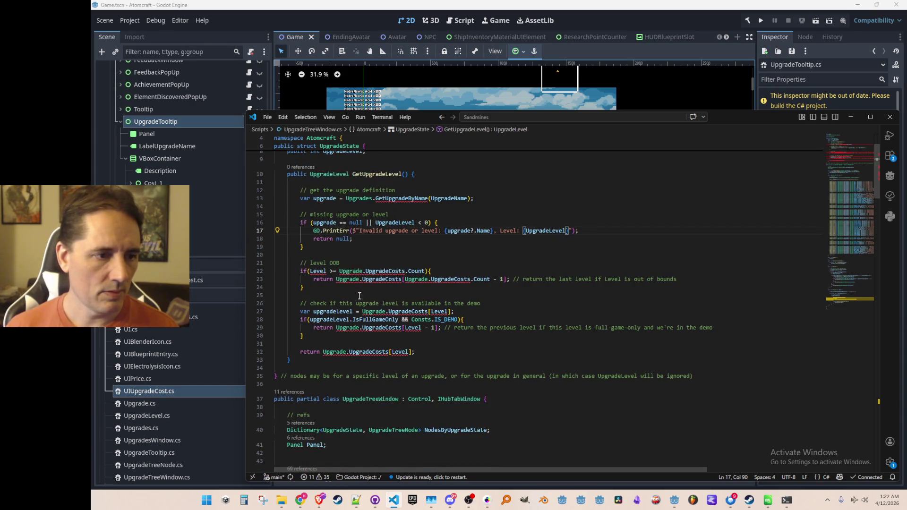
scroll(329, 277, "up", 1)
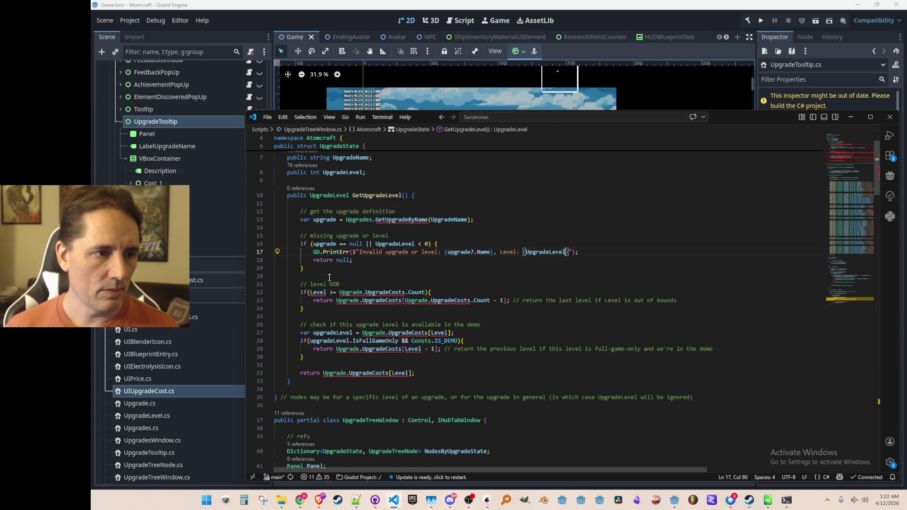
double_click(341, 172)
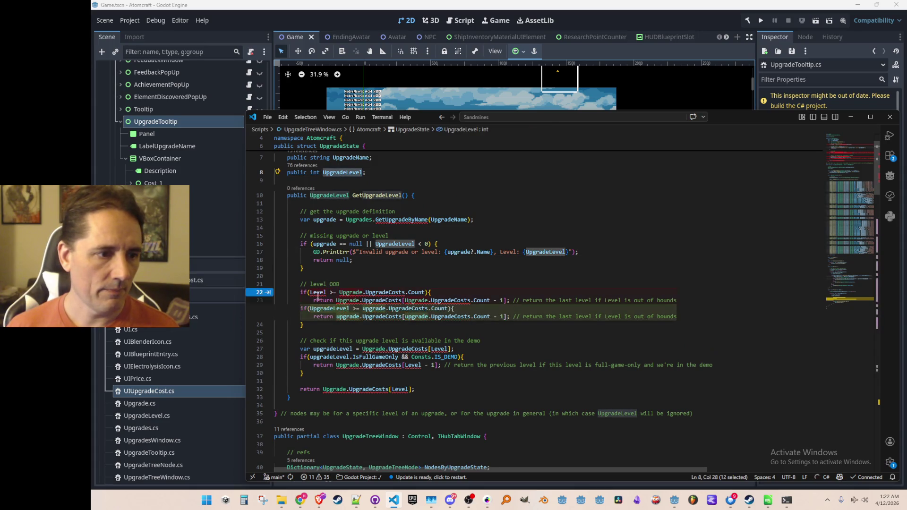
key("Tab")
scroll(377, 320, "down", 2)
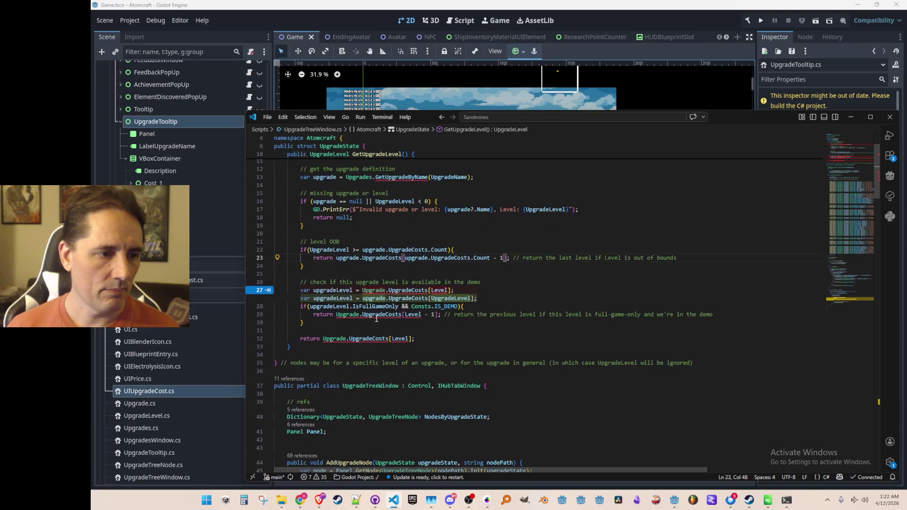
key("Tab")
key("Tab")
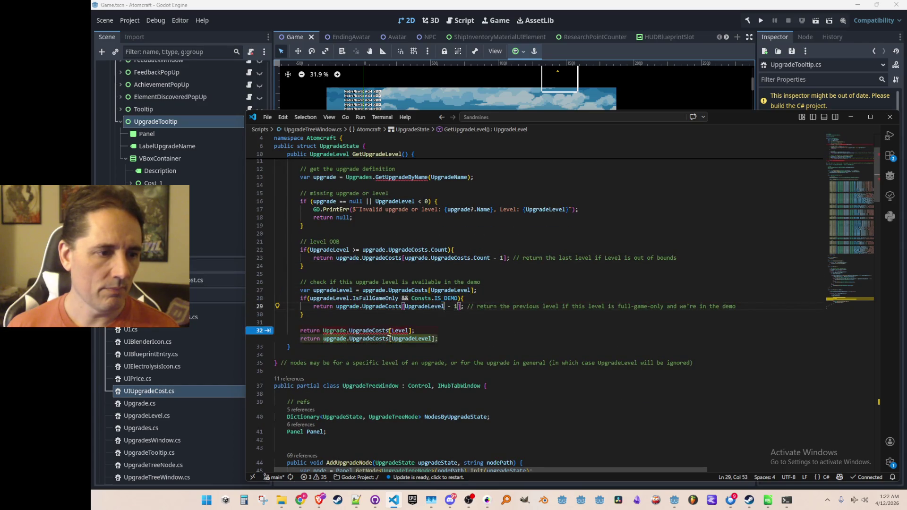
key("Tab")
scroll(369, 322, "down", 1)
left_click(357, 324)
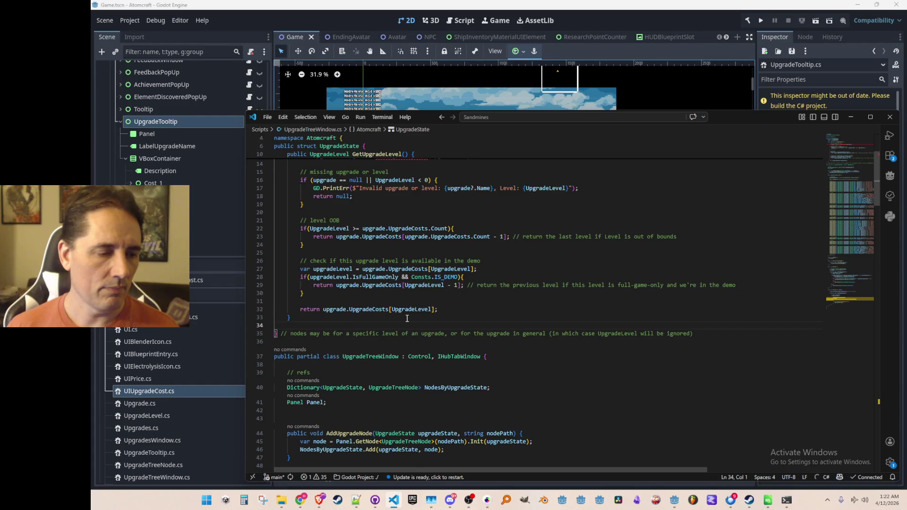
scroll(417, 319, "up", 3)
left_click(409, 241)
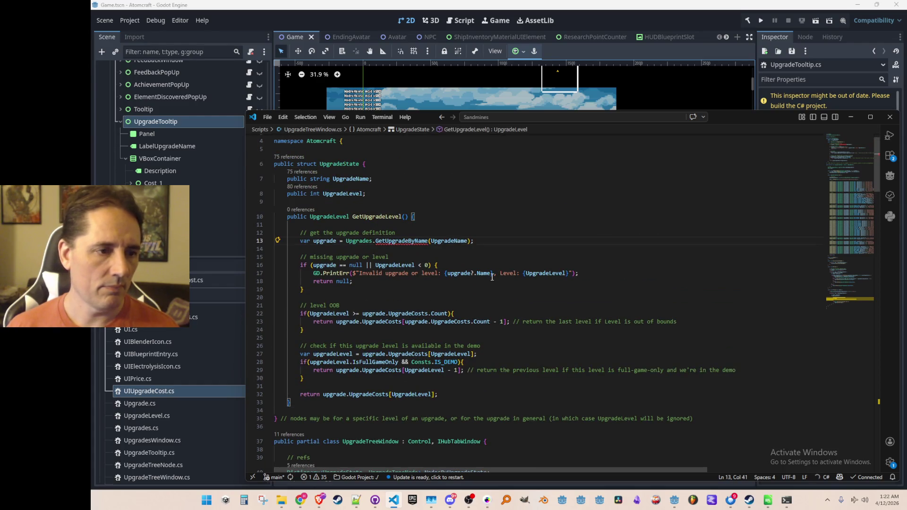
key("Delete")
key("Delete")
key("Delete")
key("Home")
key("Home")
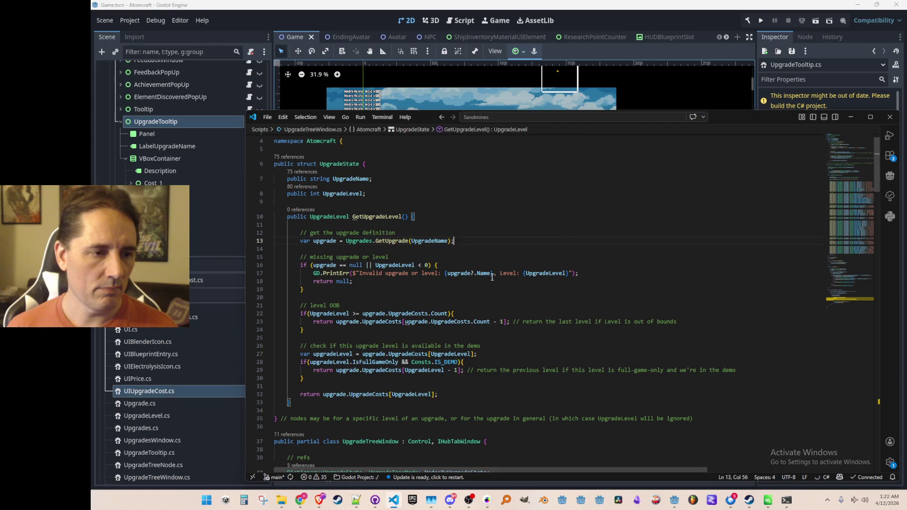
left_click(399, 242, "ctrl")
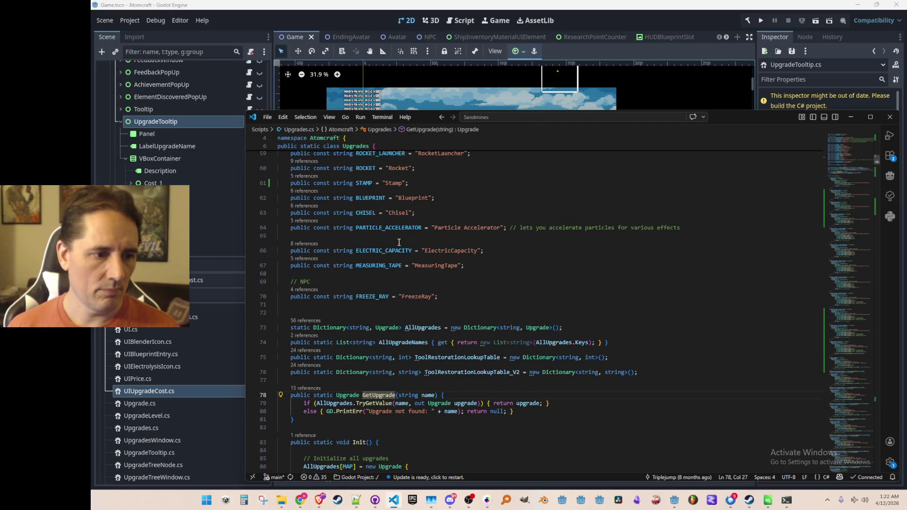
key("alt+Left")
key("Down")
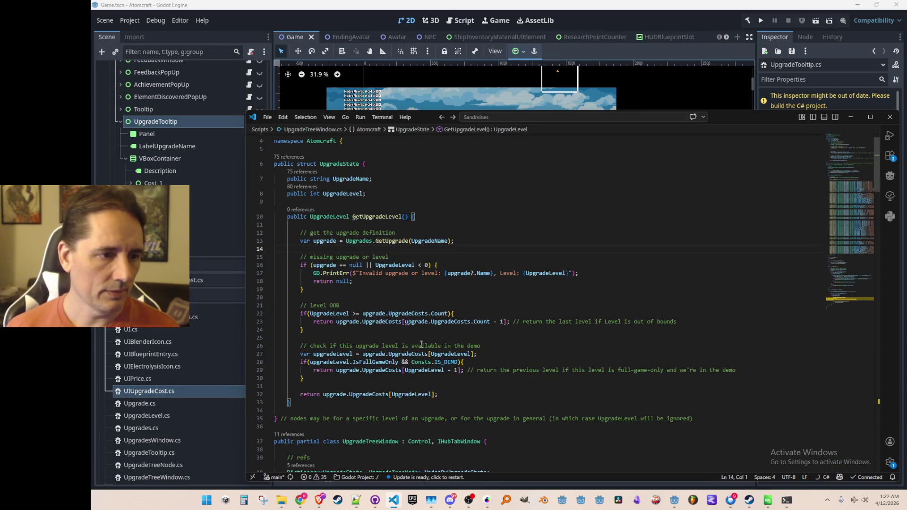
scroll(381, 255, "up", 1)
left_click(381, 239)
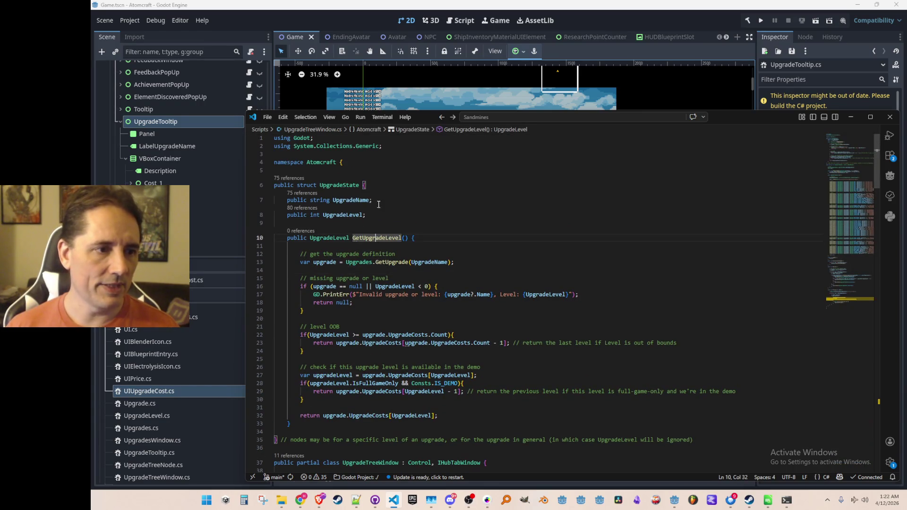
key("Up")
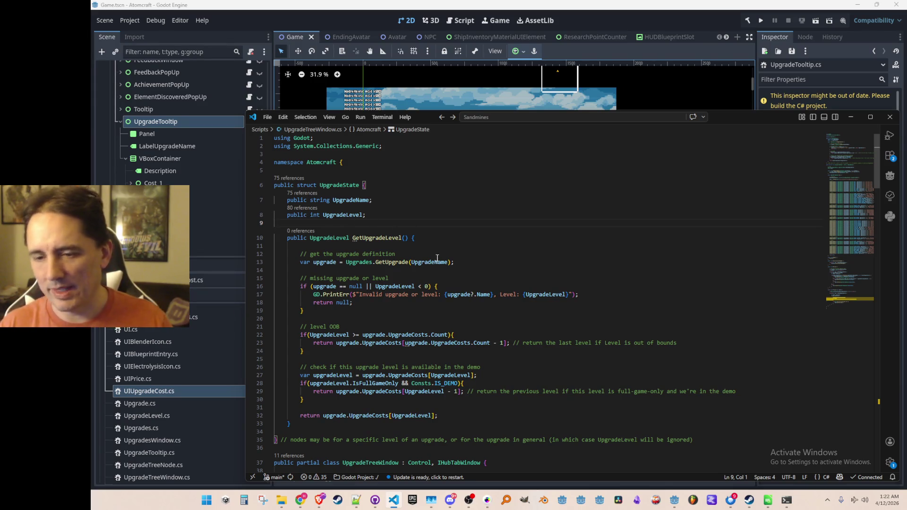
left_click_drag(400, 254, 434, 262)
key("Up")
key("Up")
key("Up")
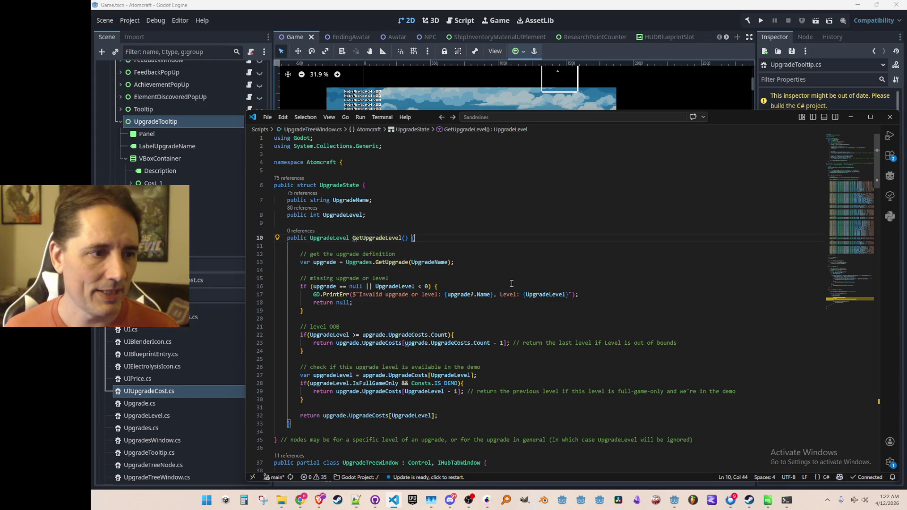
key("ctrl+Left")
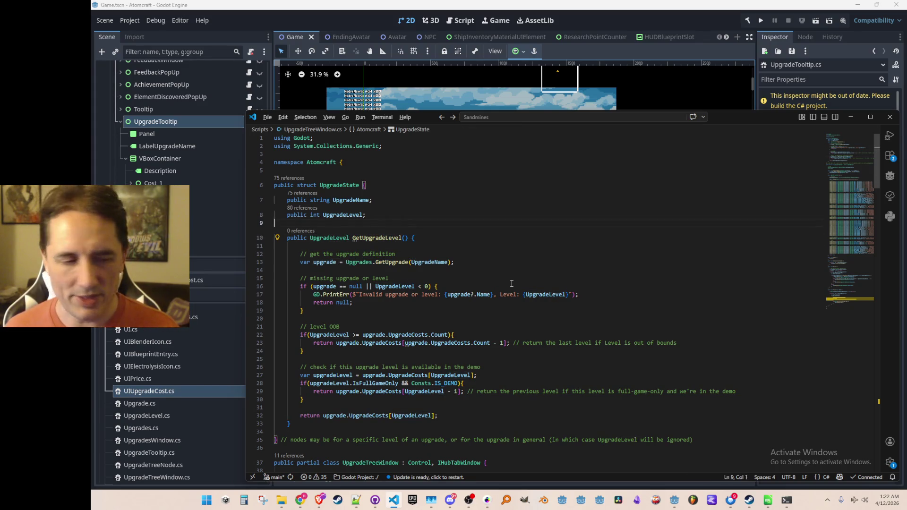
key("Up")
Add 'var upgradeLevel = HoveredUpgradeState.GetUpgradeLevel();' on line 40 of UpgradeTooltip's Show
key("alt+Left")
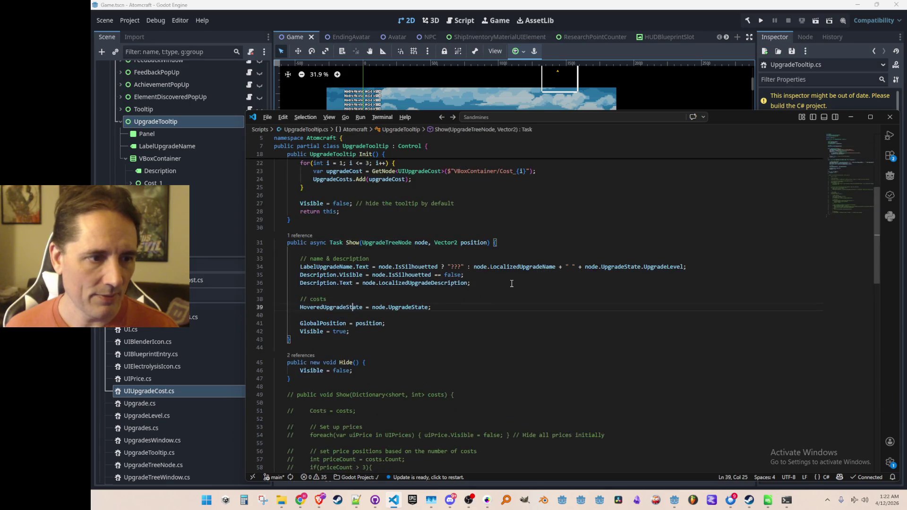
key("End")
key("Return")
type("HoveredUpgradeState")
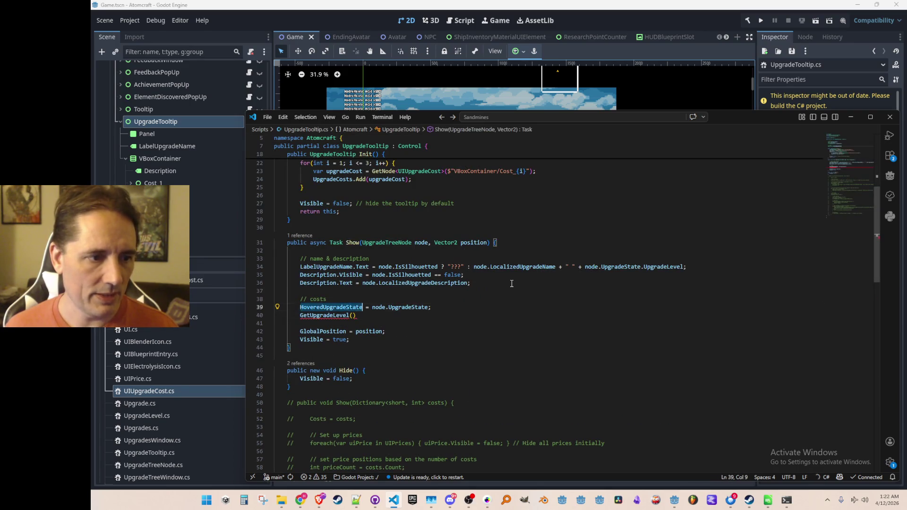
key("Tab")
type(";")
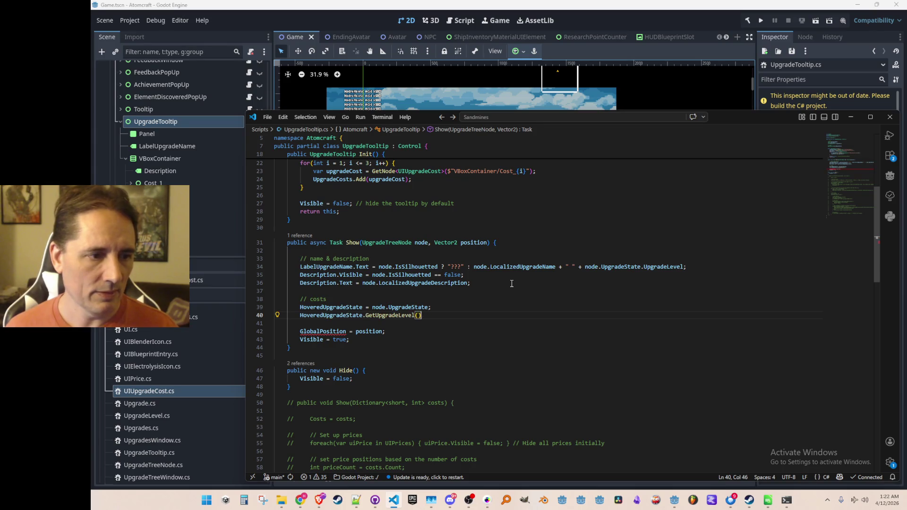
key("Home")
type("var upgradeLevel =")
key("Left")
key("Left")
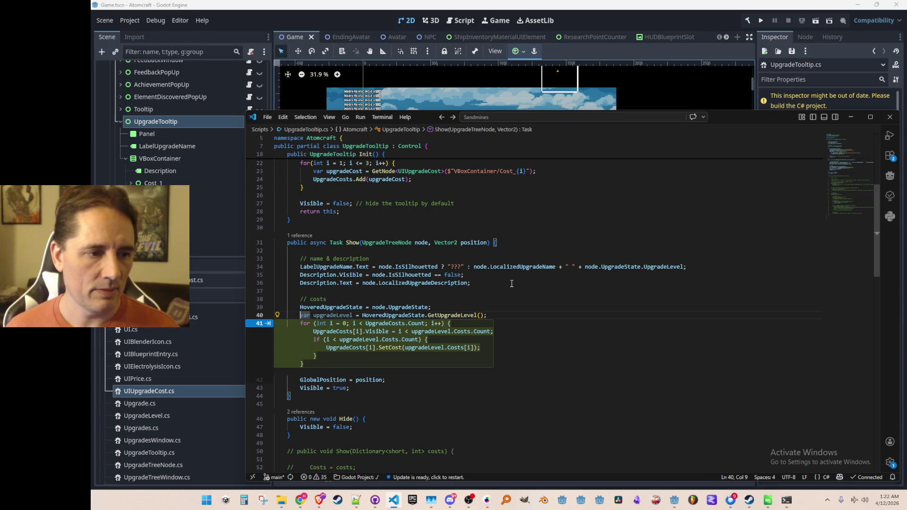
Accept the Copilot for-loop over UpgradeCosts setting each row's visibility and cost, and review it
key("Tab")
scroll(598, 324, "down", 2)
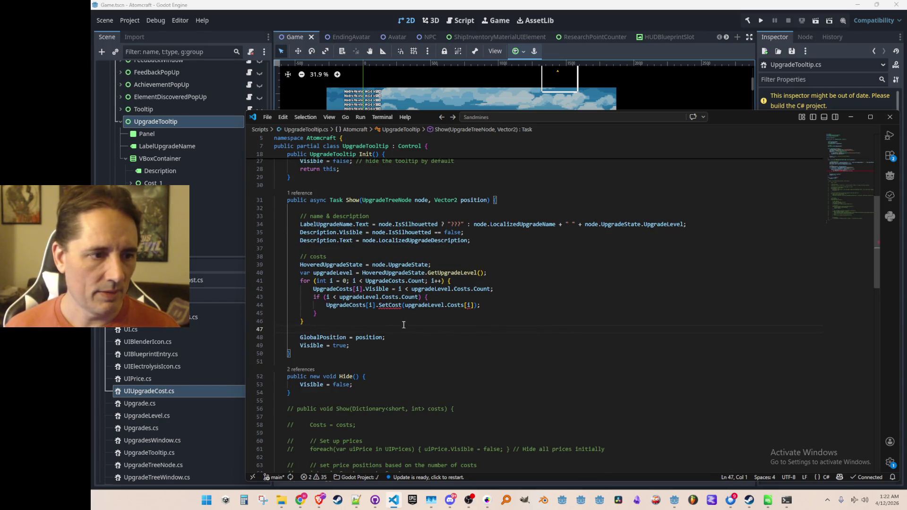
left_click(387, 287)
scroll(540, 385, "up", 2)
scroll(540, 385, "up", 4)
scroll(540, 385, "down", 4)
scroll(540, 385, "down", 3)
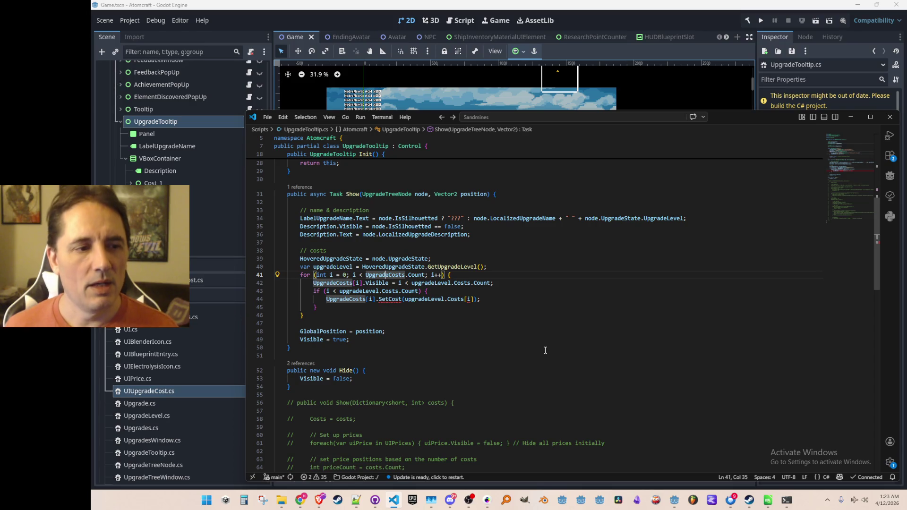
key("Down")
key("Down")
key("End")
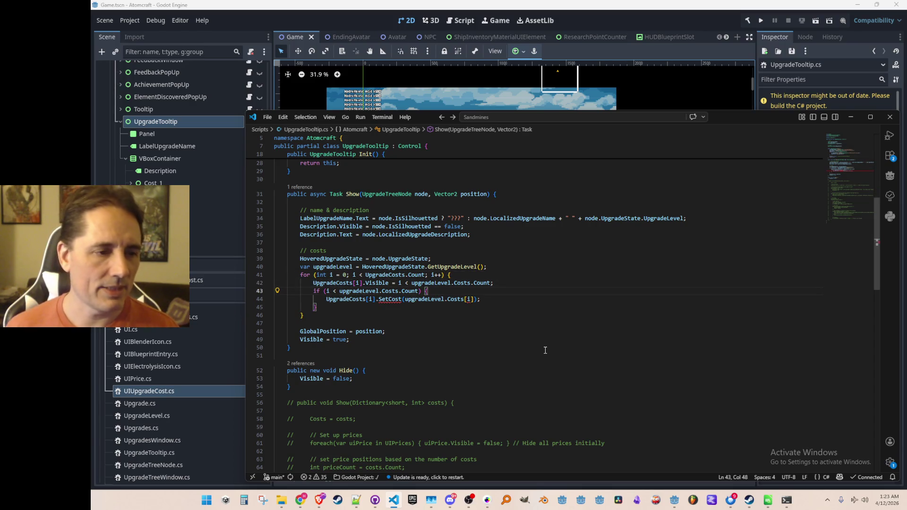
scroll(517, 318, "down", 2)
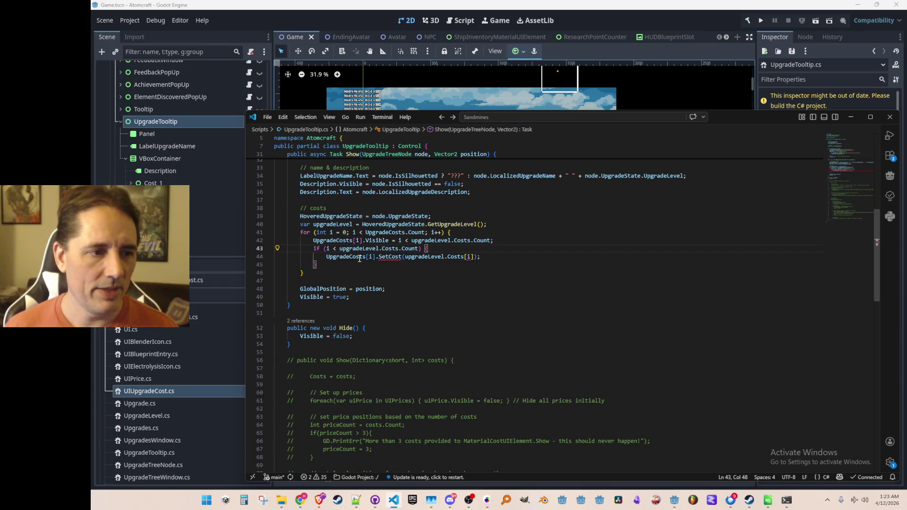
left_click(404, 259)
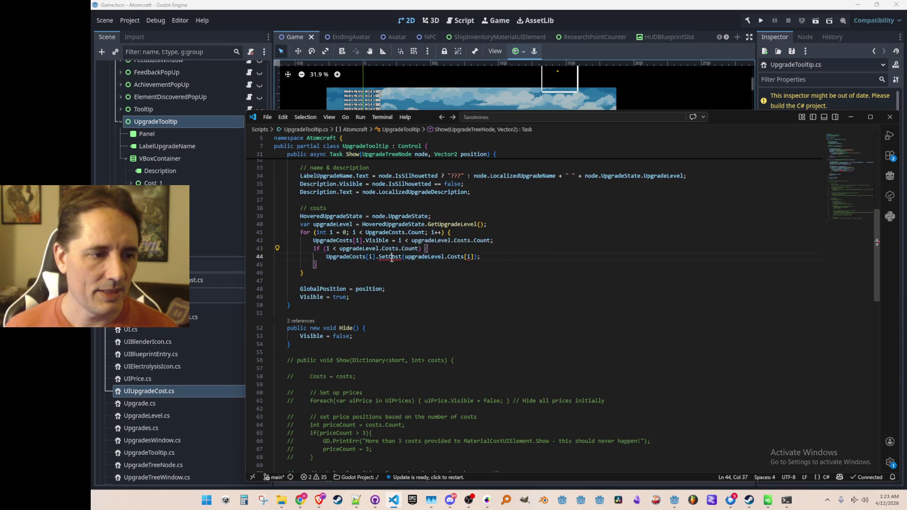
scroll(439, 306, "down", 3)
scroll(477, 345, "down", 2)
scroll(474, 348, "down", 3)
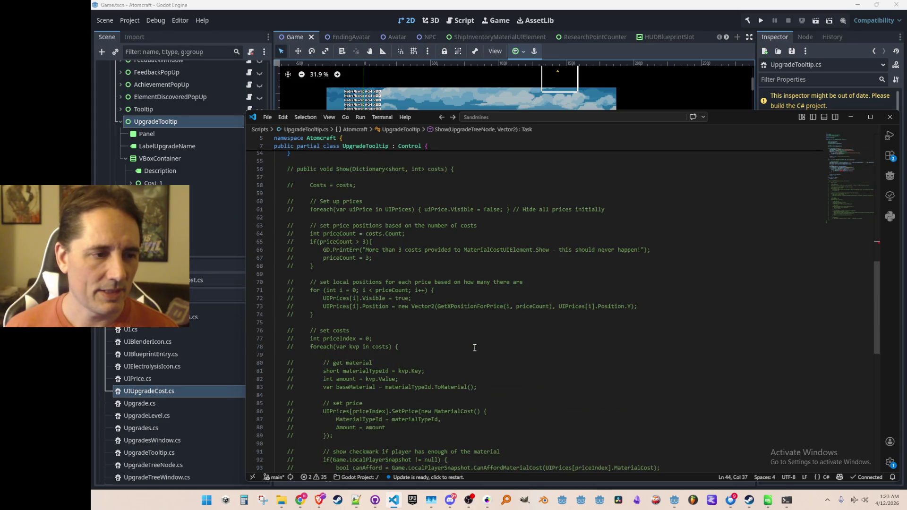
scroll(474, 347, "up", 3)
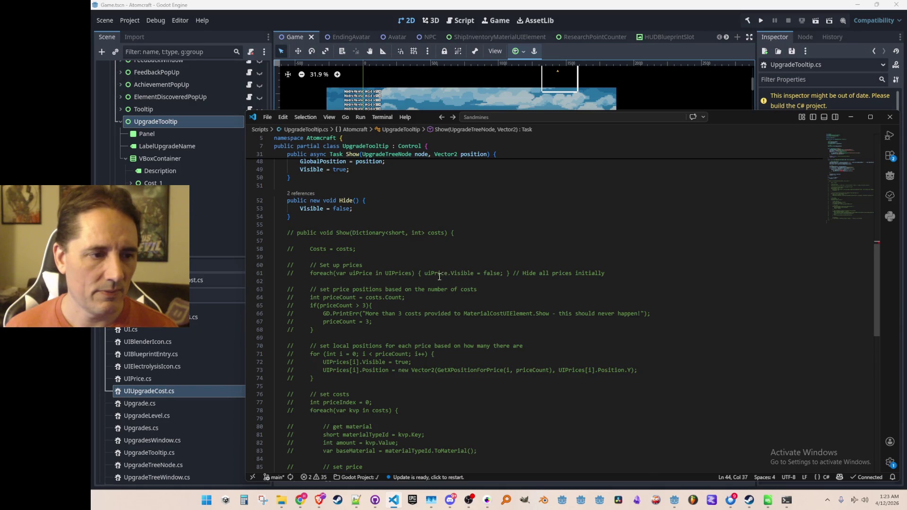
scroll(439, 276, "down", 3)
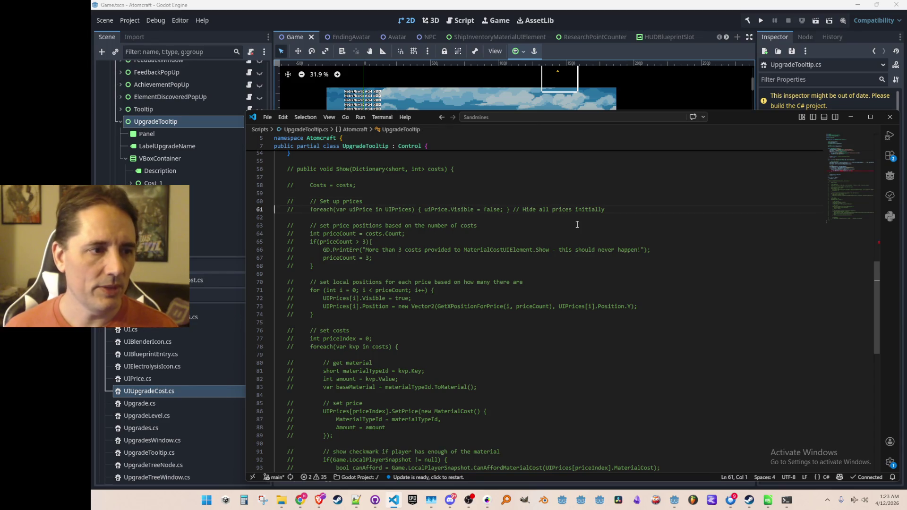
Delete the old 'Costs = costs' line and price-position block from the commented-out Show method
triple_click(333, 185)
key("shift+Down")
key("shift+Down")
key("shift+Down")
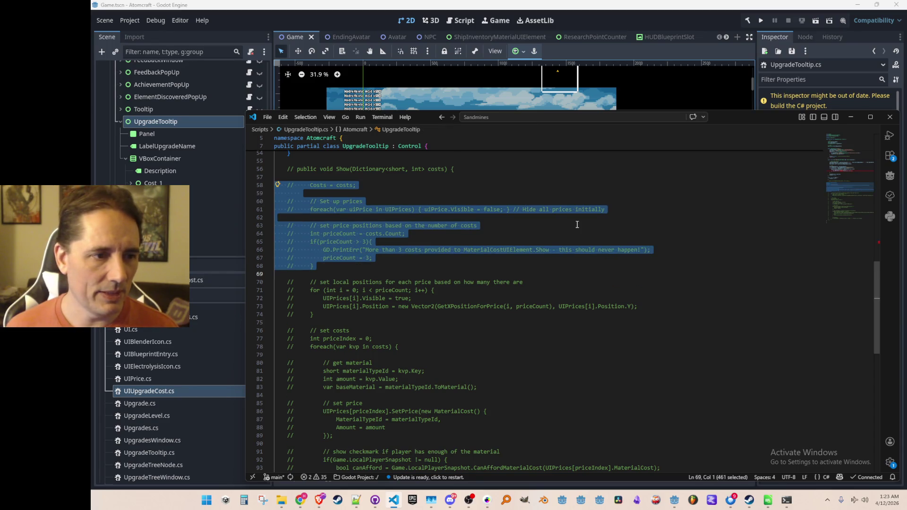
key("Delete")
key("BackSpace")
key("Down")
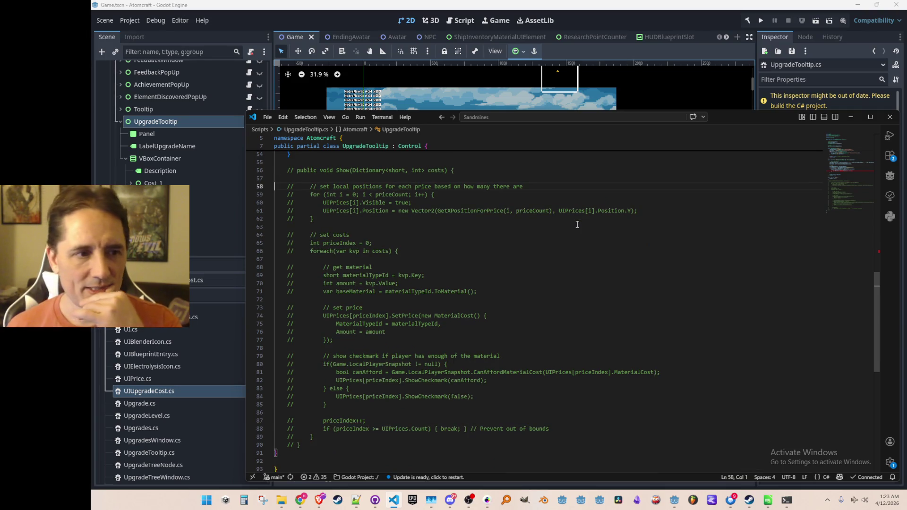
Delete the commented local-positions loop, leaving the material, price and checkmark blocks
key("shift+Down")
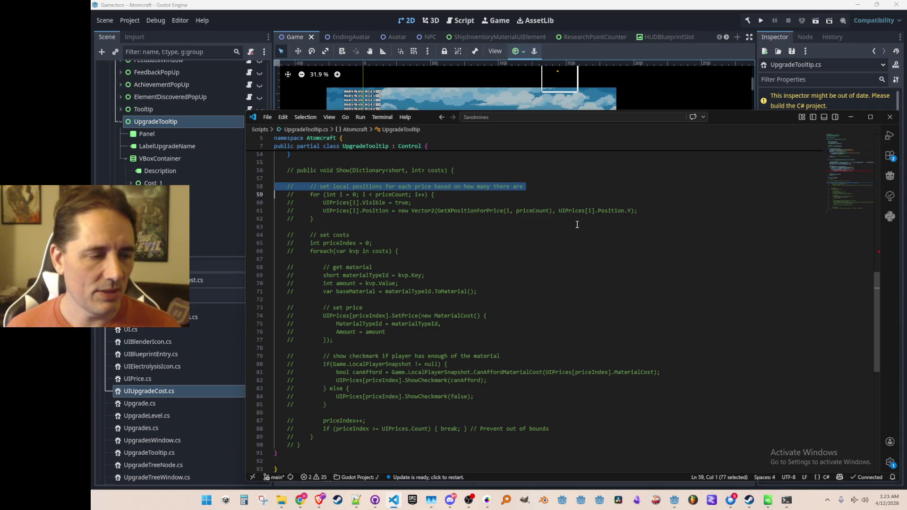
key("shift+Down")
key("shift+Down")
key("shift+Down")
key("shift+Down")
key("shift+Down")
key("Delete")
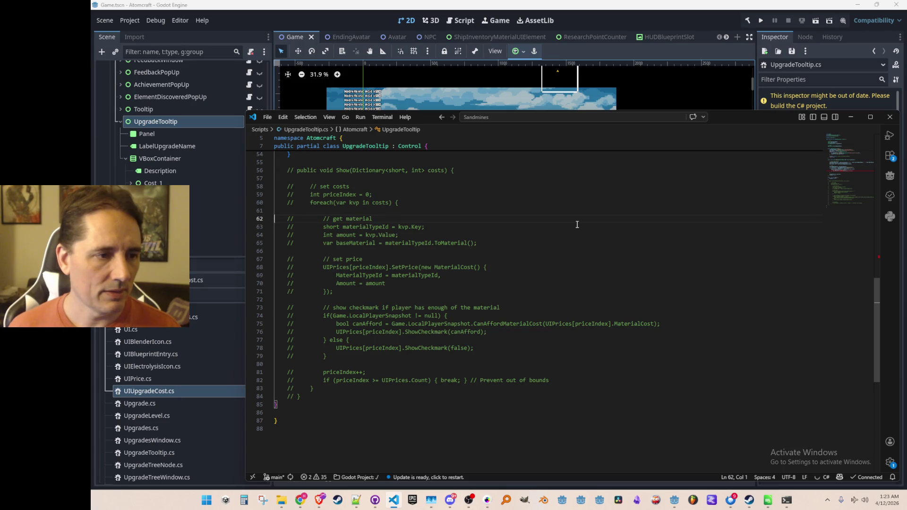
key("shift+Down")
key("shift+Down")
key("shift+Down")
key("shift+Down")
key("shift+Down")
key("shift+Down")
key("shift+Down")
key("shift+Down")
key("shift+Up")
key("ctrl+c")
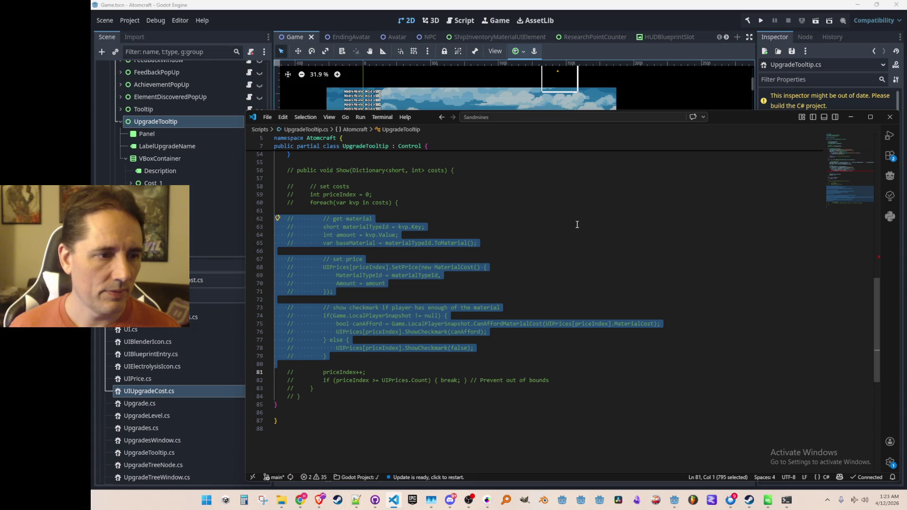
key("Escape")
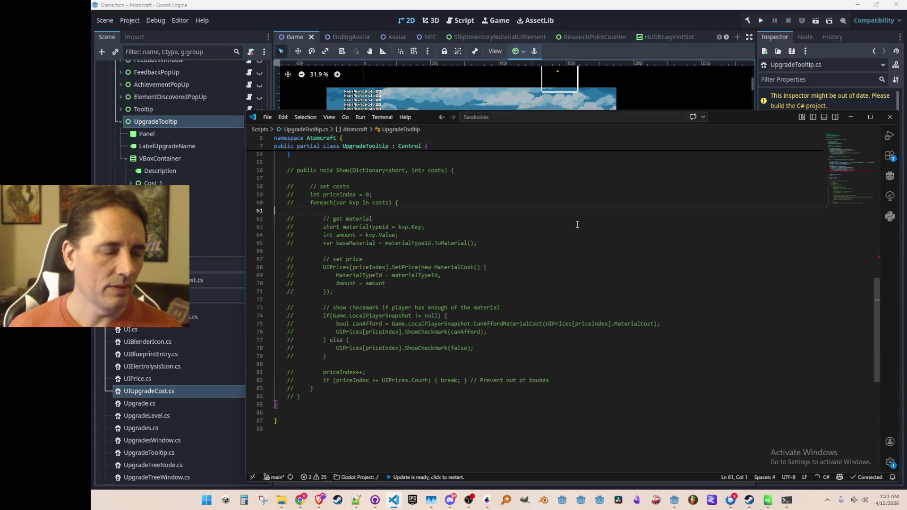
scroll(577, 225, "up", 12)
scroll(584, 199, "up", 5)
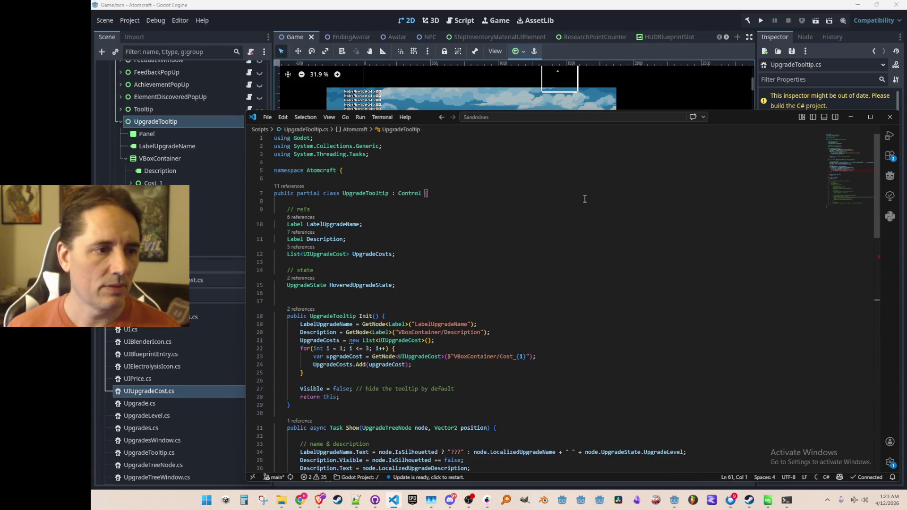
Peek at the UIUpgradeCost class definition and return to UpgradeTooltip.cs
right_click(321, 255)
left_click(365, 202)
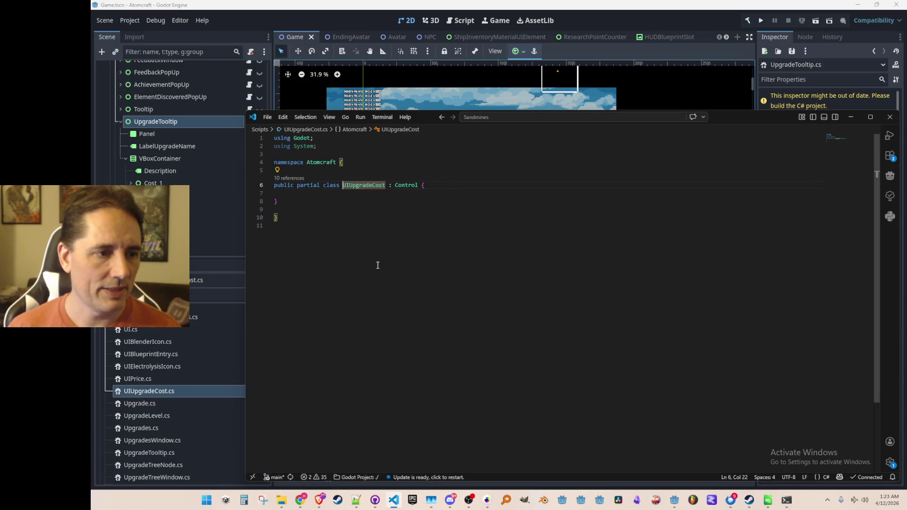
key("alt+Left")
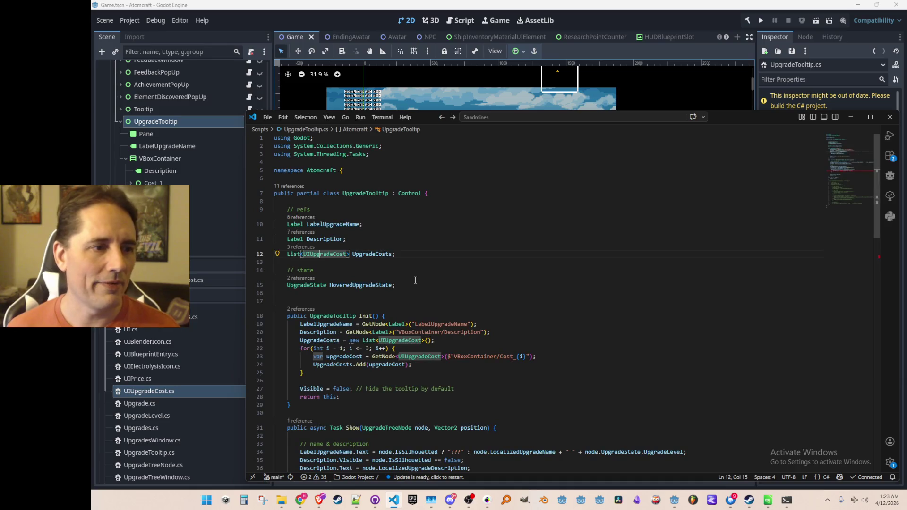
key("alt+Right")
key("alt+Left")
scroll(416, 279, "down", 5)
scroll(527, 263, "down", 3)
scroll(526, 263, "down", 1)
Paste the old commented material, price and checkmark code into Show's cost loop under SetCost
left_click(614, 295)
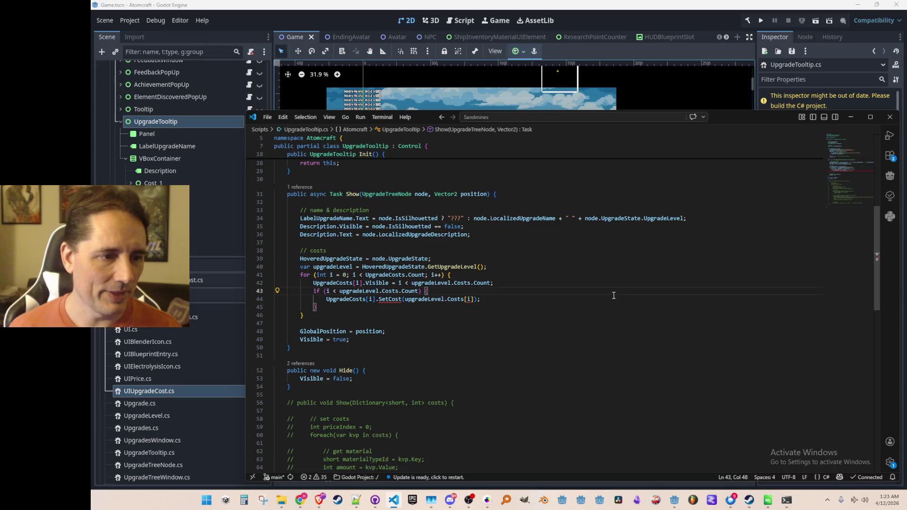
key("Return")
key("Return")
key("Up")
key("ctrl+v")
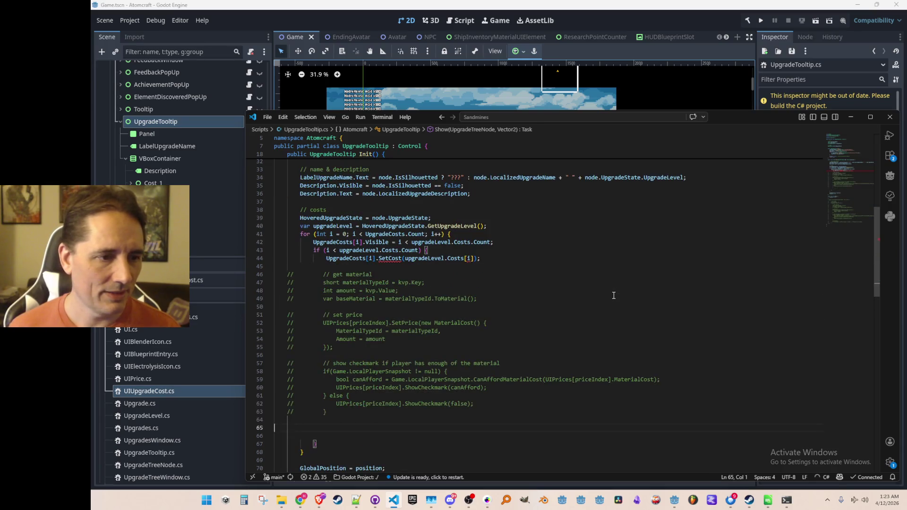
key("BackSpace")
scroll(614, 296, "down", 3)
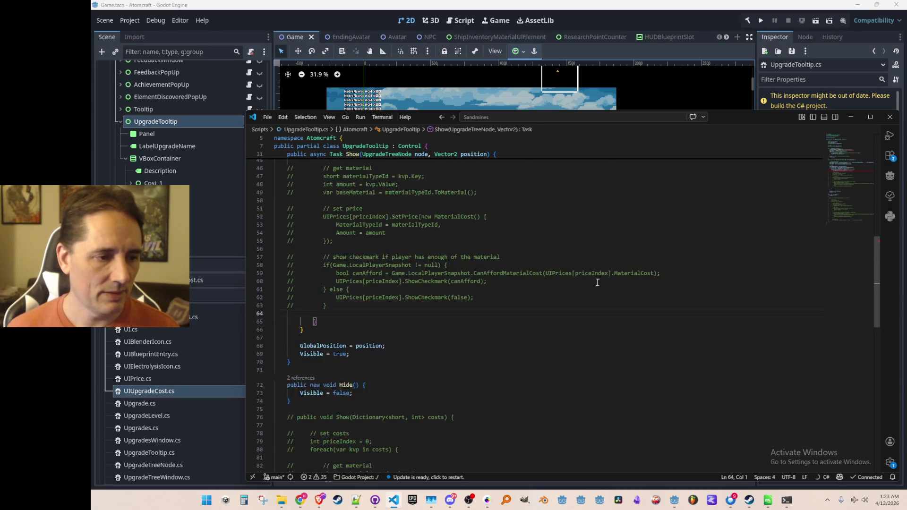
scroll(602, 340, "down", 3)
scroll(599, 371, "down", 3)
Delete the leftover commented-out Show method at the end of the file
key("Down")
key("Down")
key("Down")
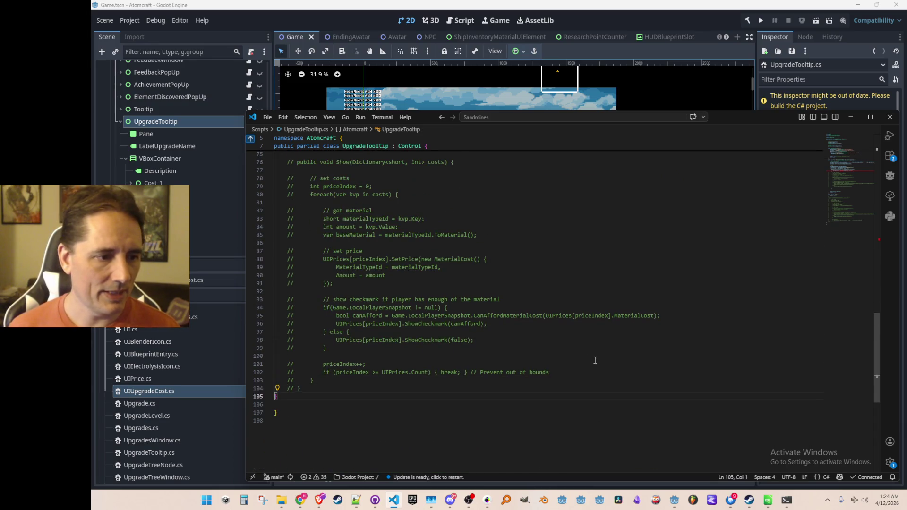
key("shift+Up")
key("shift+Up")
key("shift+Up")
key("shift+Up")
key("shift+Up")
key("shift+Up")
key("shift+Up")
key("shift+Up")
key("shift+Up")
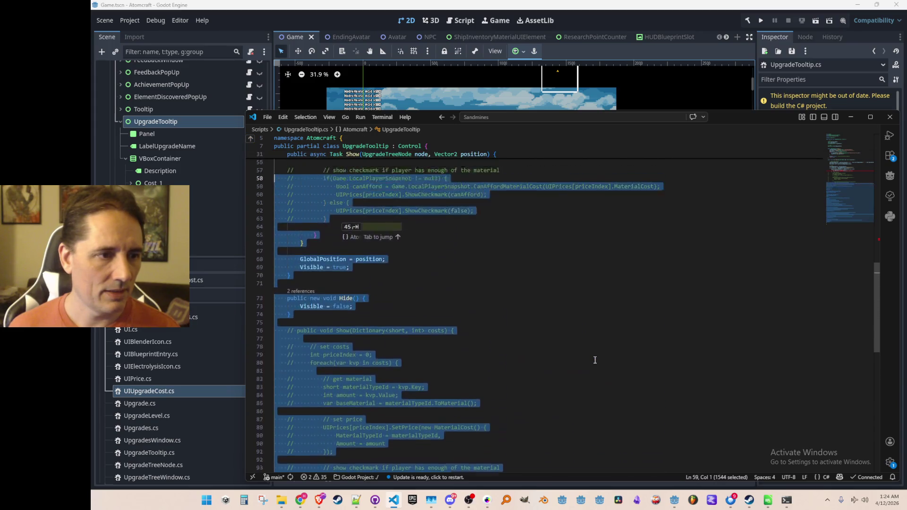
key("shift+Down")
key("shift+Down")
key("shift+Down")
key("shift+Down")
key("shift+Down")
key("shift+Down")
key("shift+Down")
key("shift+Down")
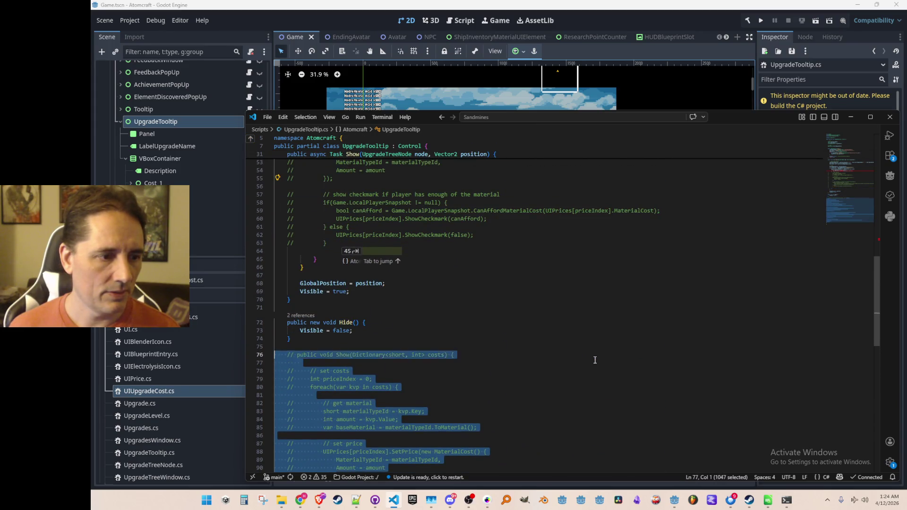
key("Delete")
key("Up")
key("Up")
key("Up")
key("Up")
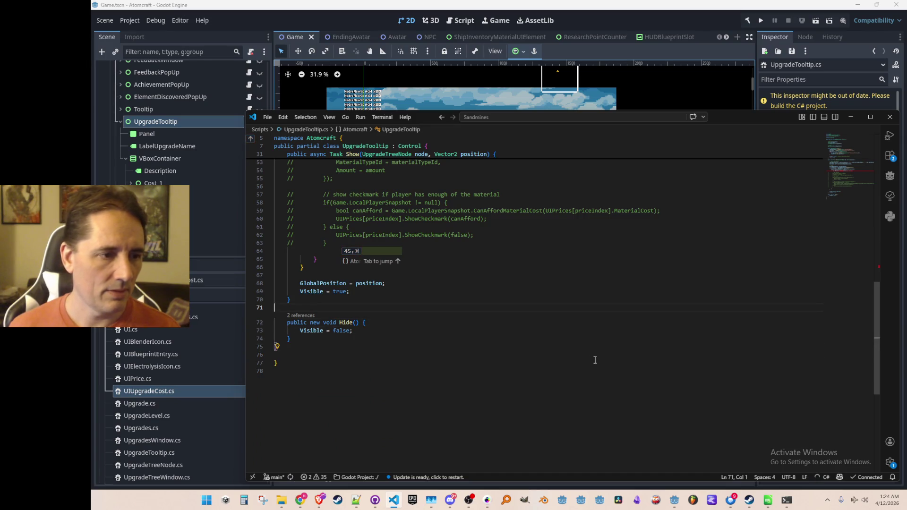
scroll(462, 272, "up", 4)
scroll(483, 283, "up", 3)
scroll(503, 294, "up", 1)
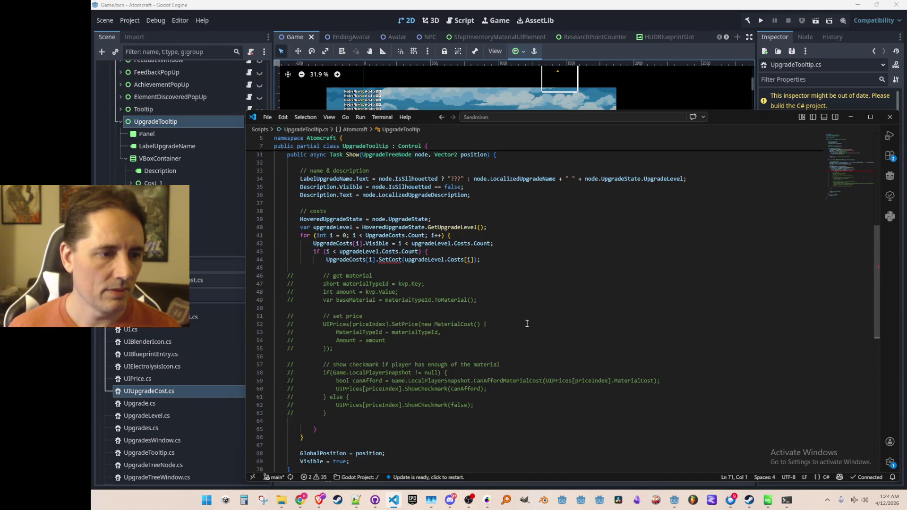
scroll(526, 306, "down", 2)
left_click(536, 279)
scroll(541, 291, "up", 1)
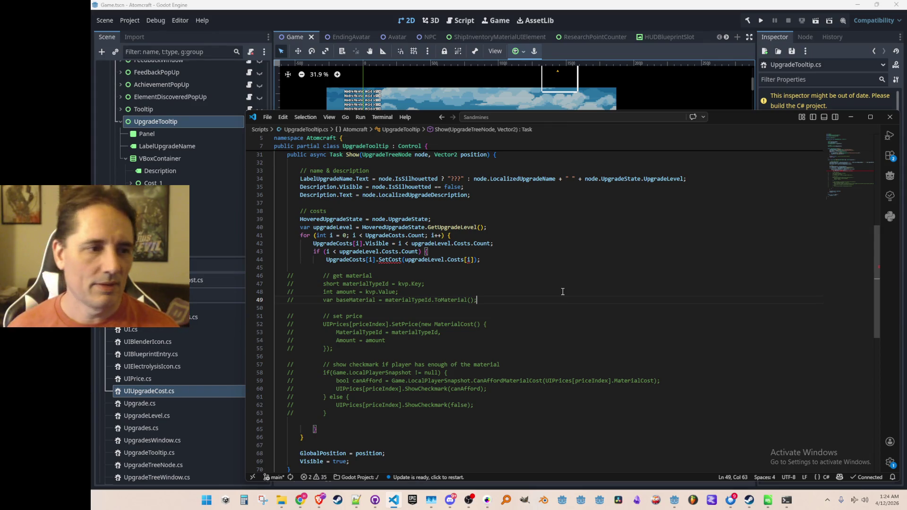
scroll(562, 292, "up", 5)
scroll(560, 289, "up", 5)
scroll(559, 287, "down", 1)
scroll(641, 268, "down", 2)
scroll(624, 269, "down", 2)
scroll(602, 270, "down", 2)
scroll(582, 270, "down", 2)
scroll(576, 266, "down", 1)
scroll(573, 260, "down", 2)
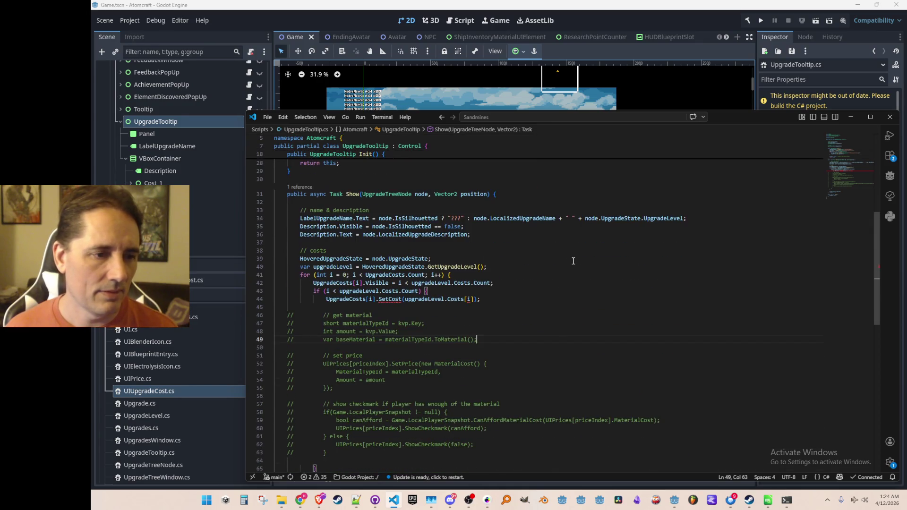
scroll(567, 272, "down", 1)
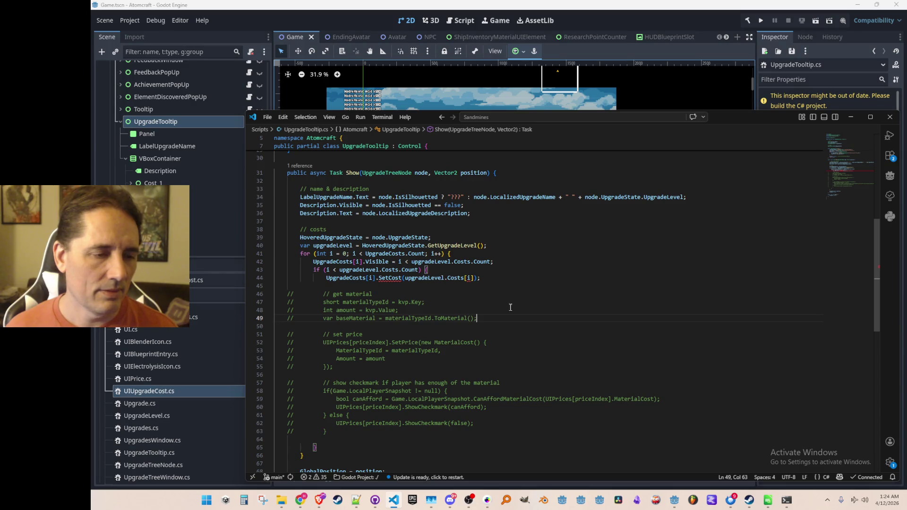
left_click(523, 280)
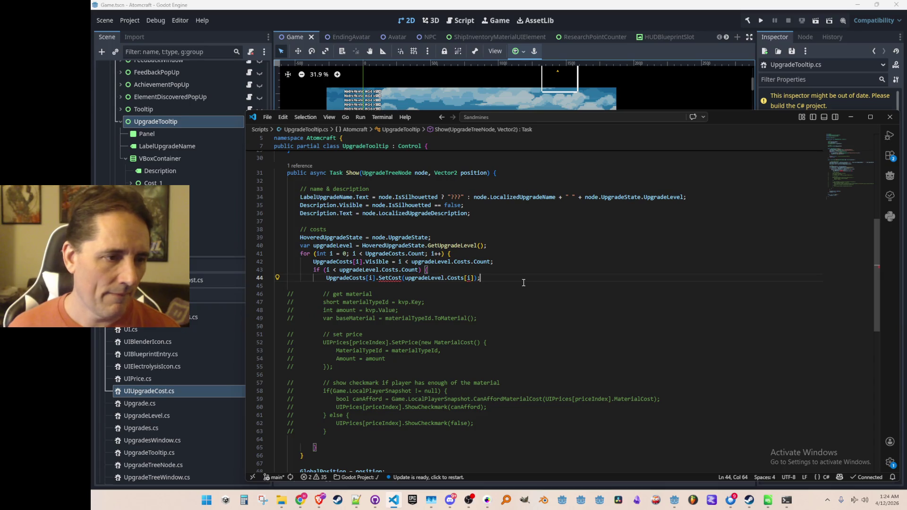
scroll(510, 278, "up", 5)
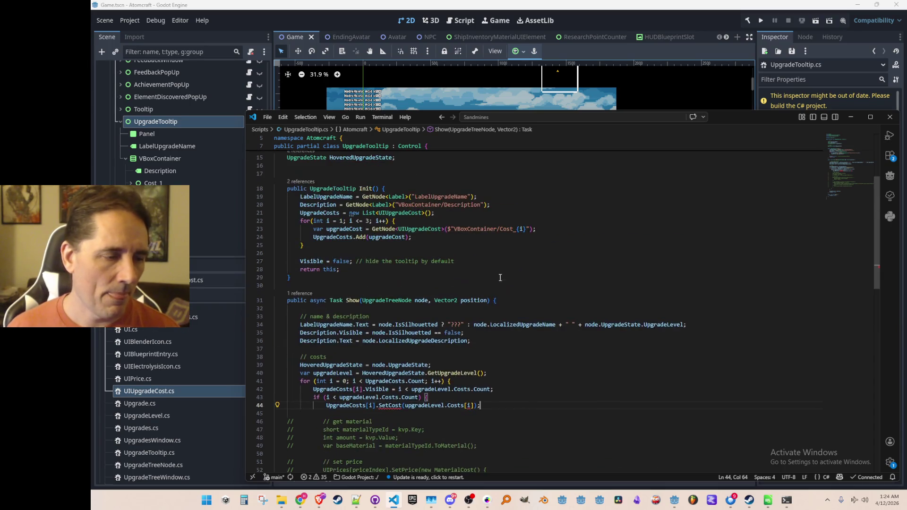
scroll(496, 315, "down", 3)
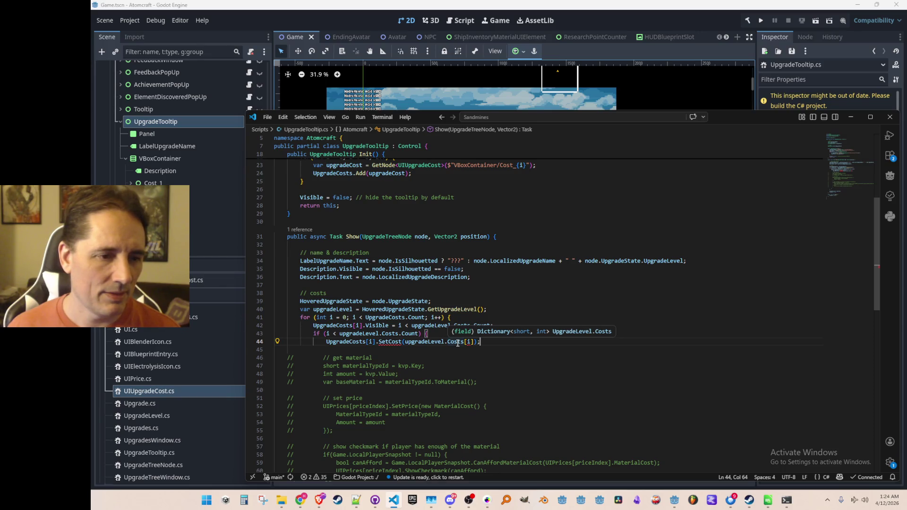
mouse_move(390, 405)
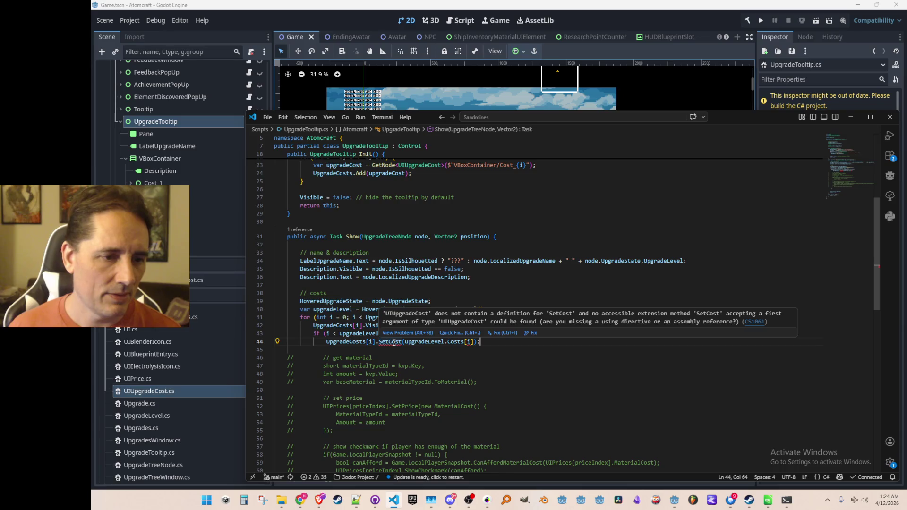
left_click(392, 342)
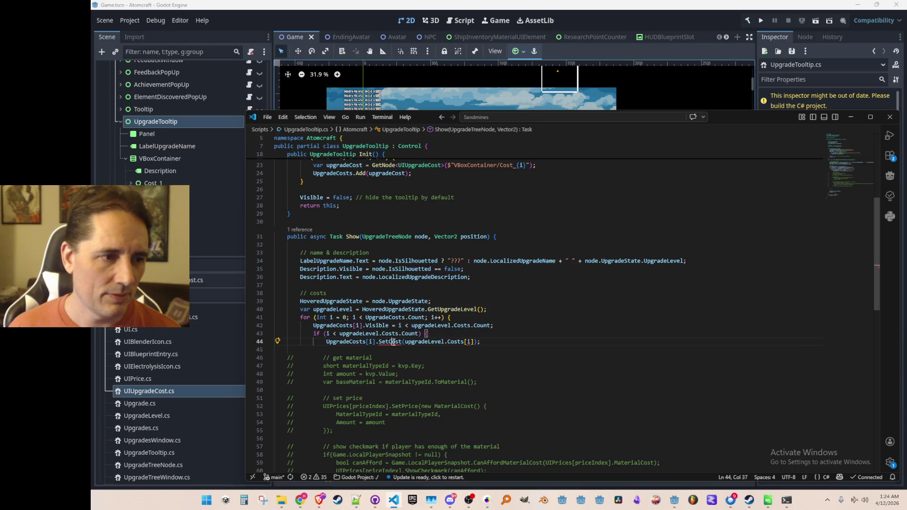
mouse_move(428, 342)
left_click(557, 323)
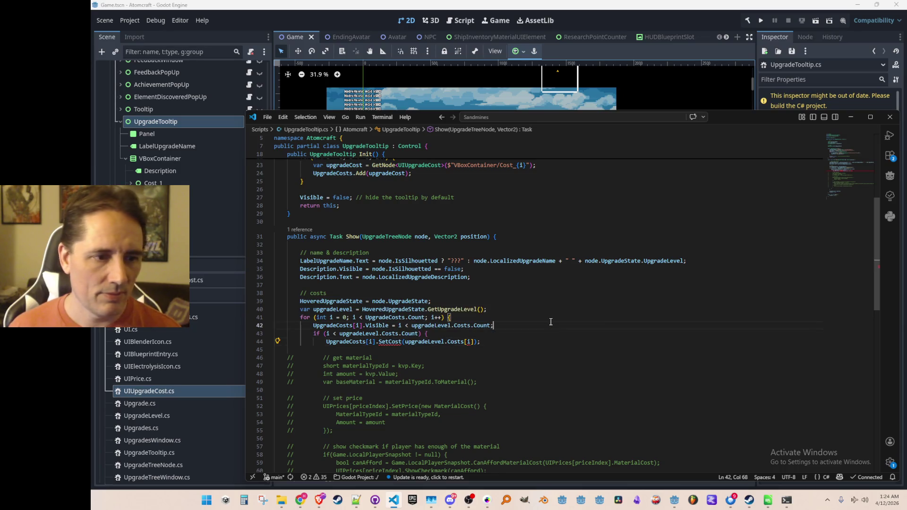
key("ctrl+p")
type("UIC")
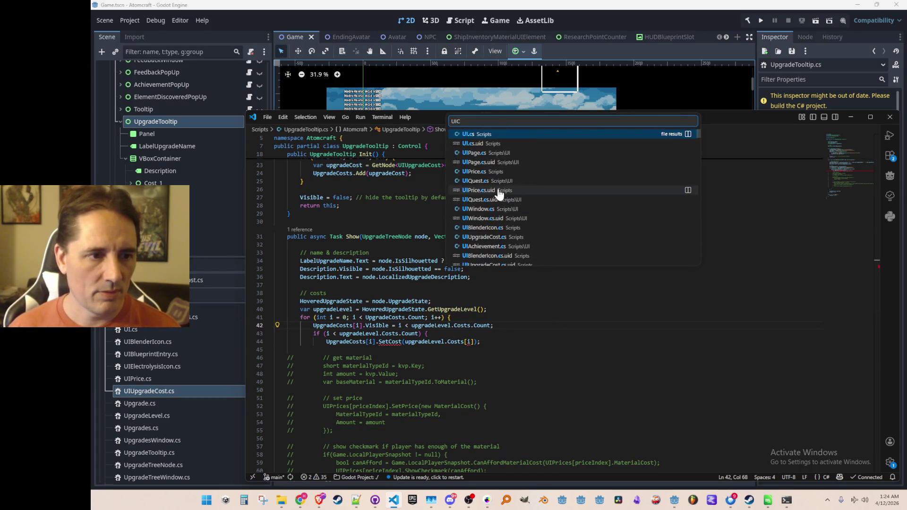
left_click(498, 172)
left_click(567, 313)
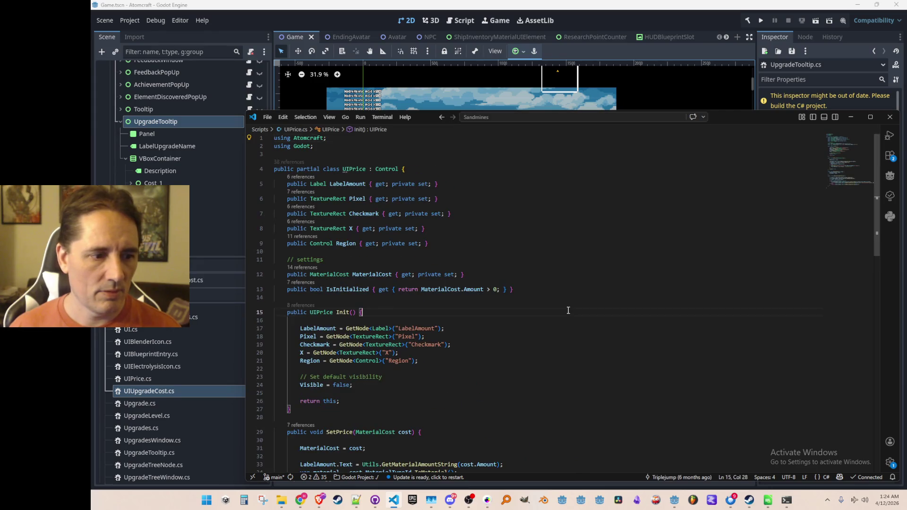
scroll(591, 279, "down", 4)
scroll(591, 284, "down", 2)
scroll(591, 284, "down", 3)
scroll(391, 214, "up", 1)
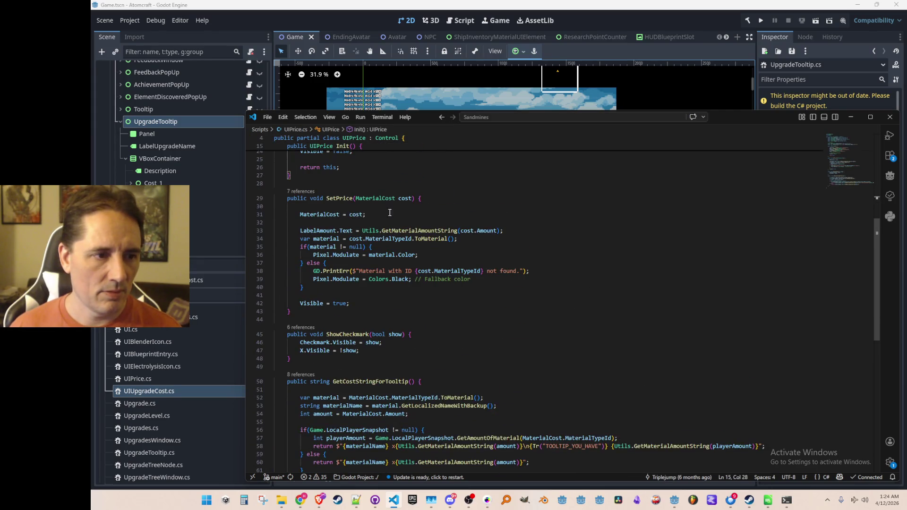
left_click(381, 200)
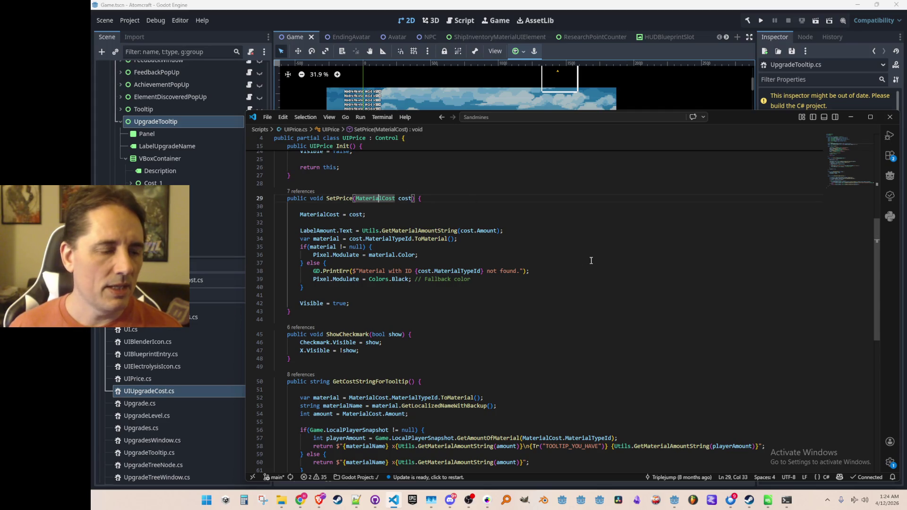
key("Home")
key("Home")
key("shift+Down")
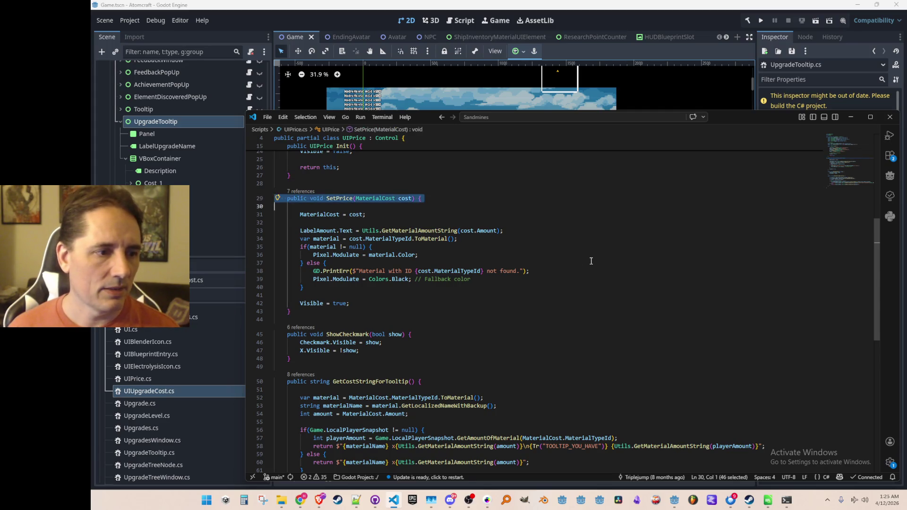
key("shift+Down")
key("shift+Down")
key("shift+Down")
key("ctrl+c")
key("Up")
key("ctrl+Home")
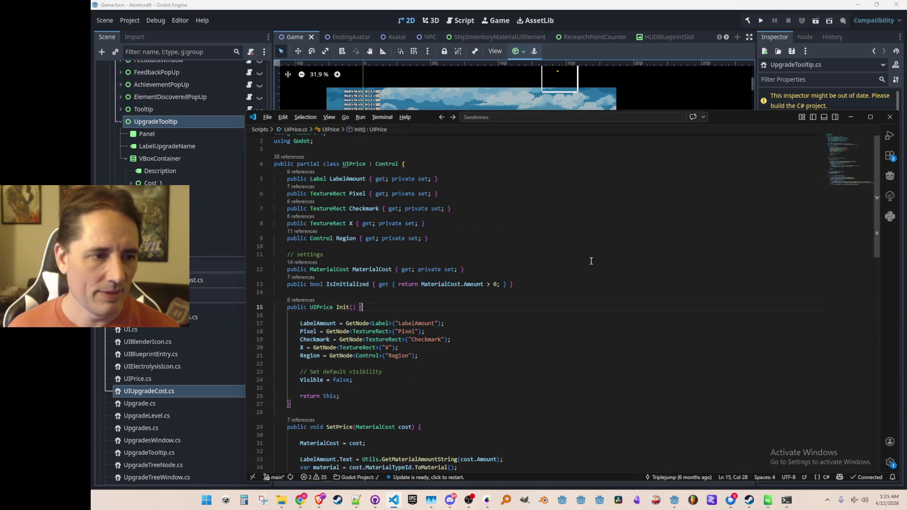
key("ctrl+Tab")
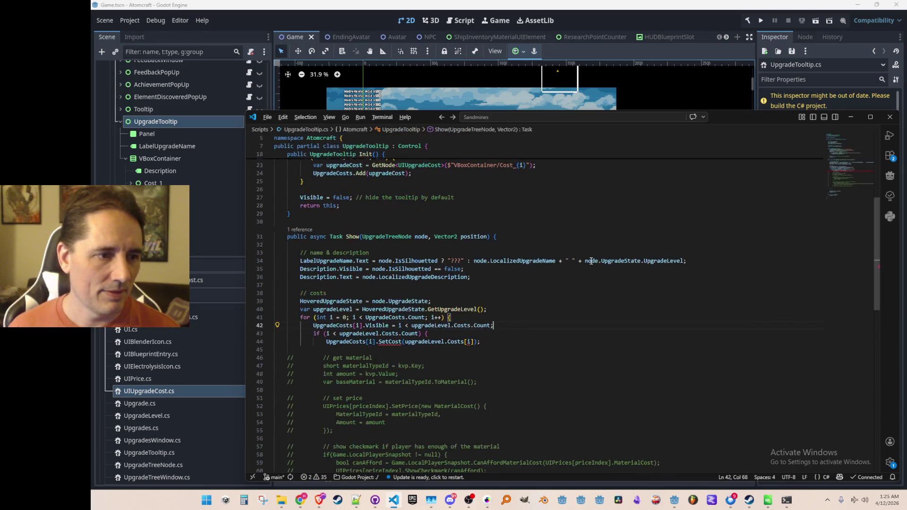
Paste the SetPrice method into UIUpgradeCost.cs, checking the tooltip scene's Cost 1 node
key("Down")
key("Home")
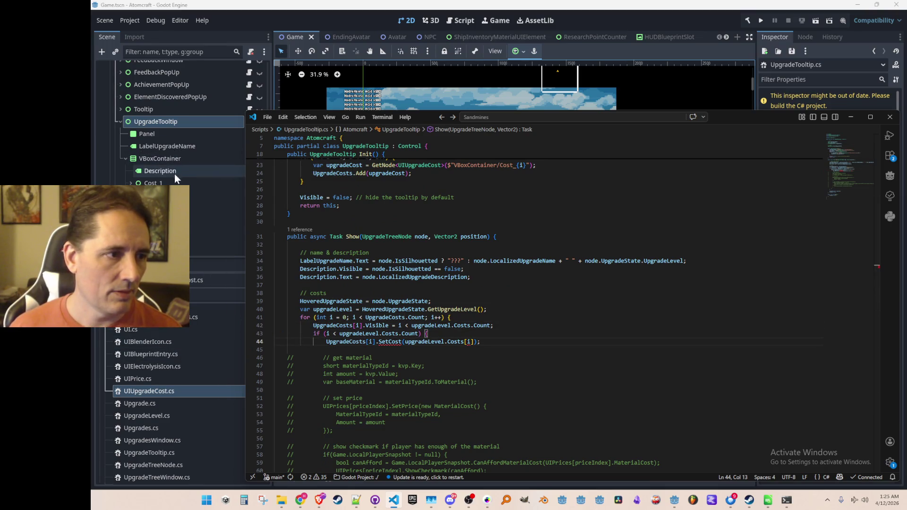
left_click(205, 182)
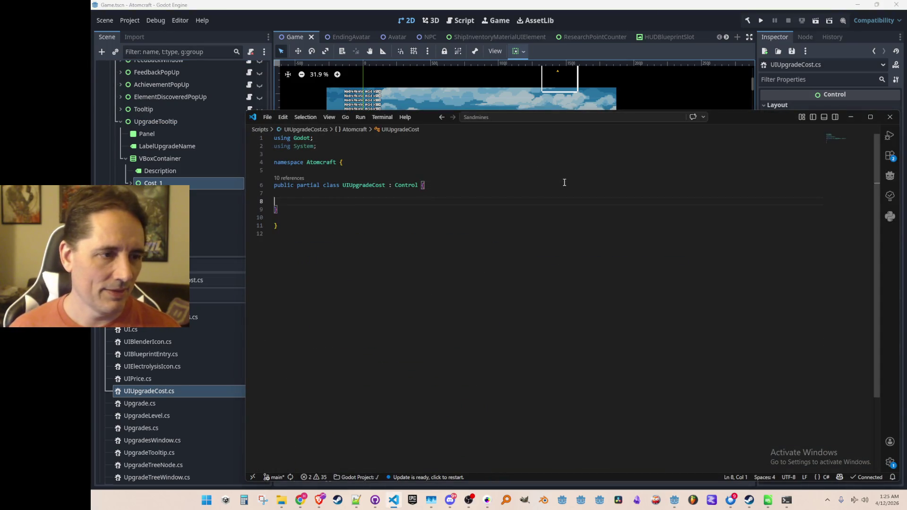
key("ctrl+v")
key("Down")
key("Up")
key("Up")
key("Up")
key("Up")
key("Up")
key("Up")
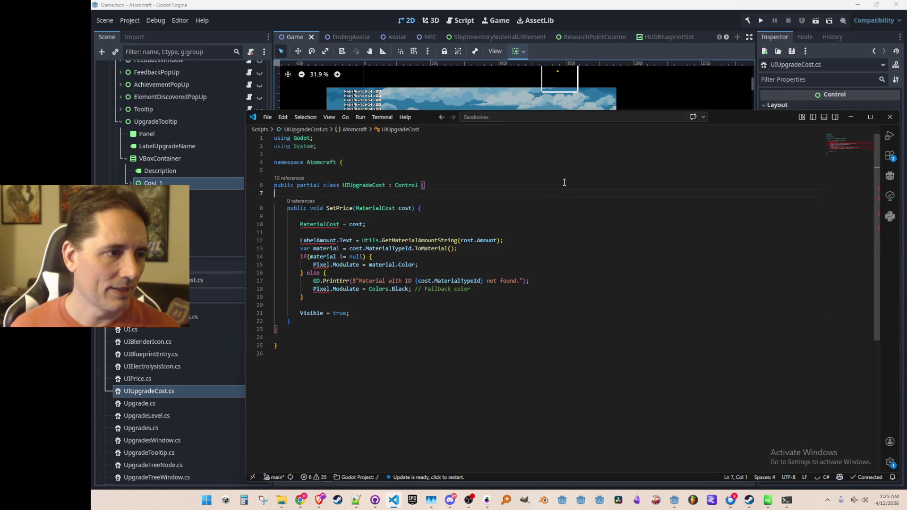
Add the Price and LabelMaterialName references and accept the material-name label assignment in SetPrice
left_click(172, 181)
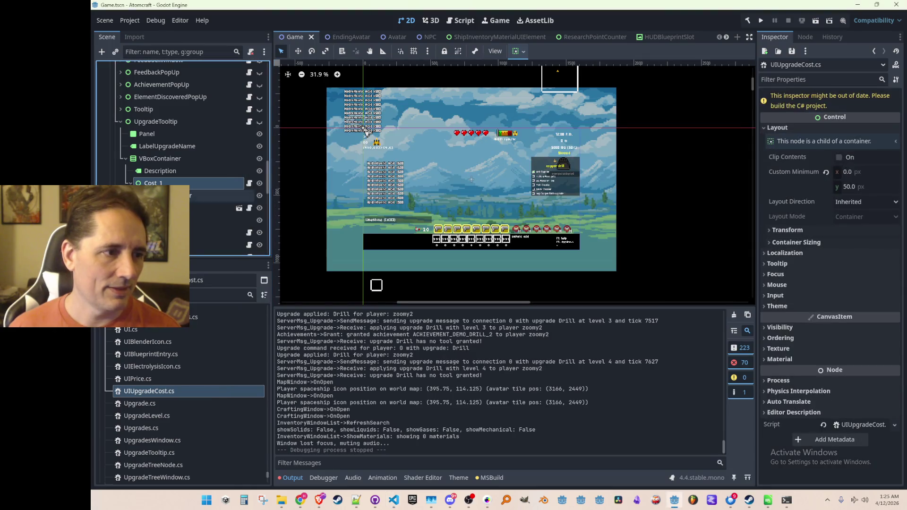
key("alt+Tab")
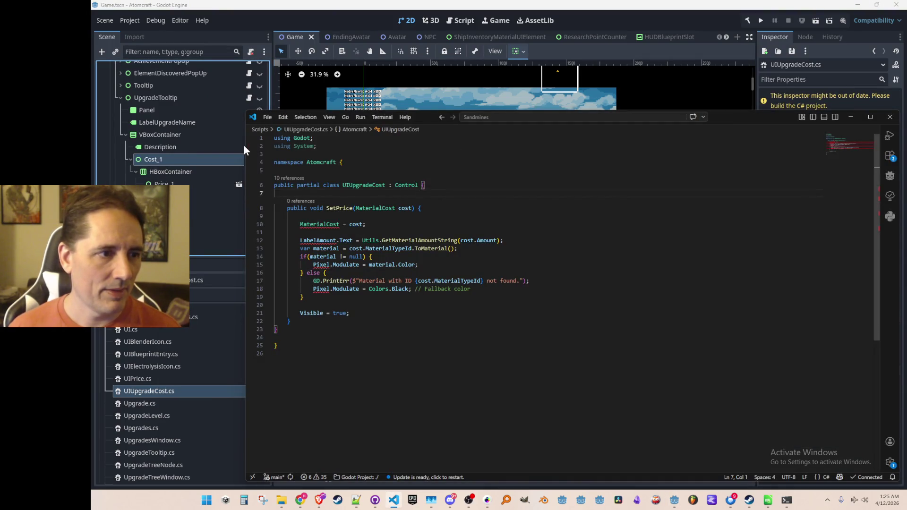
mouse_move(245, 145)
left_mouse_down()
mouse_move(274, 145)
mouse_move(263, 146)
left_mouse_up()
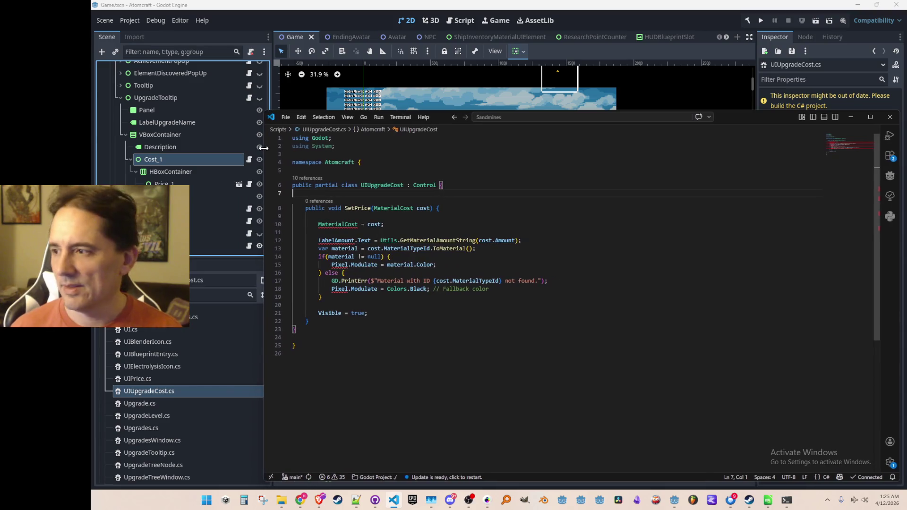
key("ctrl+v")
type("state")
key("Down")
key("Down")
key("Down")
key("Down")
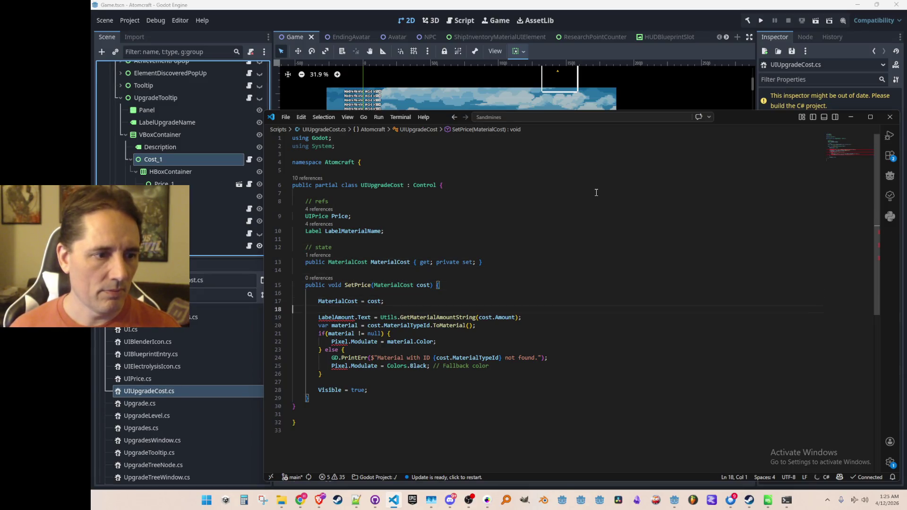
key("Up")
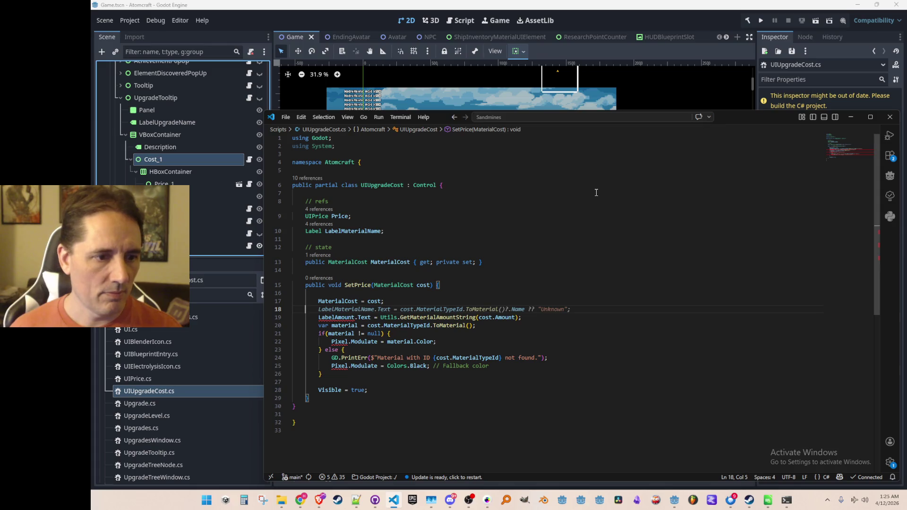
key("Tab")
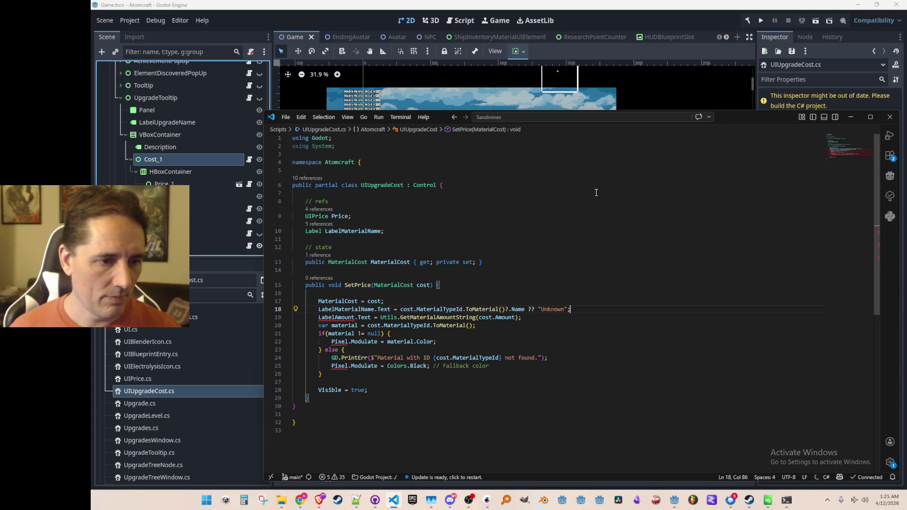
key("Return")
Peek the GetMaterialAmountString definition, then remove the LabelAmount text line from SetPrice
key("Down")
key("Home")
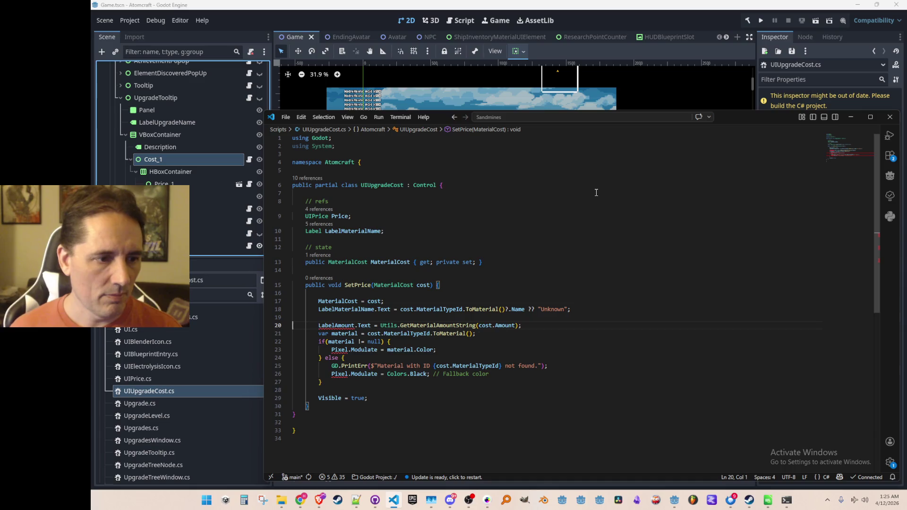
scroll(595, 192, "down", 2)
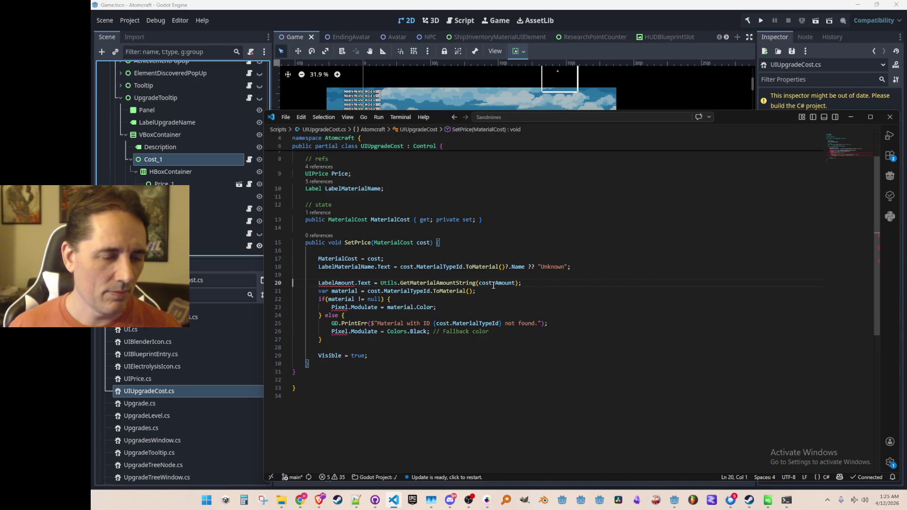
left_click(453, 283)
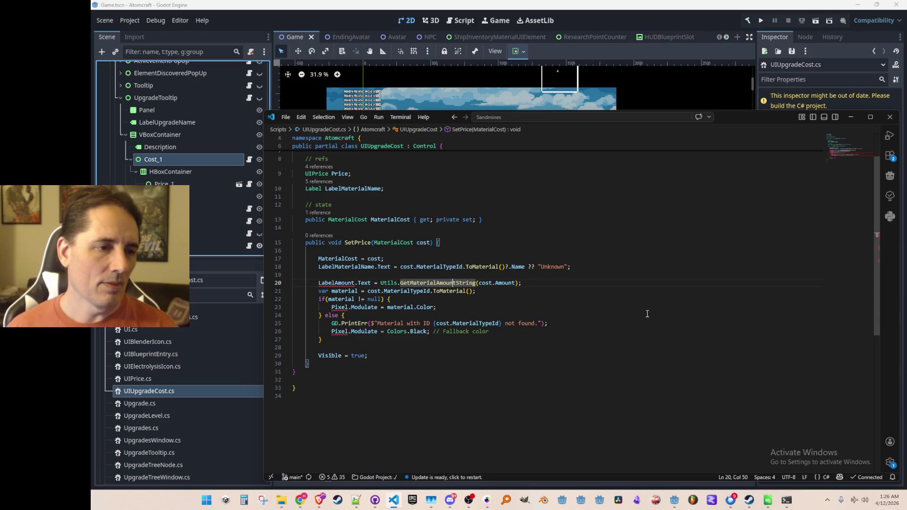
key("F12")
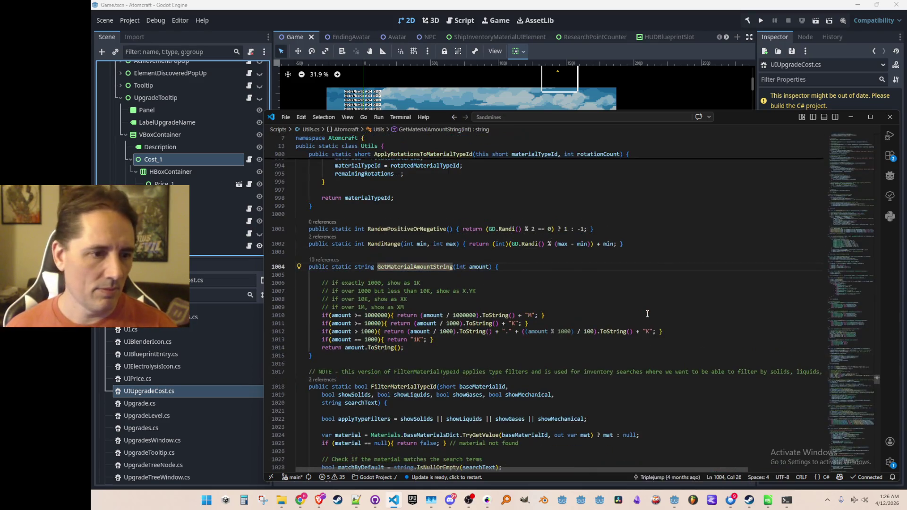
key("alt+Left")
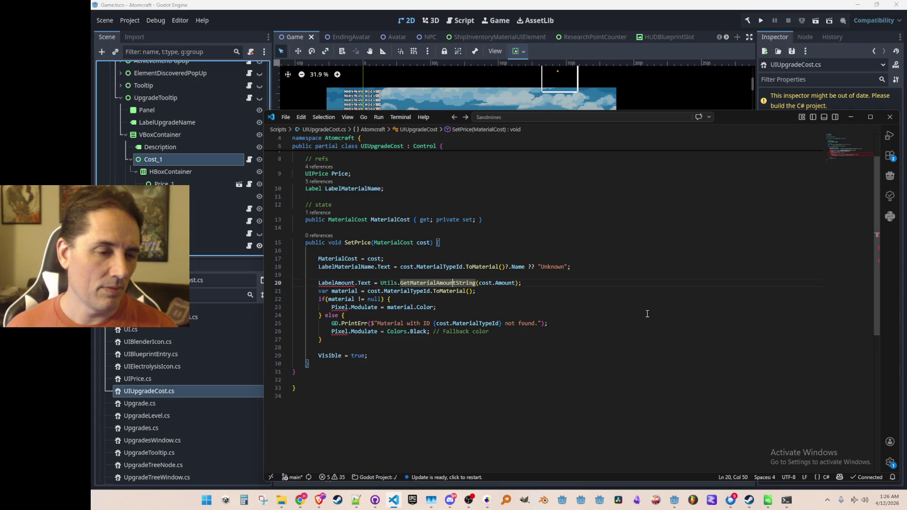
key("Home")
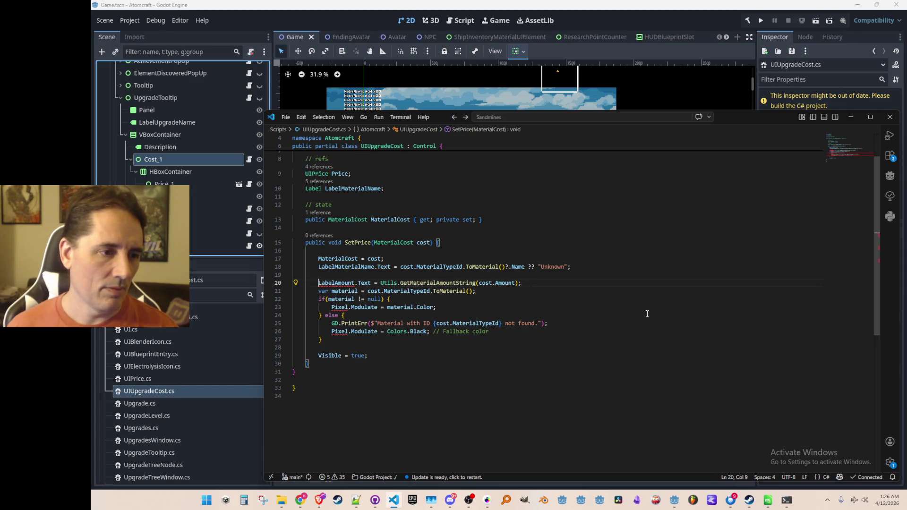
key("ctrl+shift+k")
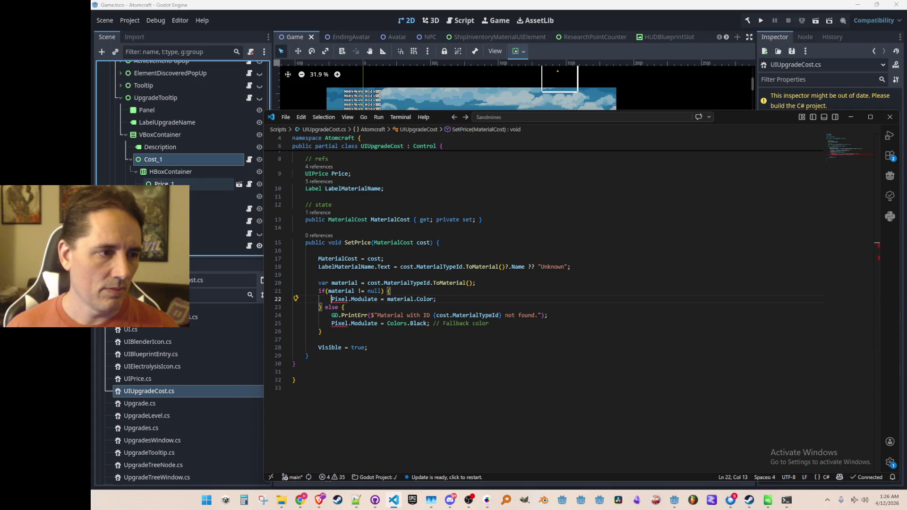
Check UIPrice.cs from Godot's Price_1 node, then add Price.SetPrice(cost) after the name line in SetPrice
left_click(207, 186)
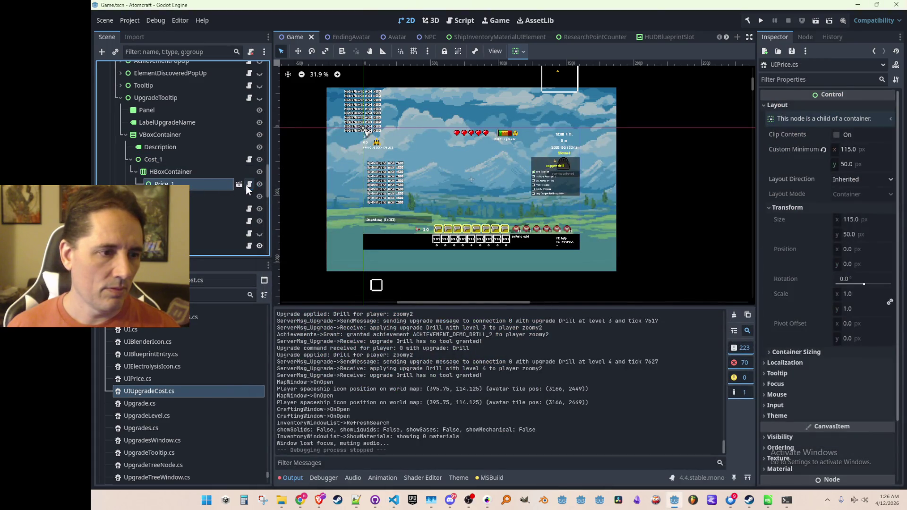
left_click(248, 185)
scroll(575, 266, "down", 2)
scroll(575, 267, "down", 5)
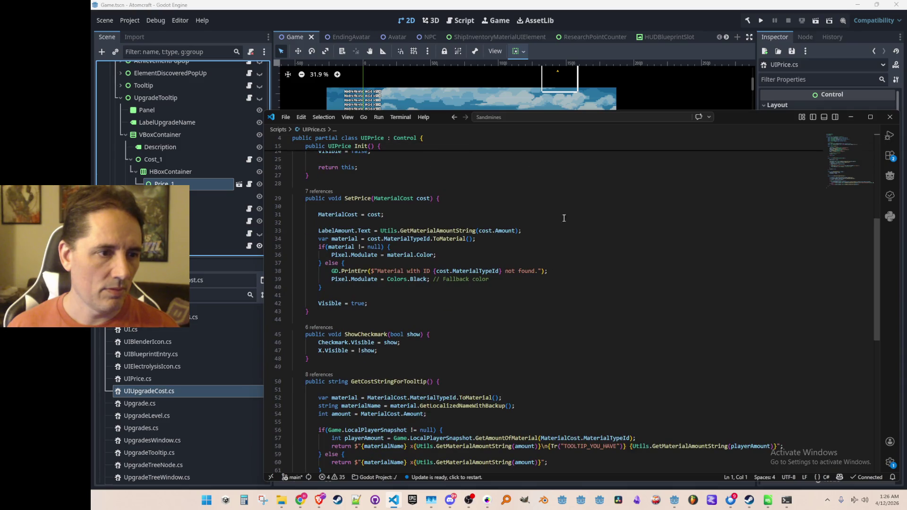
key("alt+Left")
key("alt+Left")
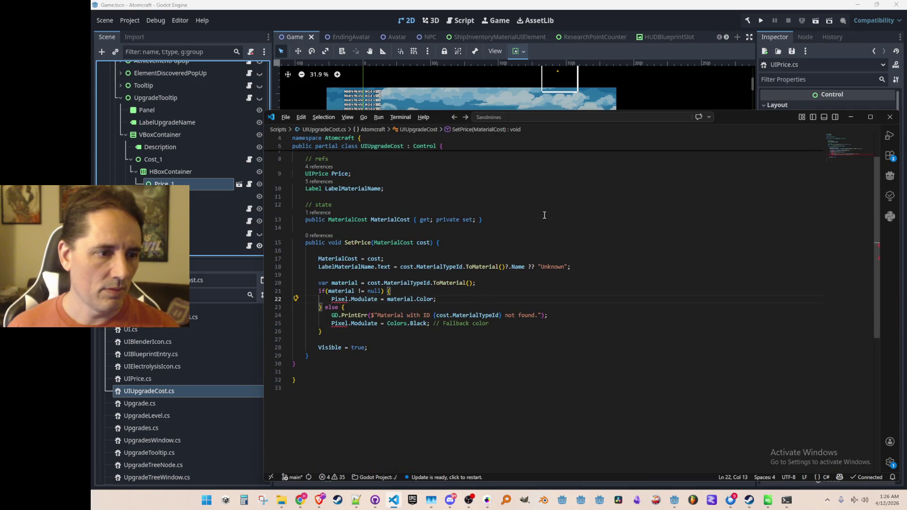
key("alt+Left")
scroll(375, 222, "up", 2)
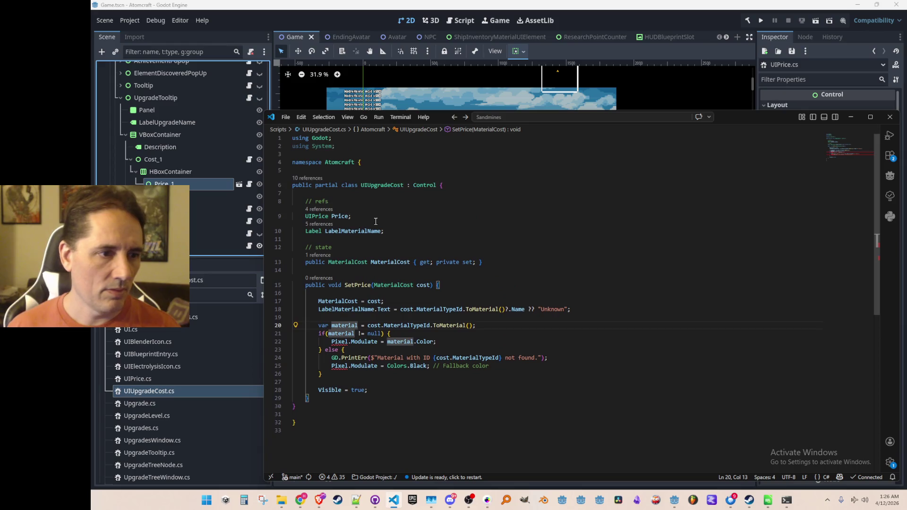
double_click(342, 216)
left_click(531, 310)
key("End")
key("Return")
type("Price.Set")
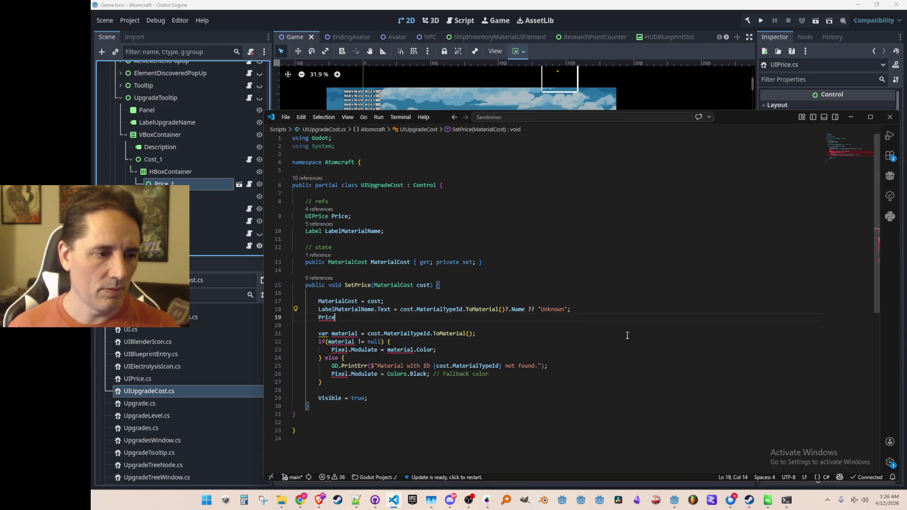
key("Tab")
key("Home")
key("Home")
key("Up")
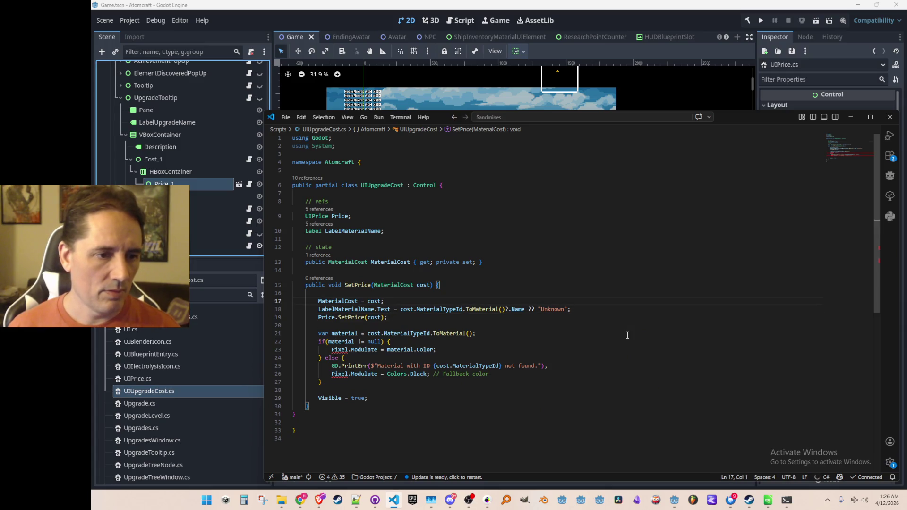
Remove the stored MaterialCost property, its comment and its assignment from UIUpgradeCost
key("BackSpace")
key("shift+End")
key("Delete")
key("Up")
key("Up")
key("Up")
key("Down")
key("Down")
key("shift+Down")
key("shift+Down")
key("shift+Down")
key("Delete")
Delete the material colouring Modulate block so SetPrice only names, forwards cost and shows
key("Down")
key("Down")
key("Down")
key("Down")
key("Down")
key("shift+Down")
key("shift+Down")
key("shift+Down")
key("shift+Down")
key("shift+Down")
key("Delete")
key("BackSpace")
key("Delete")
key("Up")
key("Up")
key("Up")
key("Up")
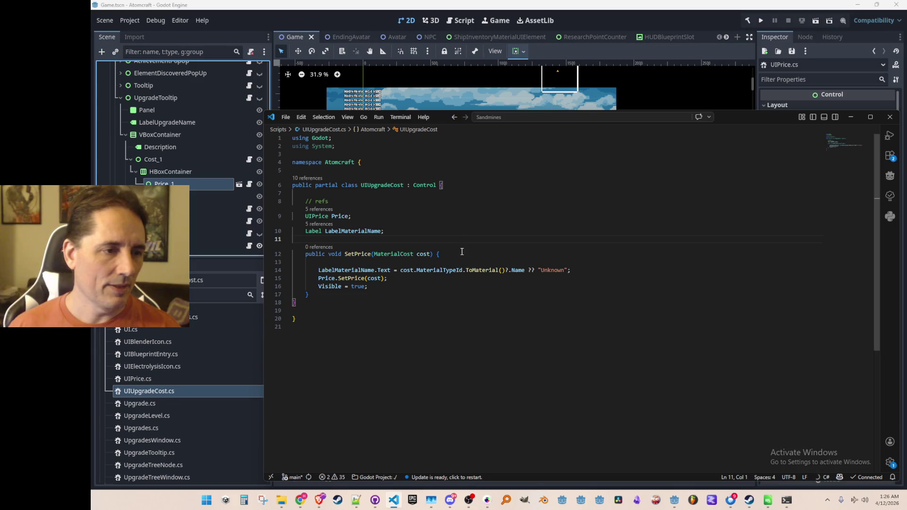
key("Return")
key("Return")
key("Up")
type("public voi")
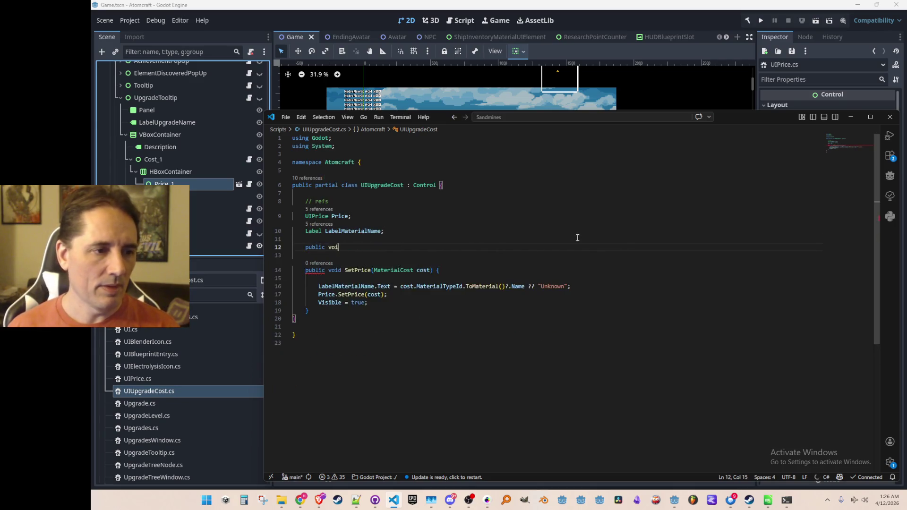
type("d")
Accept the Init method and add an hBoxContainer variable fetched from the HBoxContainer node
key("Tab")
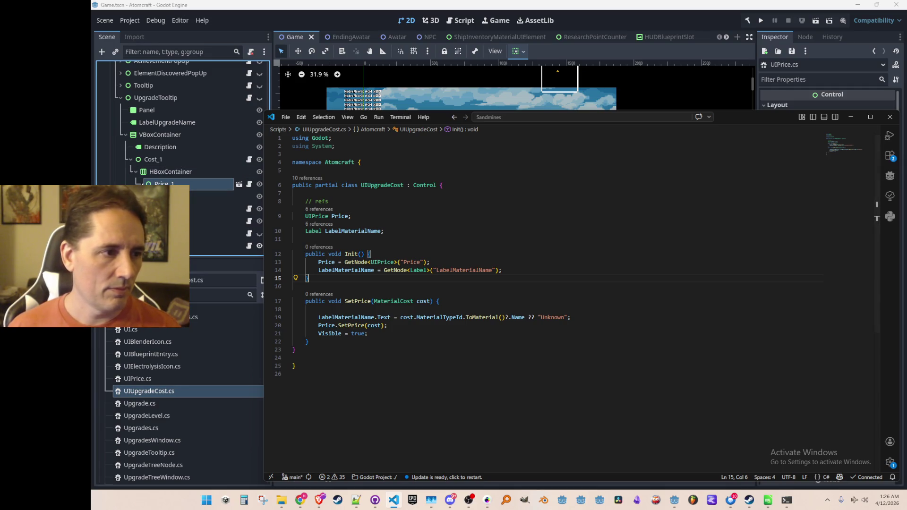
mouse_move(416, 261)
left_click(550, 254)
key("Return")
type("var b")
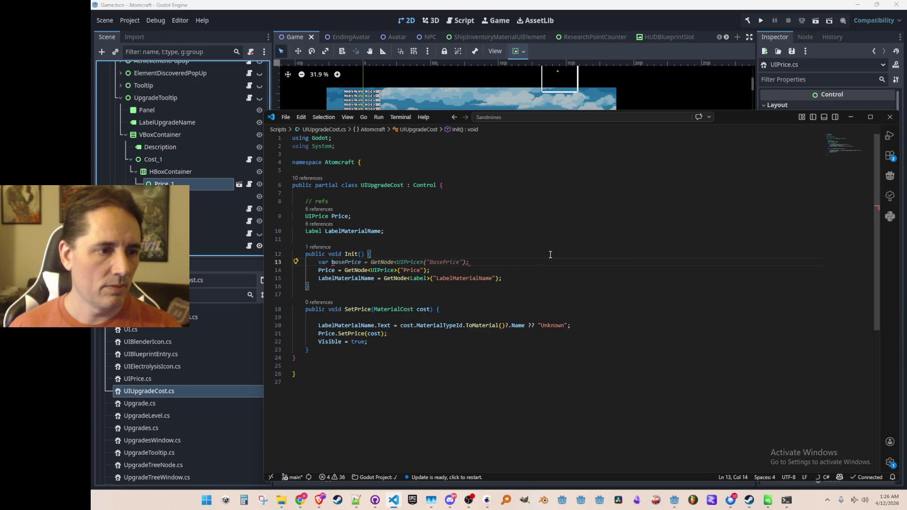
key("BackSpace")
type("h")
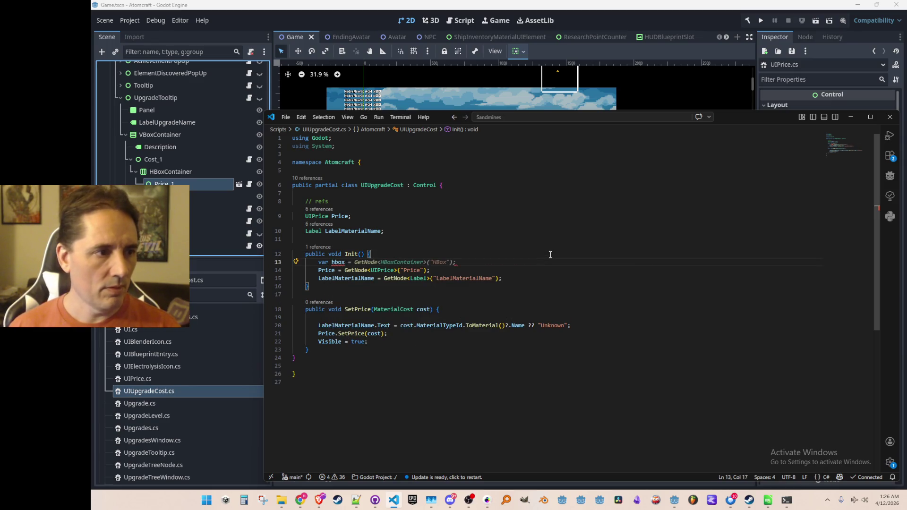
type("Box")
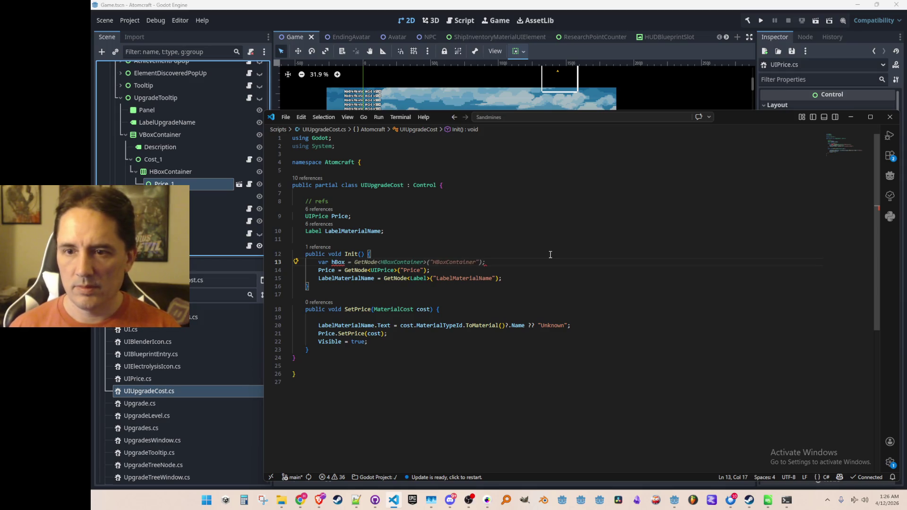
key("alt+Tab")
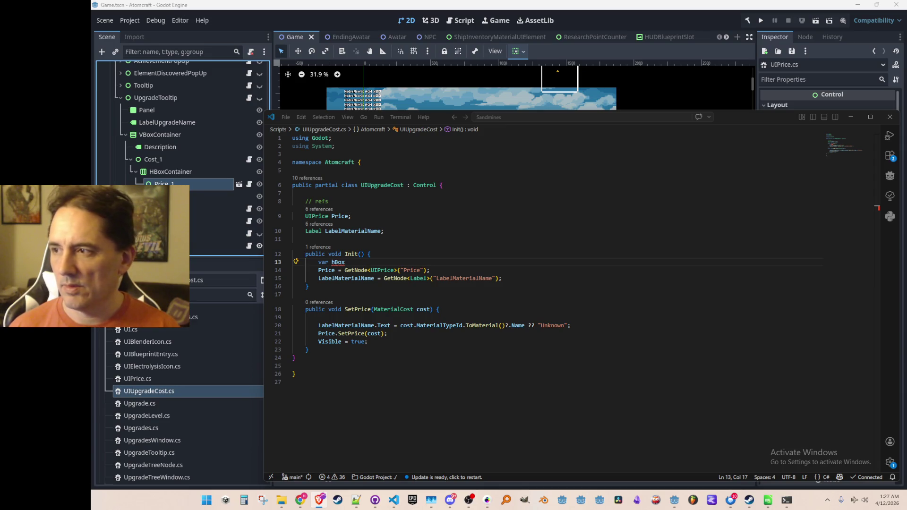
key("alt+Tab")
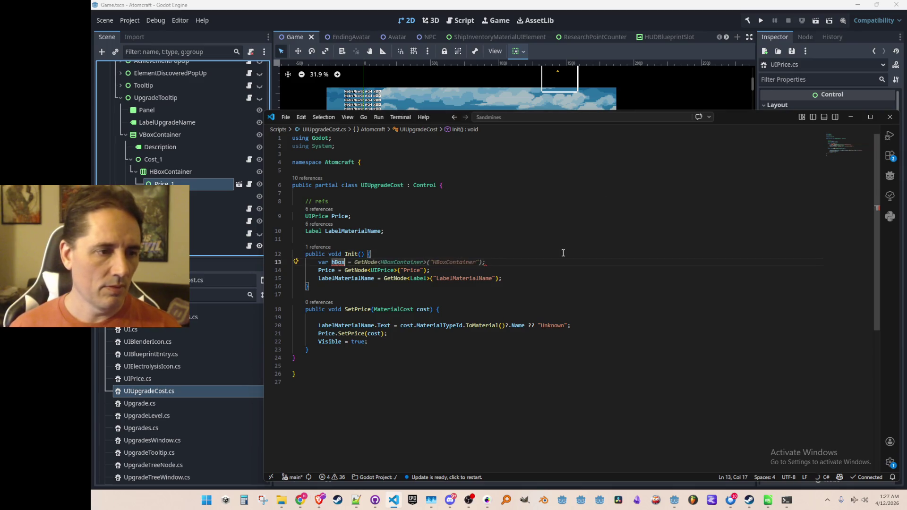
key("Tab")
key("F2")
type("Container")
key("Return")
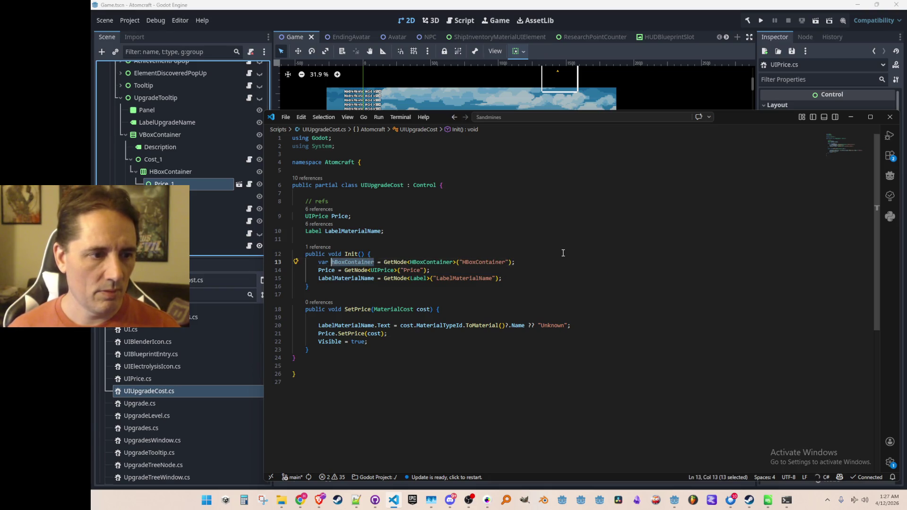
key("Tab")
key("Tab")
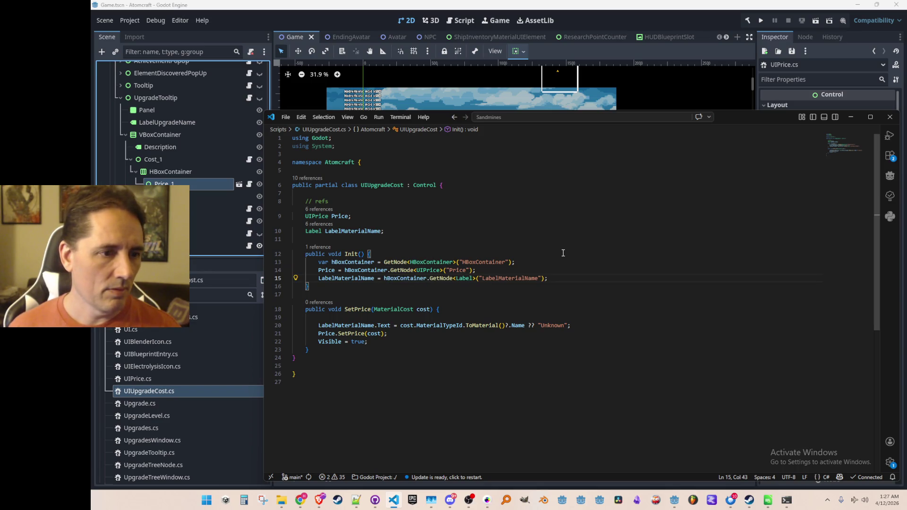
Point the Price lookup at Price_1 and shorten the label node path to Label
key("Up")
key("End")
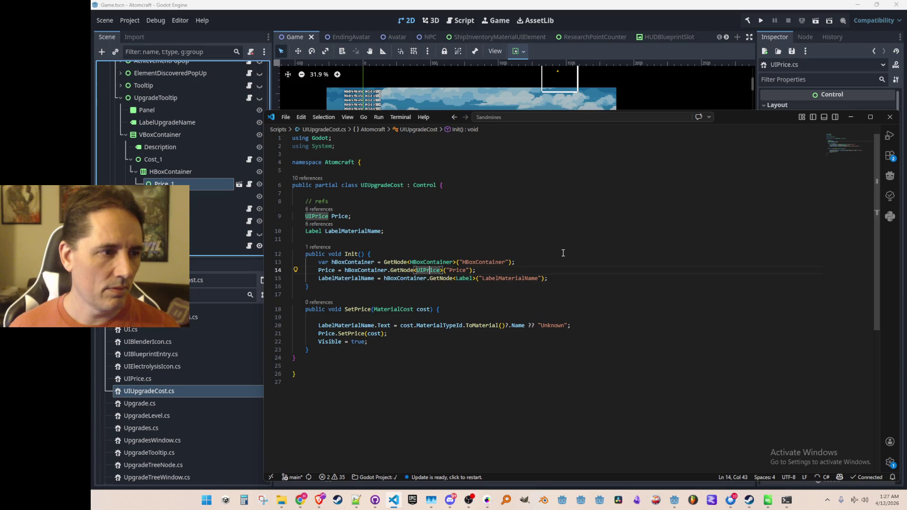
type("_1")
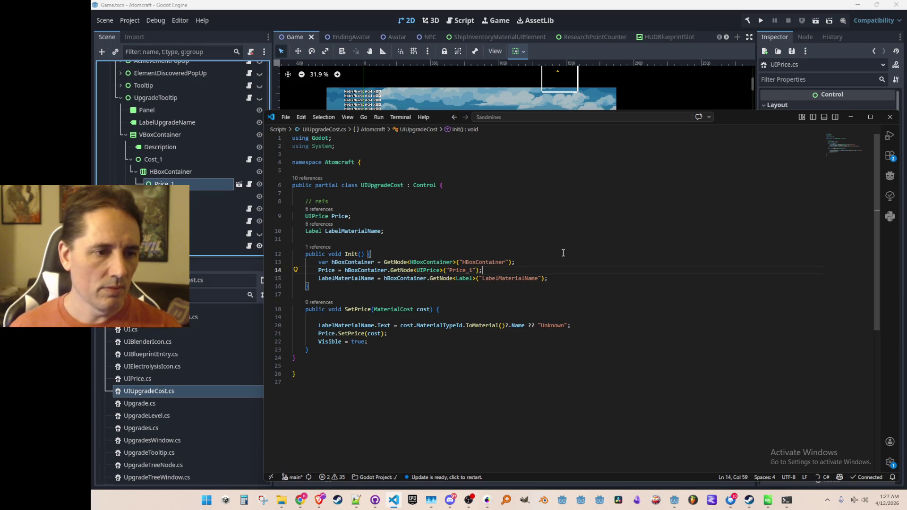
key("End")
key("Down")
key("End")
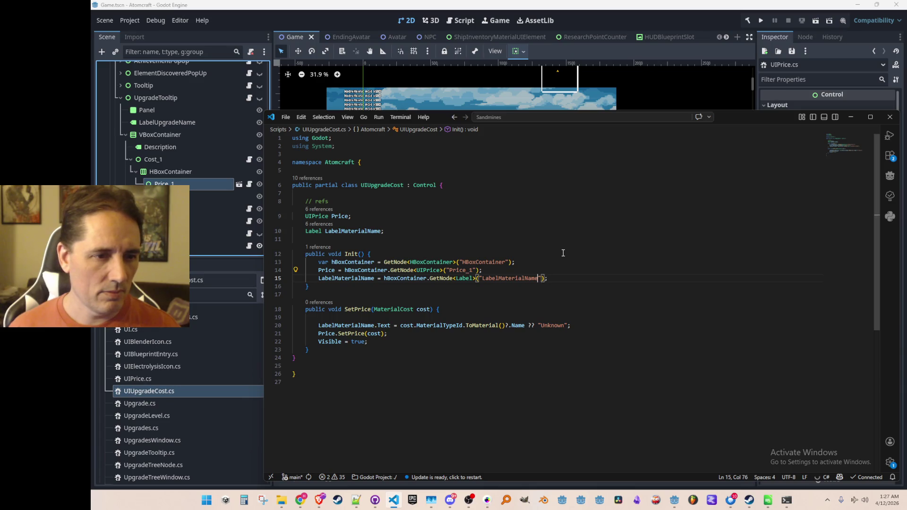
key("ctrl+Delete")
key("Down")
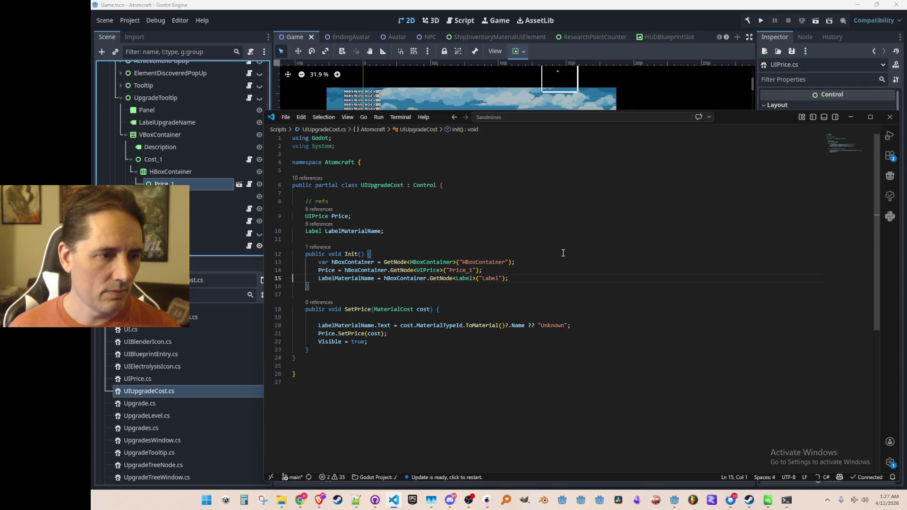
Review UIUpgradeCost's namespace and class, then return to UpgradeTooltip and start a line below the cost call
key("Down")
key("Up")
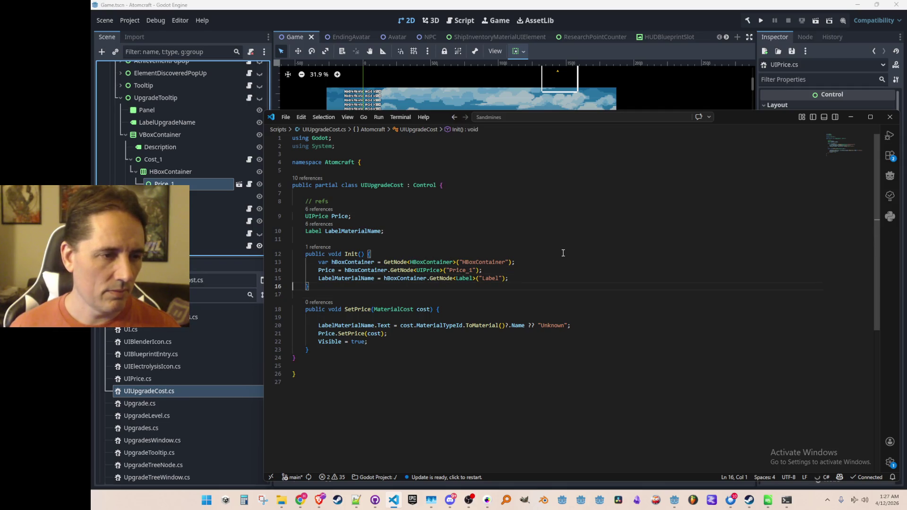
key("Up")
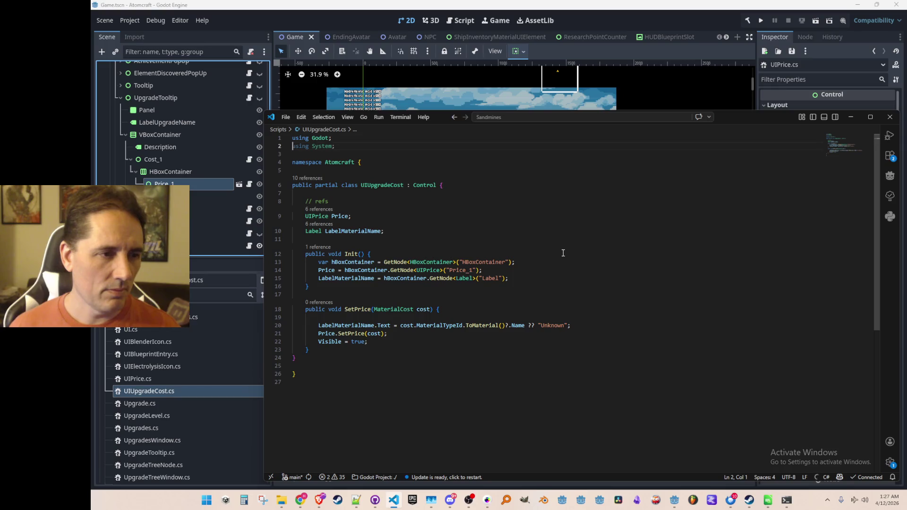
key("Down")
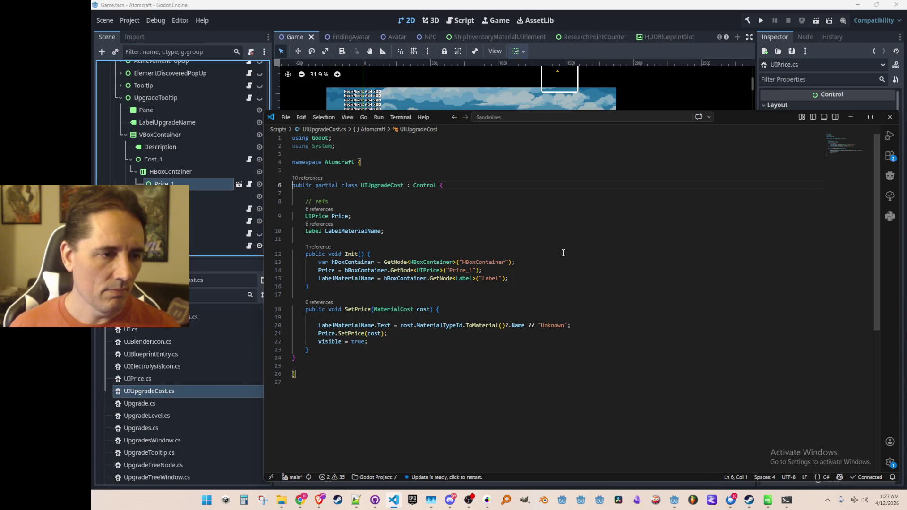
key("Down")
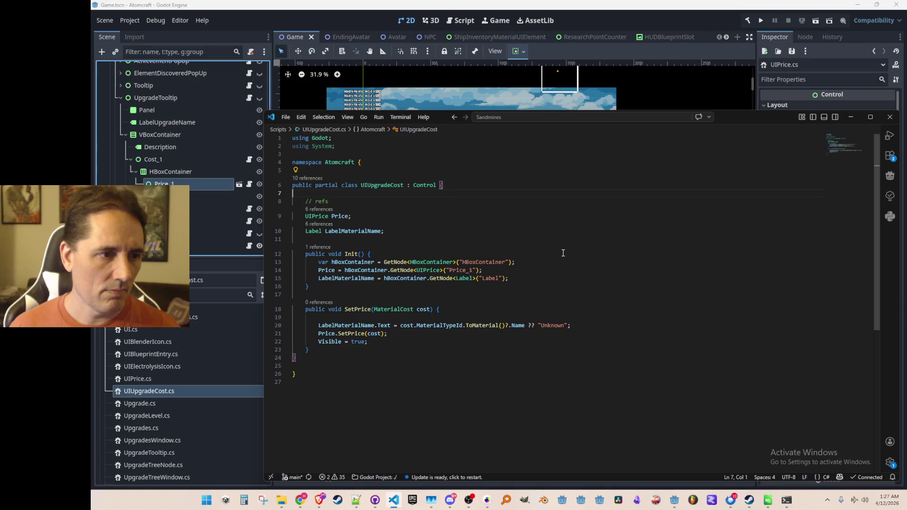
key("Up")
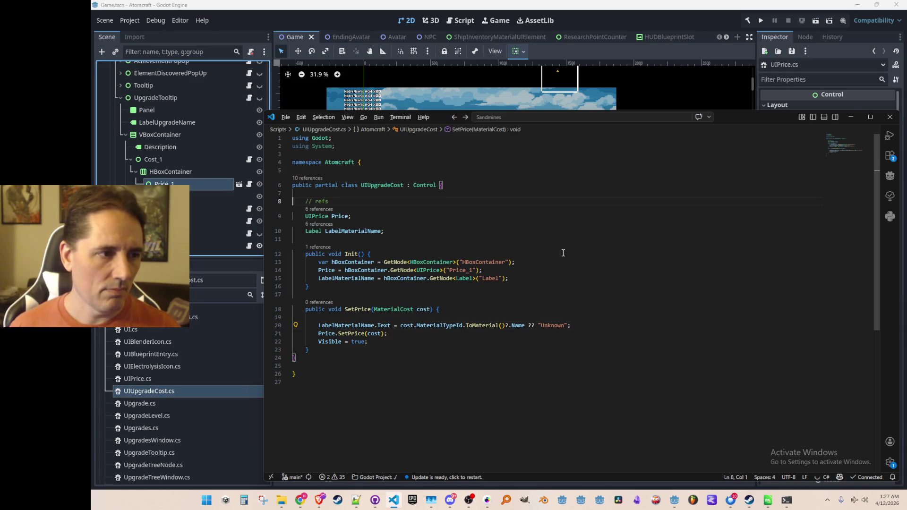
key("alt+Left")
key("Return")
type("}")
scroll(567, 259, "down", 3)
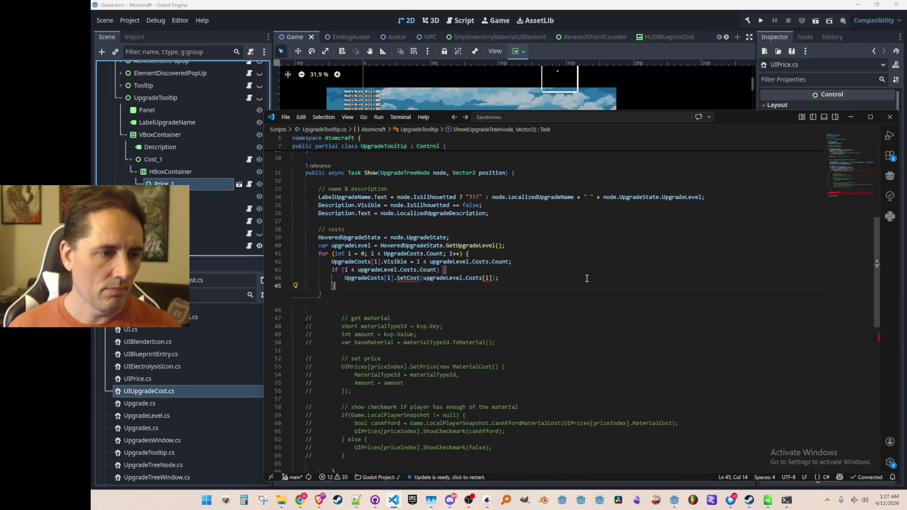
Undo an accidental paste and replace the SetCost call with the suggested SetPrice
left_click(587, 275)
type("UIUpgradeCost")
key("ctrl+z")
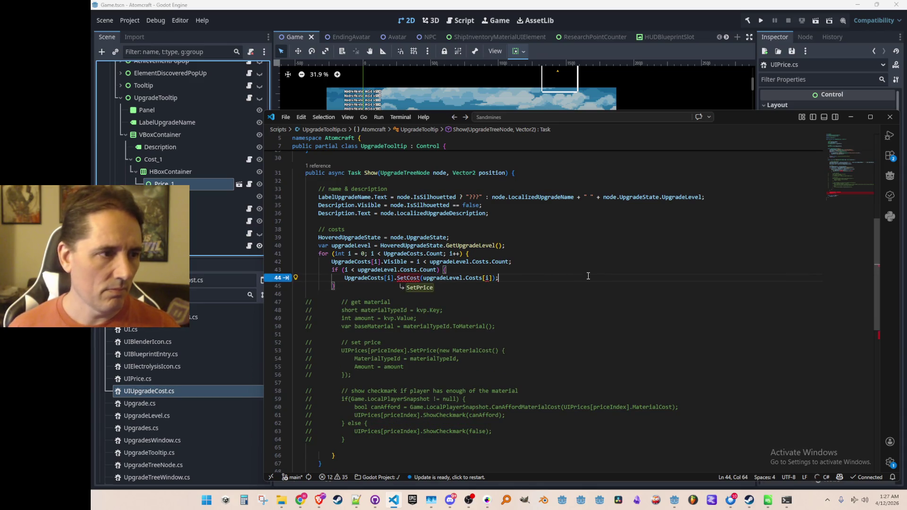
key("Tab")
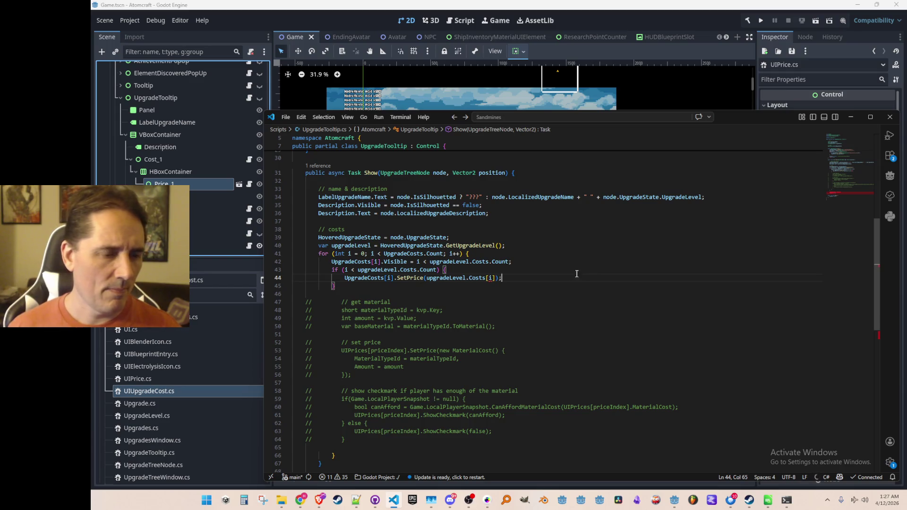
mouse_move(475, 279)
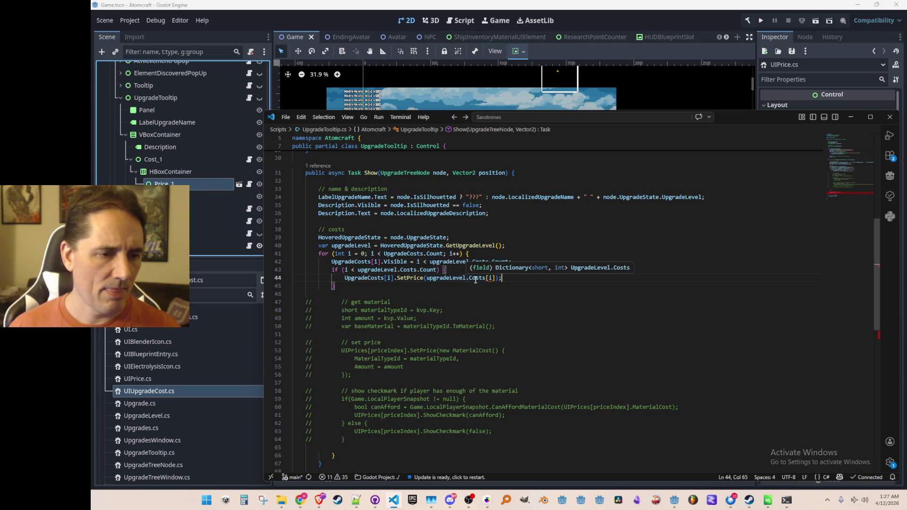
Inspect the Costs field definition twice and come back to the tooltip code
left_click(476, 278)
key("F12")
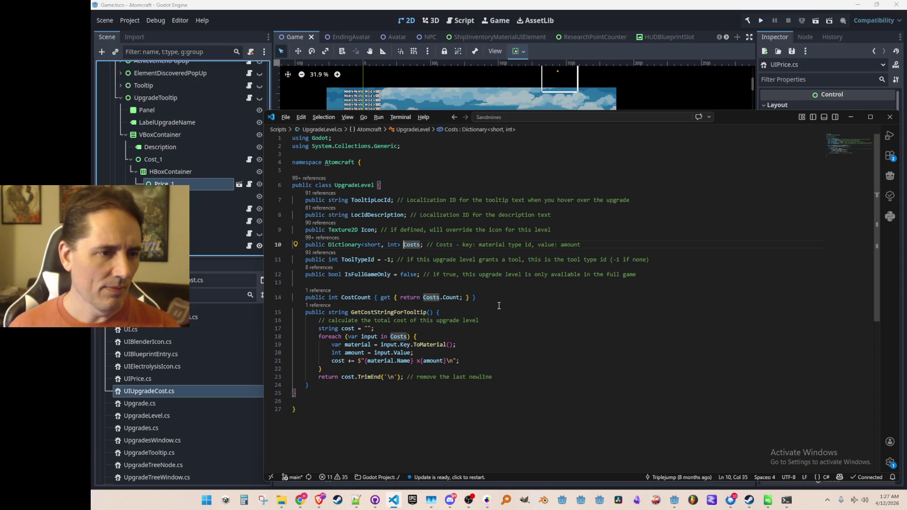
key("alt+Left")
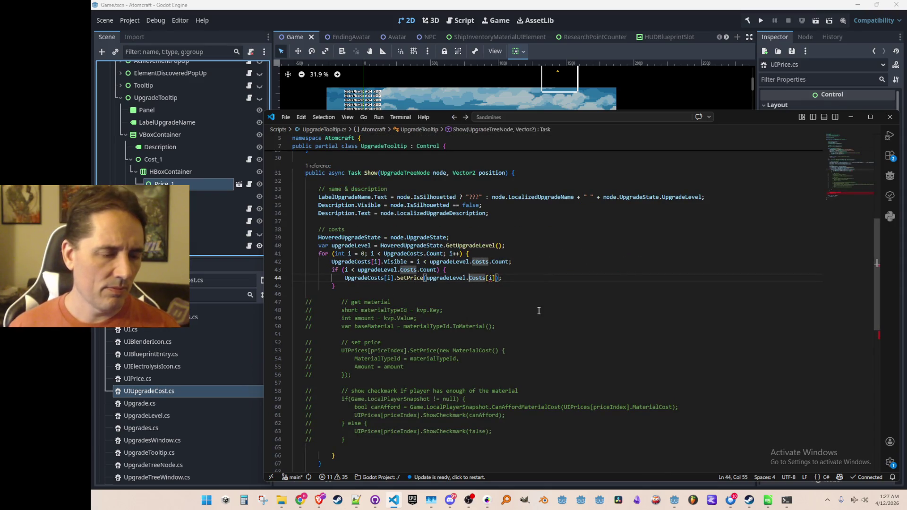
mouse_move(409, 278)
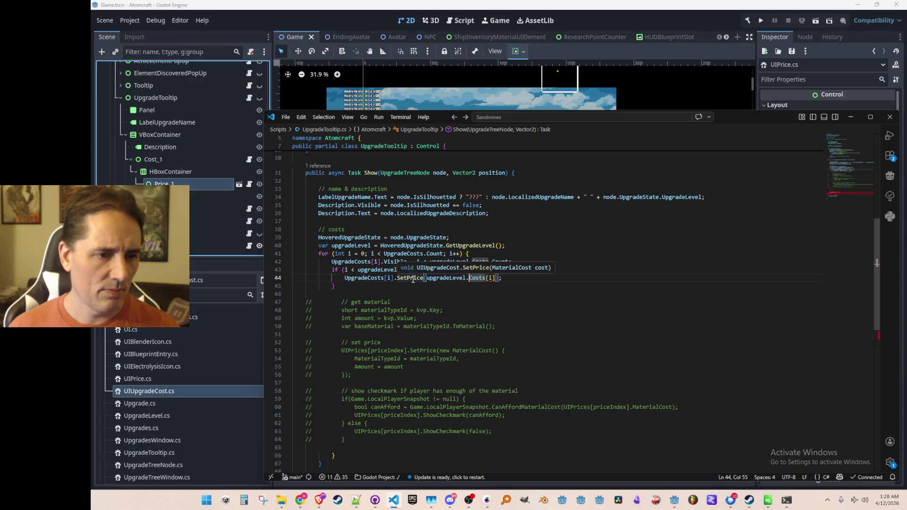
left_click(464, 281, "ctrl")
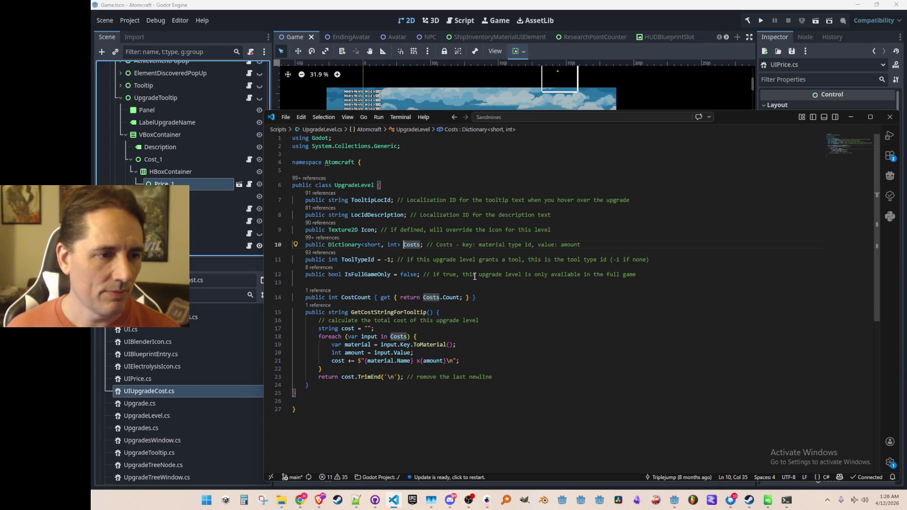
key("alt+Left")
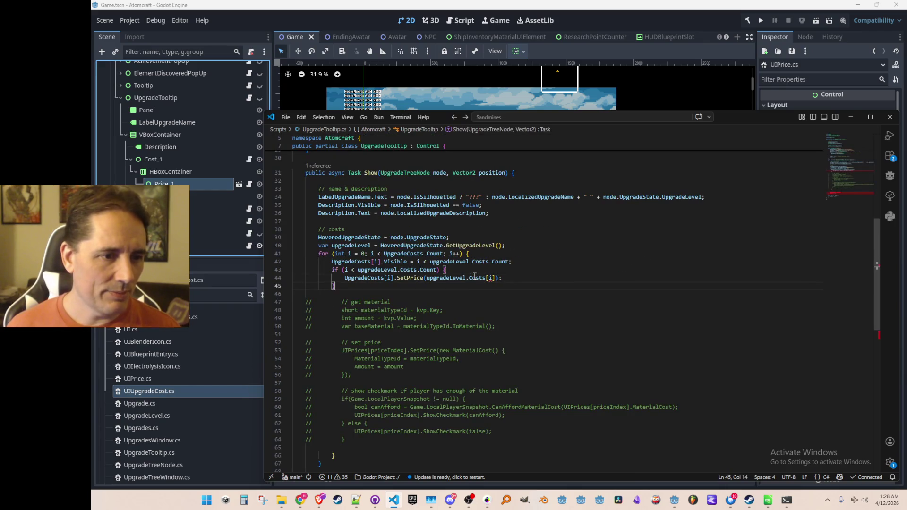
Pass SetPrice a new MaterialCost built with Copilot's initializer from upgradeLevel.Costs[i]
key("Up")
key("Down")
key("ctrl+Left")
type("new Ma")
key("Tab")
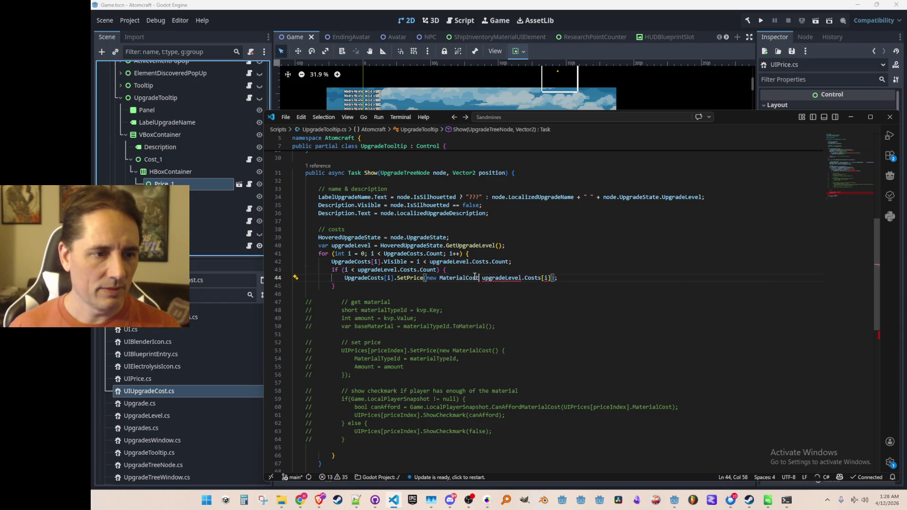
key("Tab")
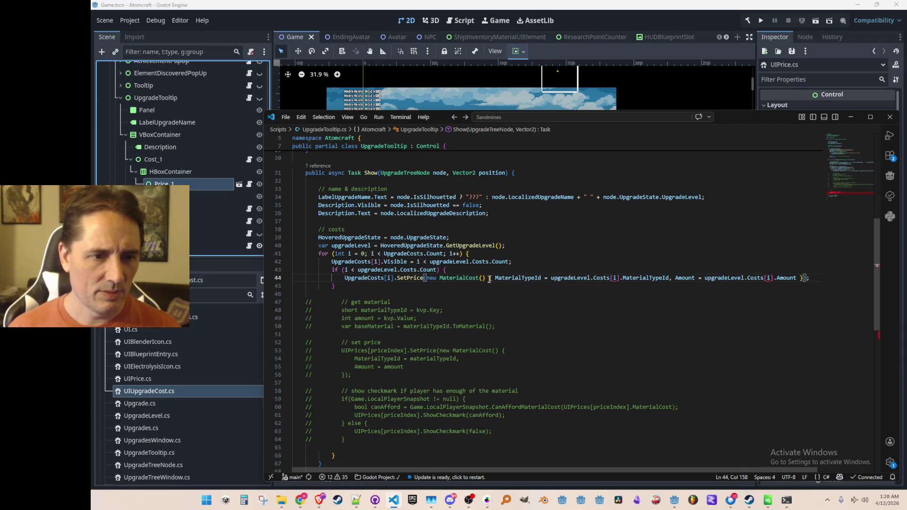
mouse_move(601, 277)
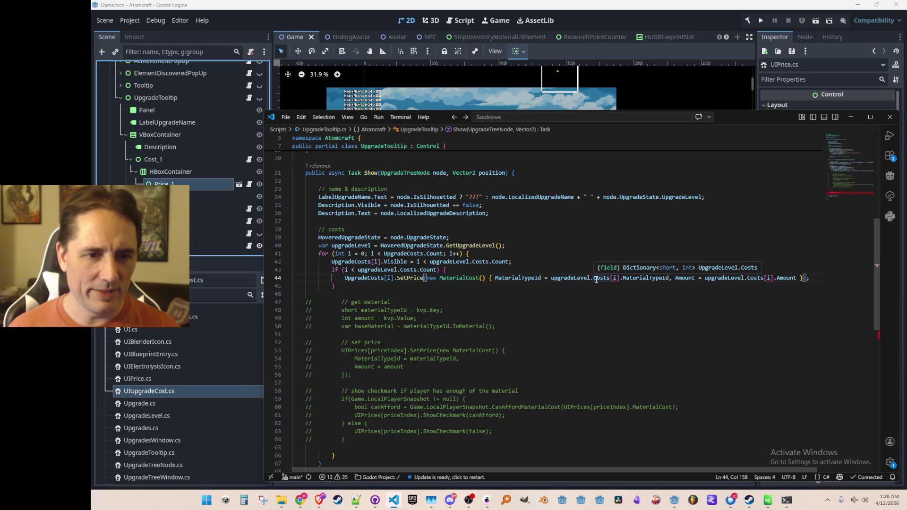
Try a (short) cast on the Costs index and drop MaterialTypeId, then undo the experiment
left_click(614, 278)
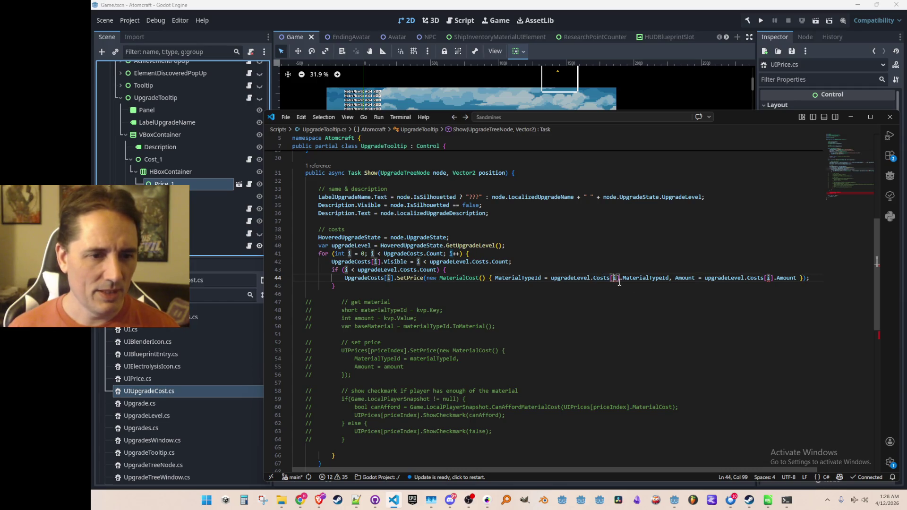
type("(shor)i].Mat")
key("ctrl+shift+Left")
key("Escape")
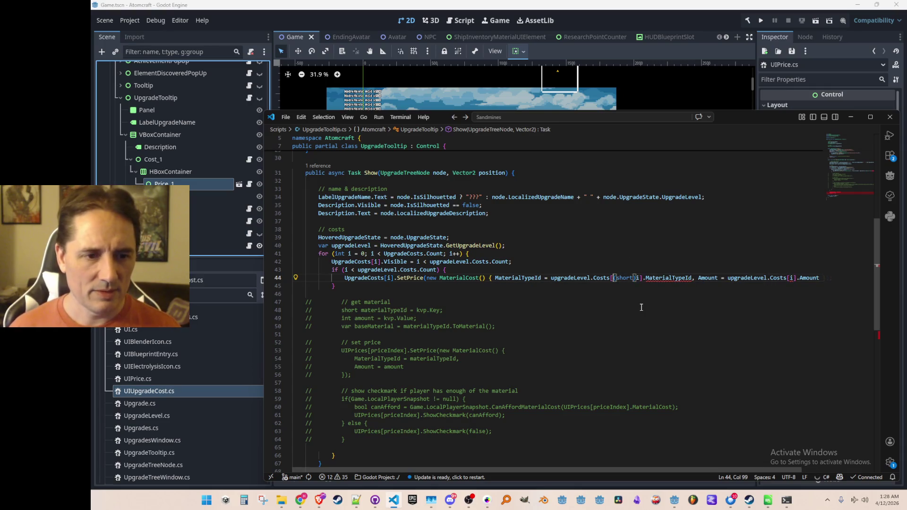
key("Right")
key("Right")
key("Right")
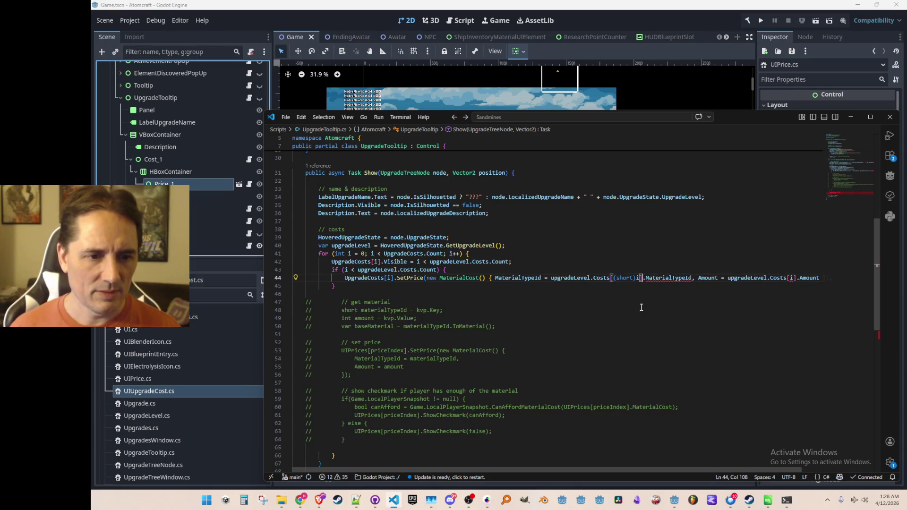
key("ctrl+Delete")
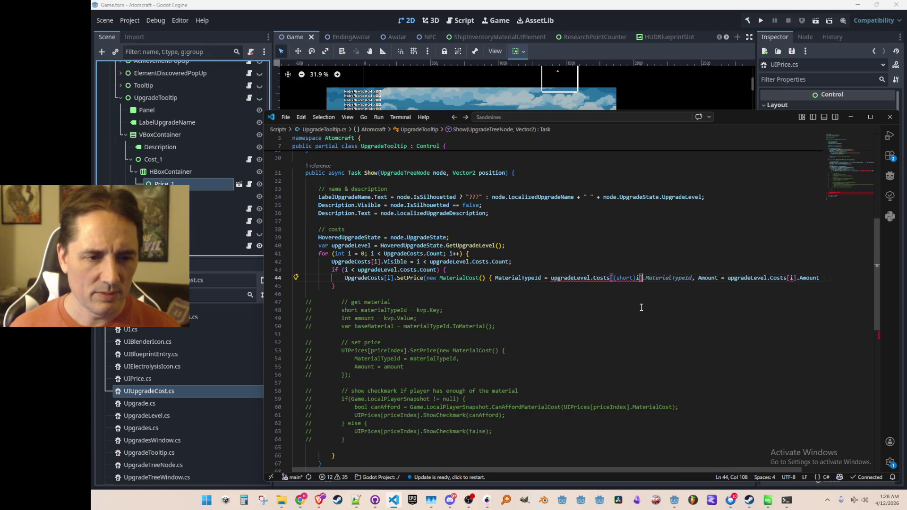
key("Escape")
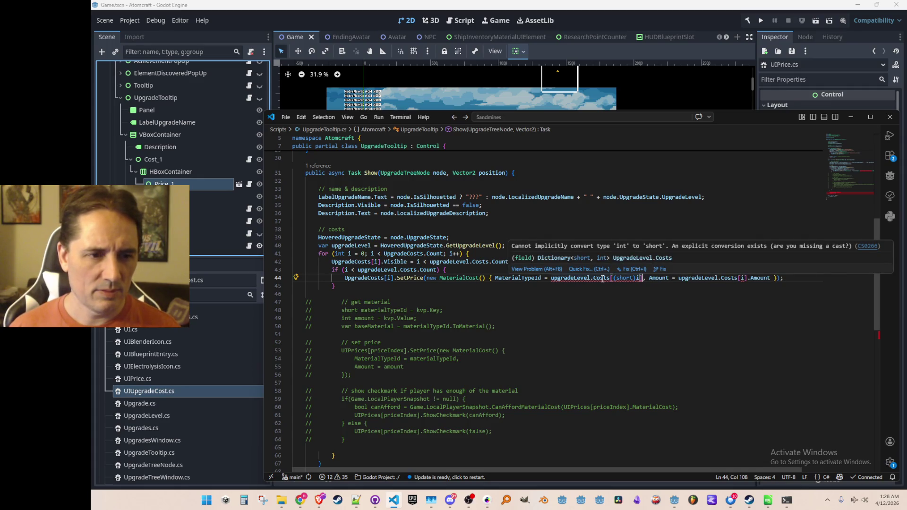
mouse_move(603, 278)
left_click(602, 277)
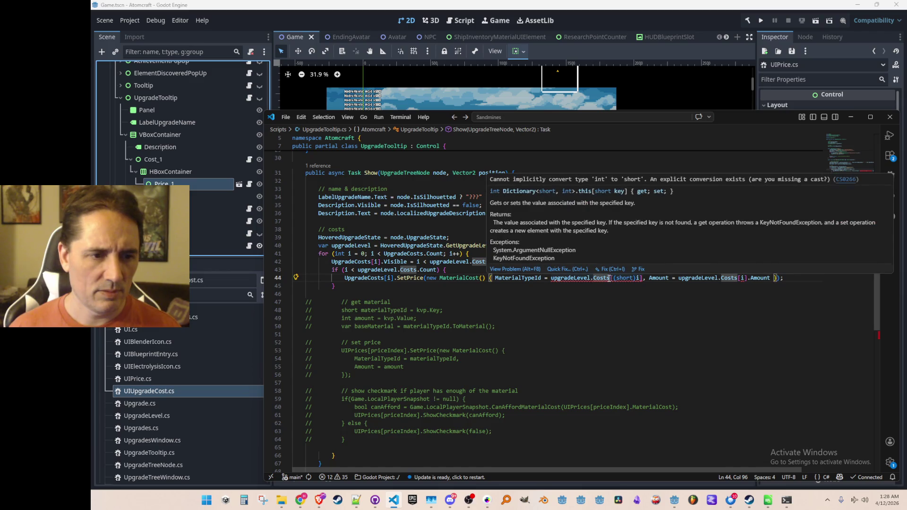
key("ctrl+z")
key("ctrl+z")
key("ctrl+z")
key("ctrl+z")
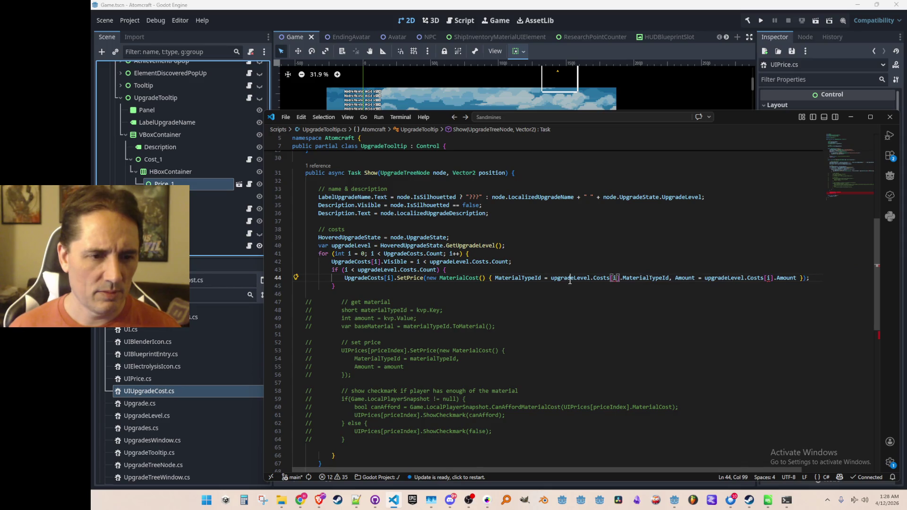
Check the MaterialTypeId member in the index and move to the if condition's Costs reference
key("Right")
key("Right")
key("ctrl+shift+Right")
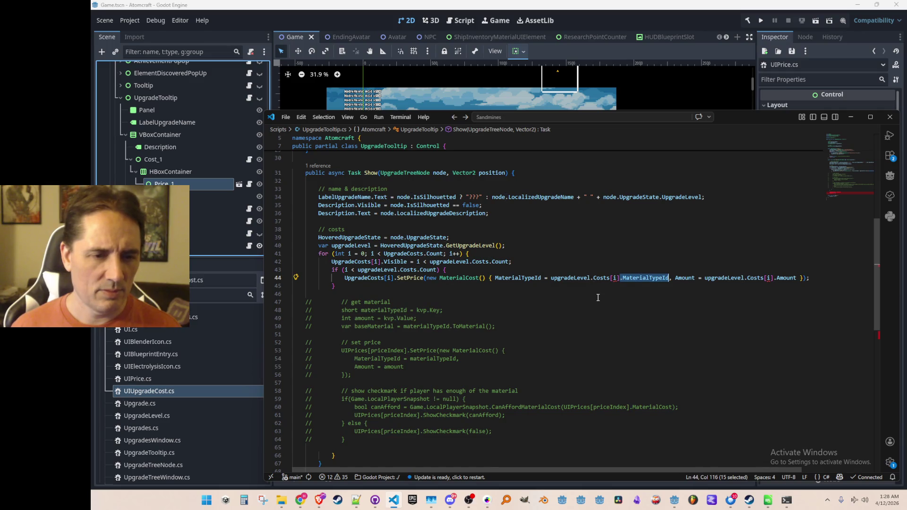
key("Left")
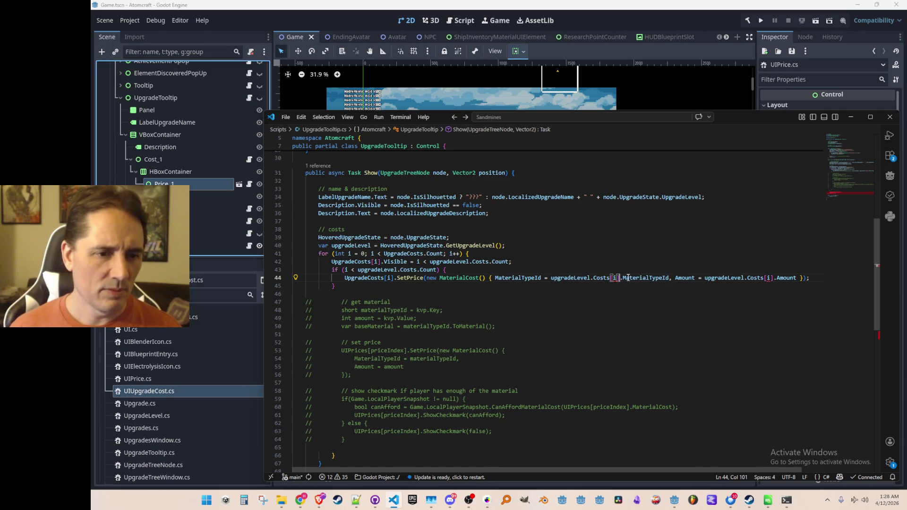
key("Left")
key("Left")
key("Left")
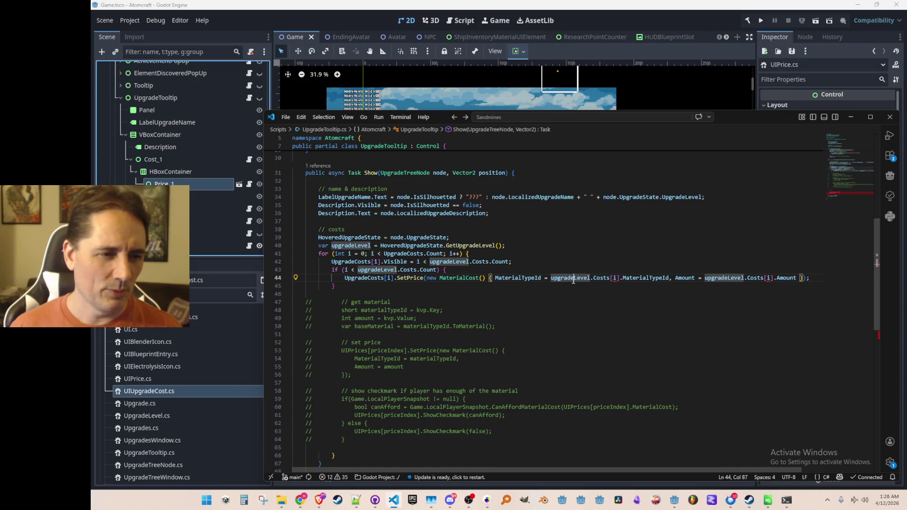
left_click(406, 270)
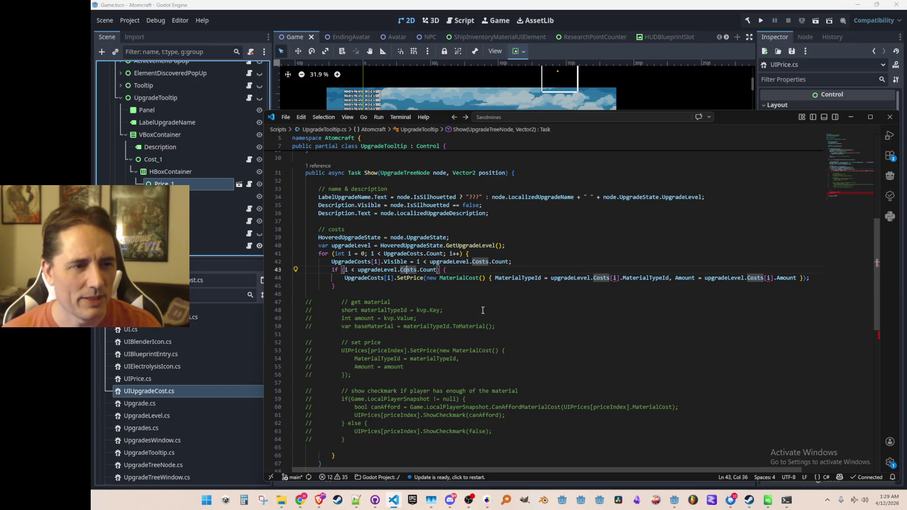
Replace the if with a foreach over upgradeLevel.Costs and rebuild the MaterialCost argument from kvp
key("ctrl+shift+Return")
type("foreach(")
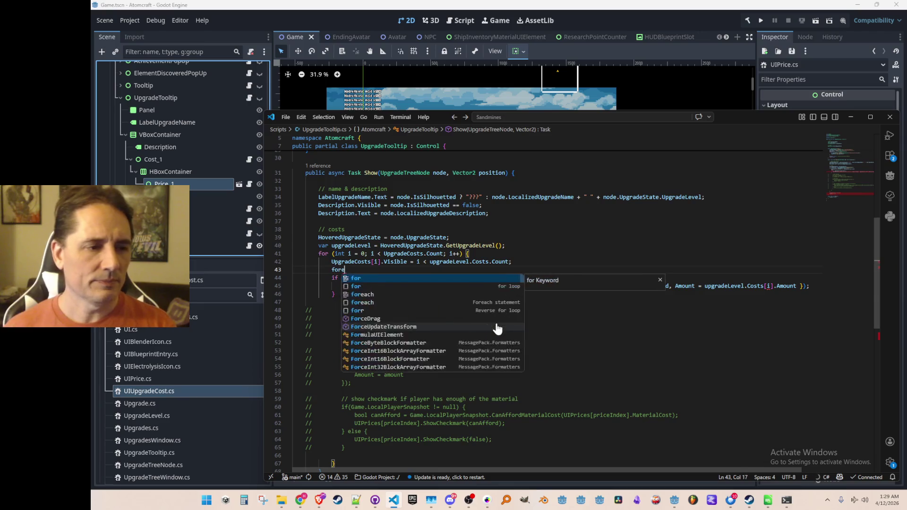
key("Tab")
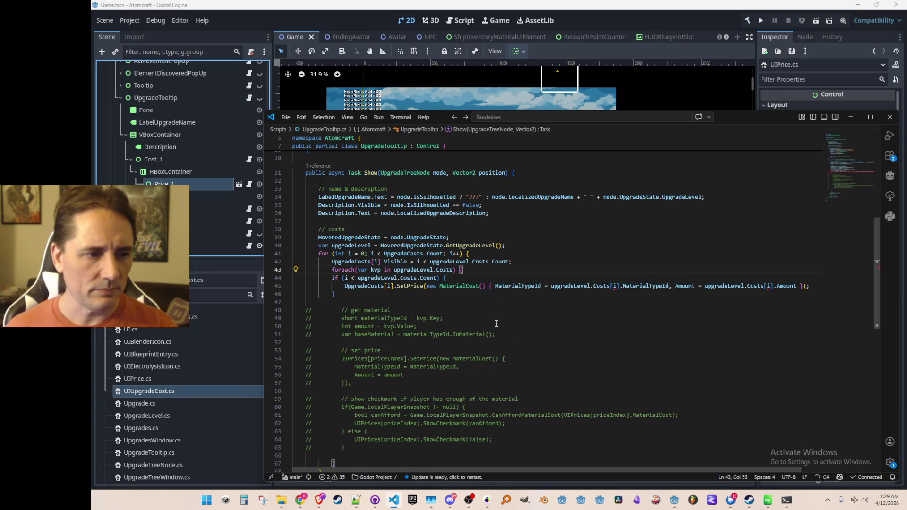
key("Tab")
key("Down")
key("ctrl+Left")
key("ctrl+Left")
key("shift+End")
key("shift+Left")
key("shift+Left")
key("Delete")
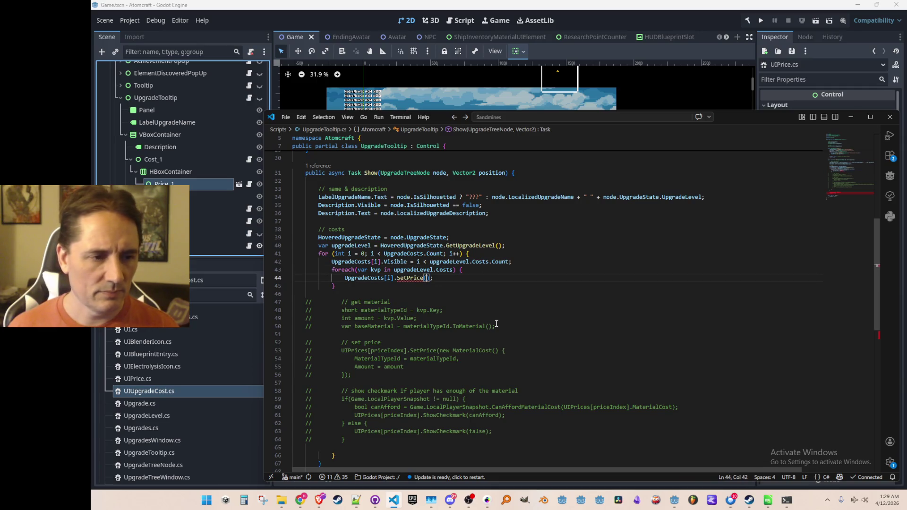
key("Tab")
Close the loop with a brace and delete the old commented-out cost code and its leftover blank line
key("Up")
key("Up")
key("Home")
key("Home")
key("Down")
key("Down")
key("Down")
type("}")
key("Return")
key("Down")
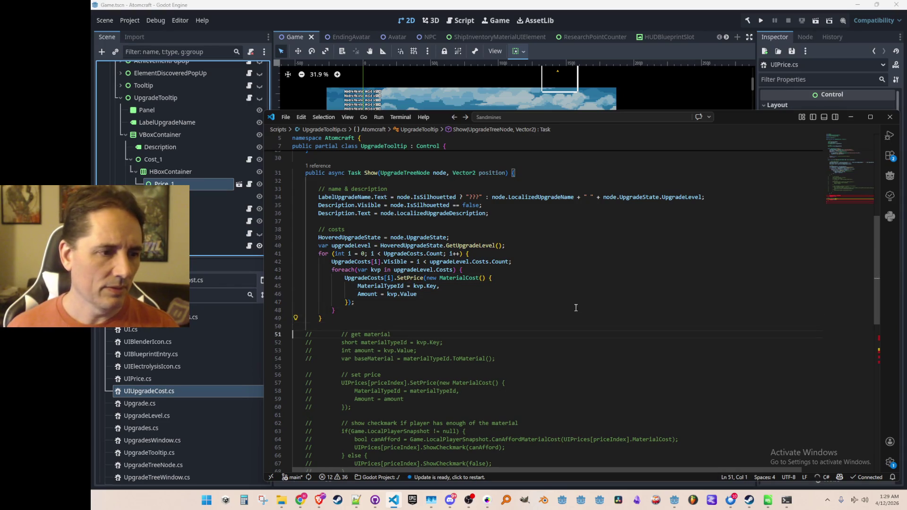
key("shift+Down")
key("shift+Down")
key("shift+Down")
key("shift+Up")
key("shift+Up")
key("shift+Up")
key("shift+End")
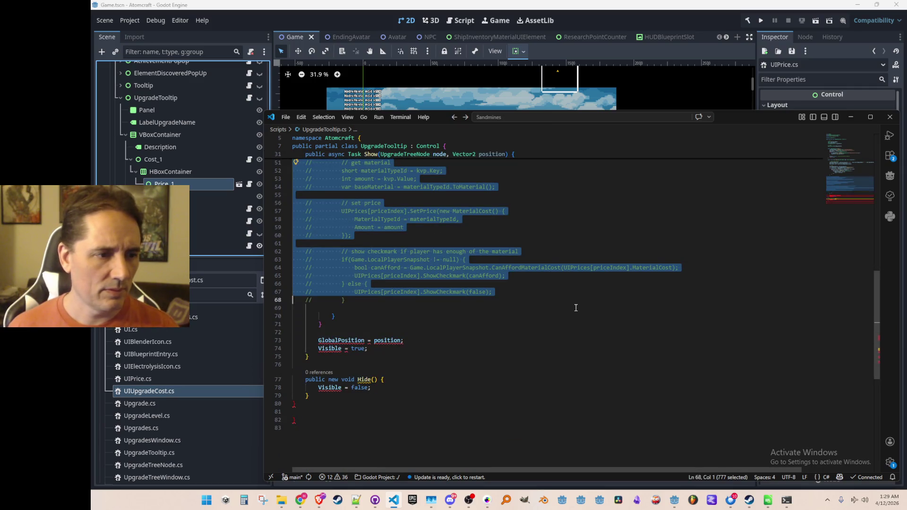
key("Delete")
scroll(586, 339, "up", 5)
scroll(586, 340, "up", 2)
key("BackSpace")
scroll(574, 328, "up", 3)
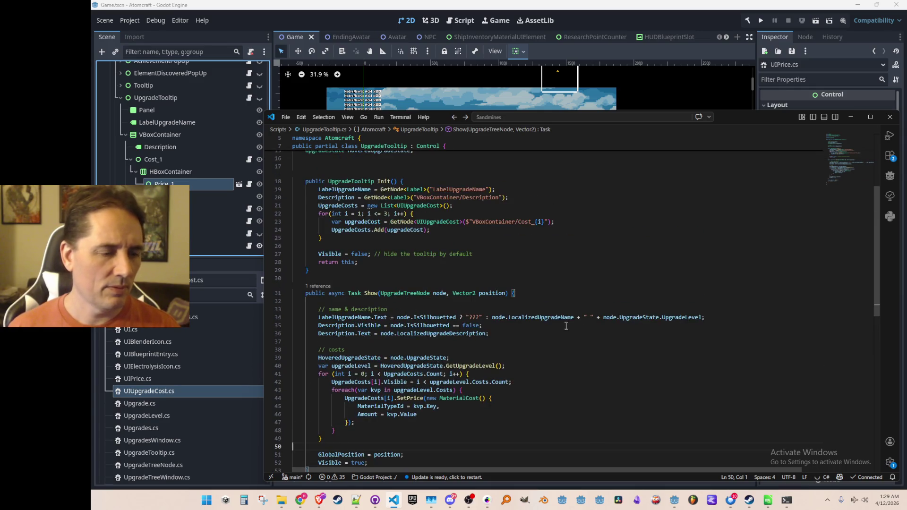
Find all references to Show, open the call in UpgradeTreeWindow.cs and bring Godot forward
left_click(530, 282)
scroll(321, 399, "up", 3)
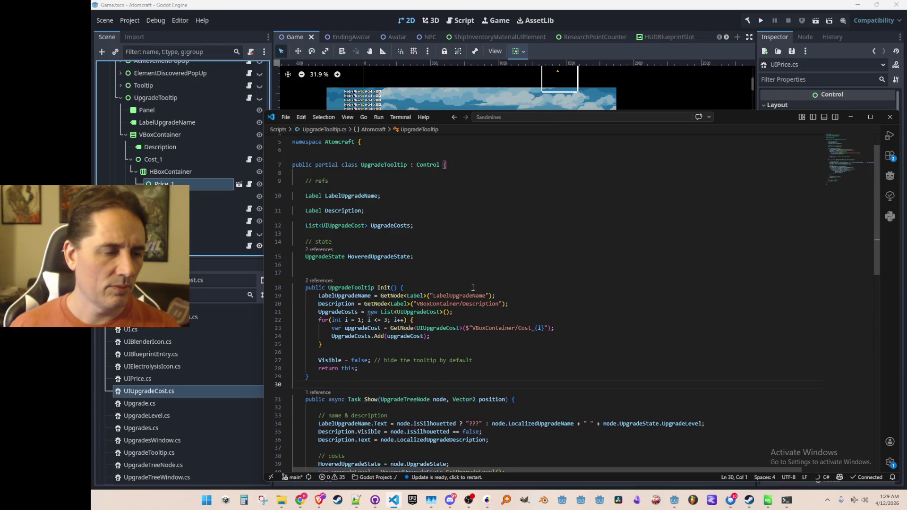
left_click(318, 393)
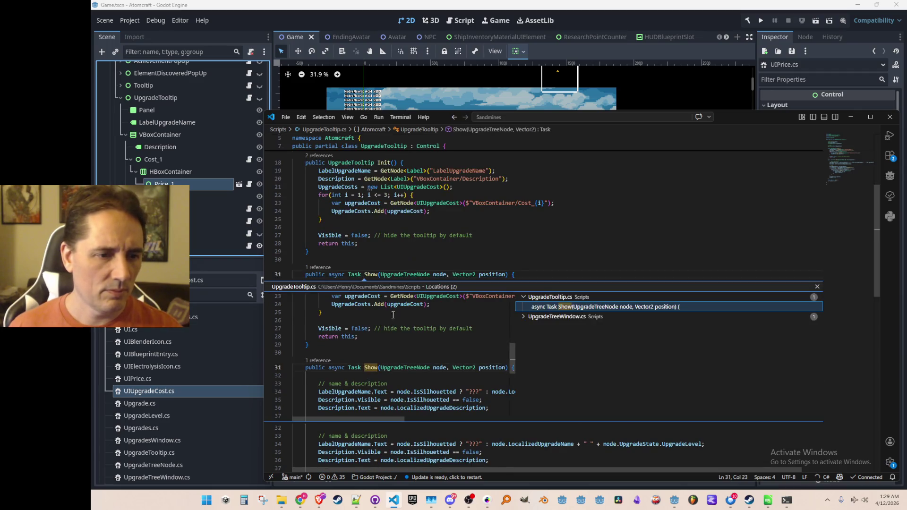
left_click(540, 318)
double_click(550, 326)
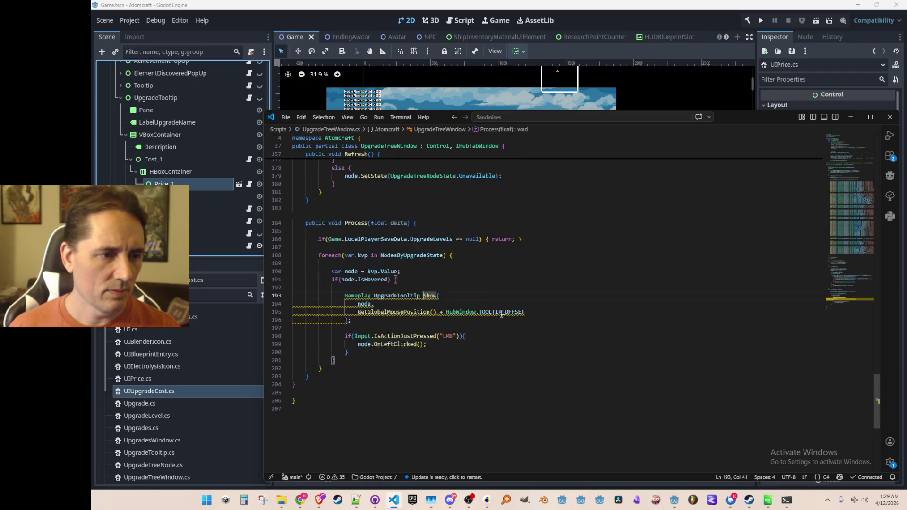
left_click(399, 21)
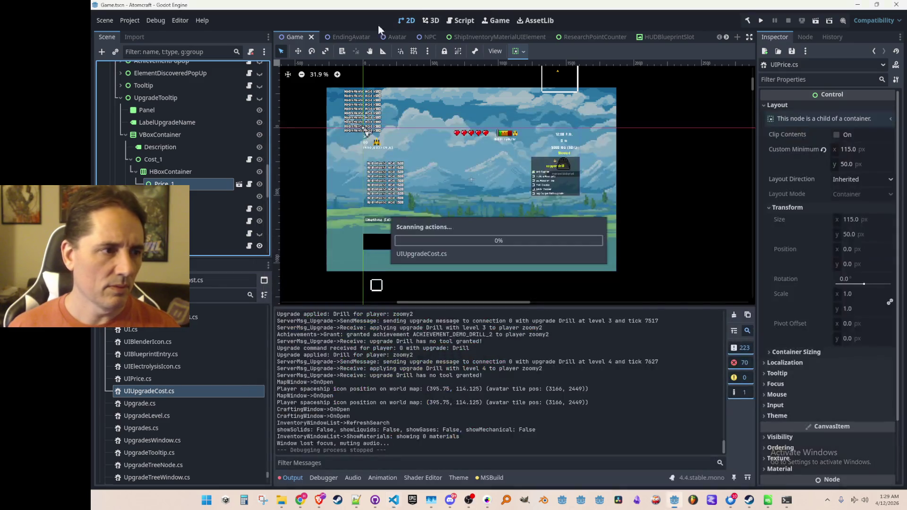
Collapse HBoxContainer, Cost_1, VBoxContainer and UpgradeTooltip, save the scene and run the game
left_click(134, 173)
left_click(128, 159)
left_click(122, 135)
scroll(122, 134, "up", 2)
left_click(120, 146)
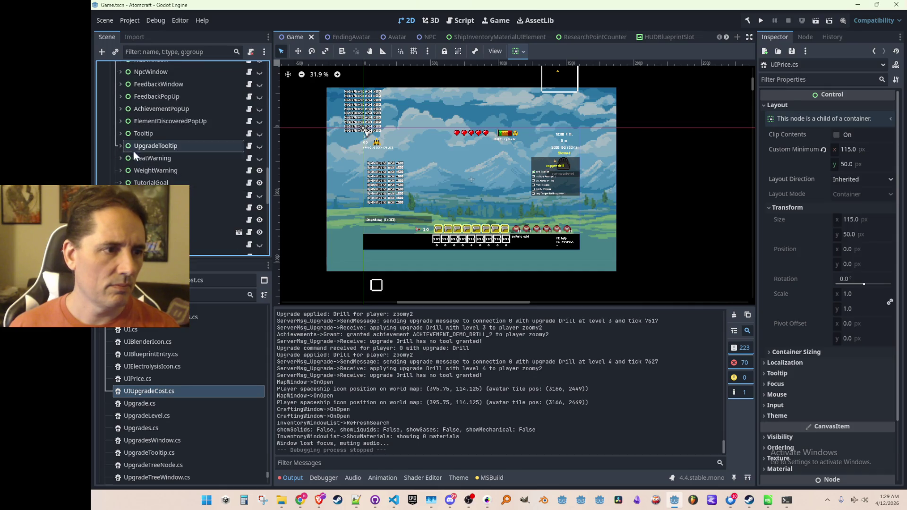
scroll(464, 178, "down", 2)
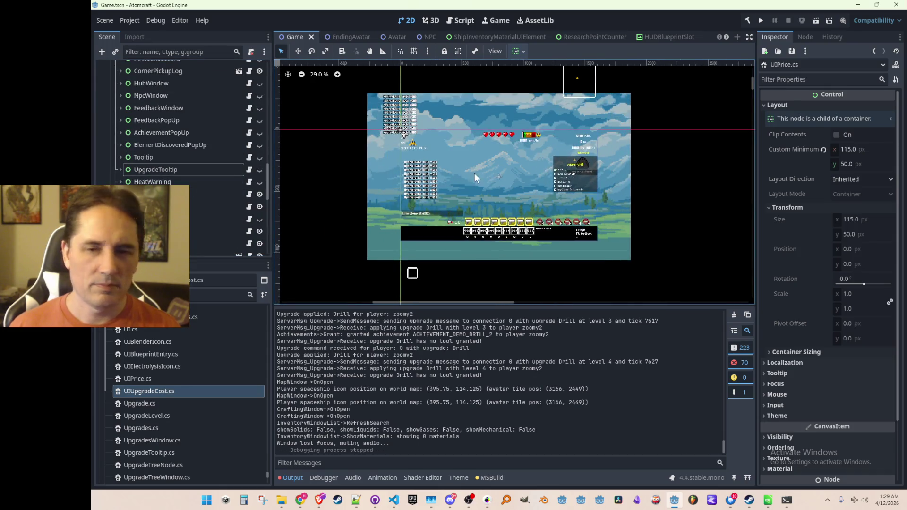
key("ctrl+s")
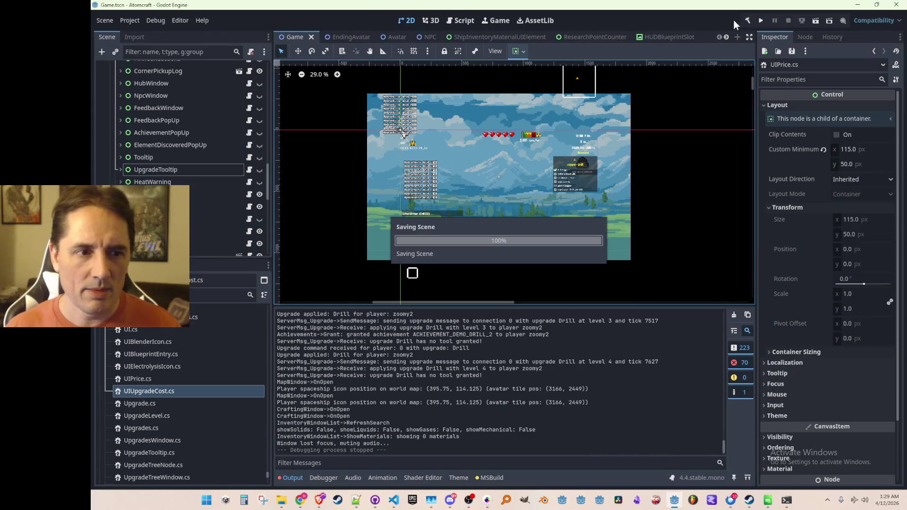
left_click(760, 22)
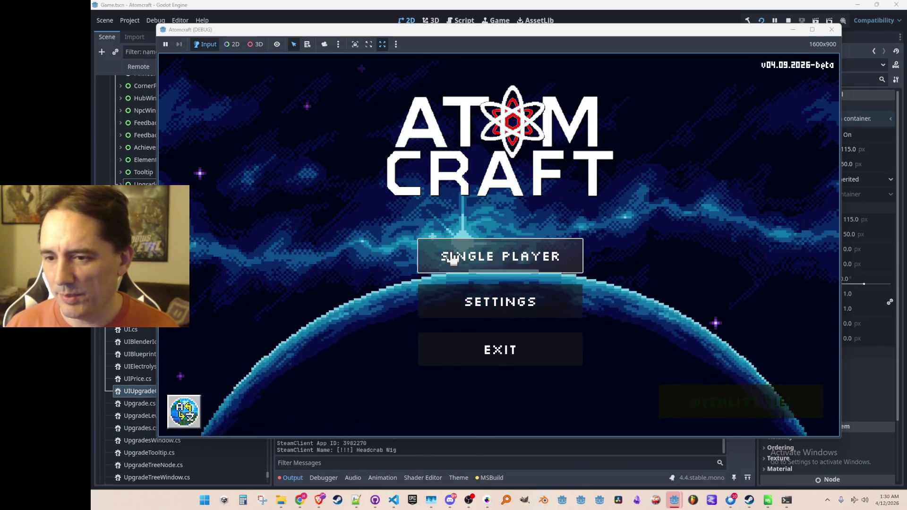
Start Single Player on the last profile, load the world and open the inventory's upgrade tree page
left_click(454, 254)
scroll(438, 220, "down", 5)
scroll(438, 220, "down", 5)
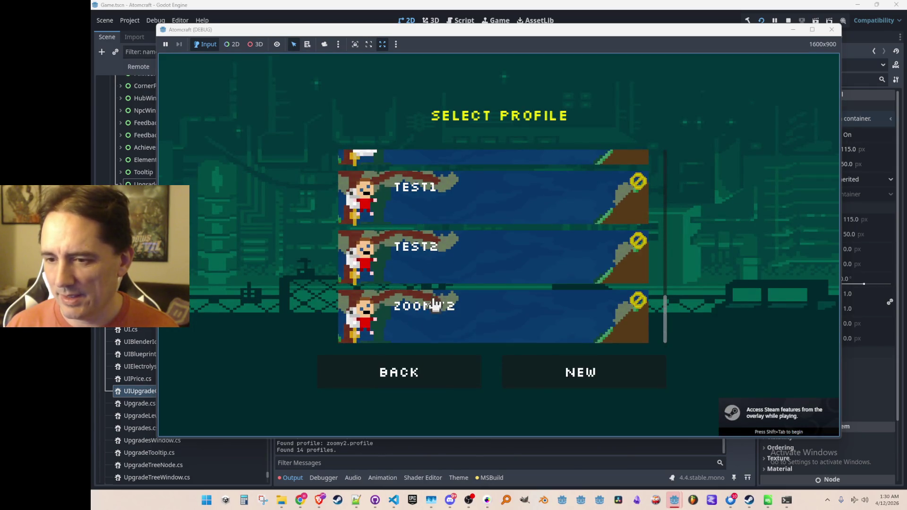
left_click(441, 305)
left_click(449, 263)
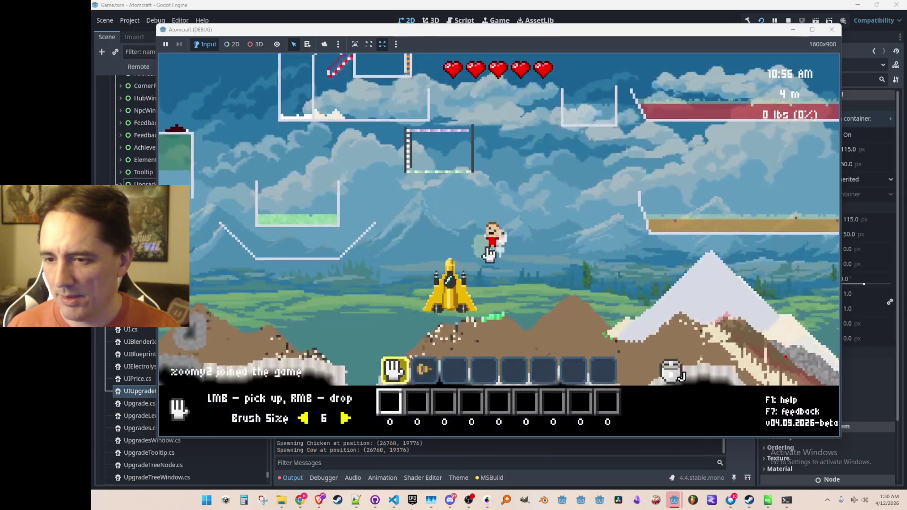
key("i")
left_click(319, 120)
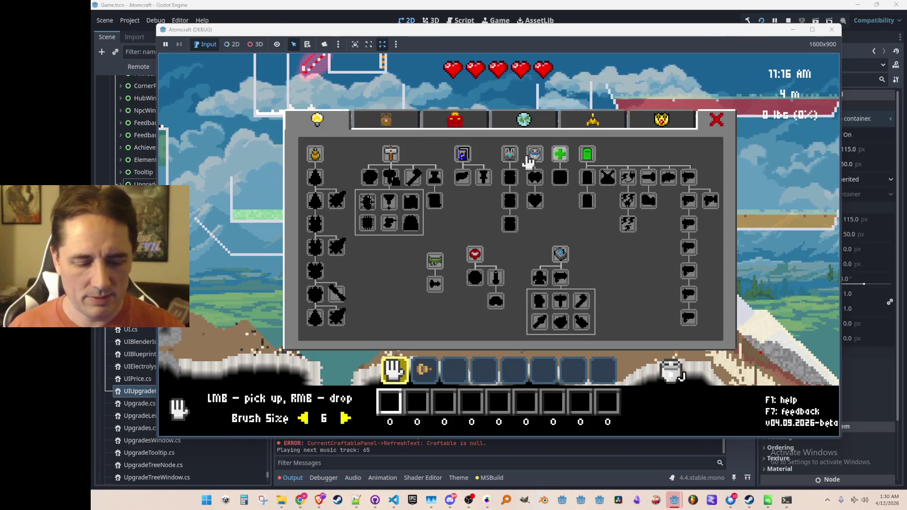
Enable free mode from the console and craft the plus, hammer, red and lower-group tool upgrades
key("grave")
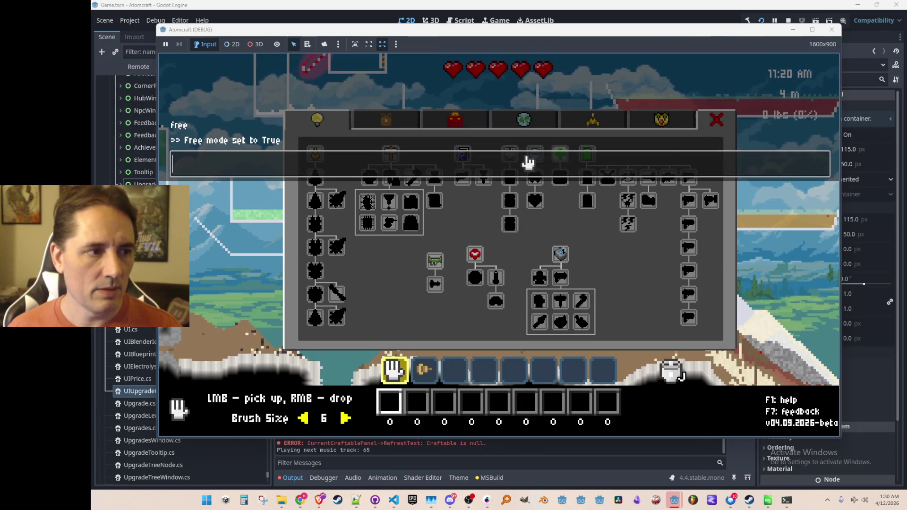
key("grave")
left_click(560, 155)
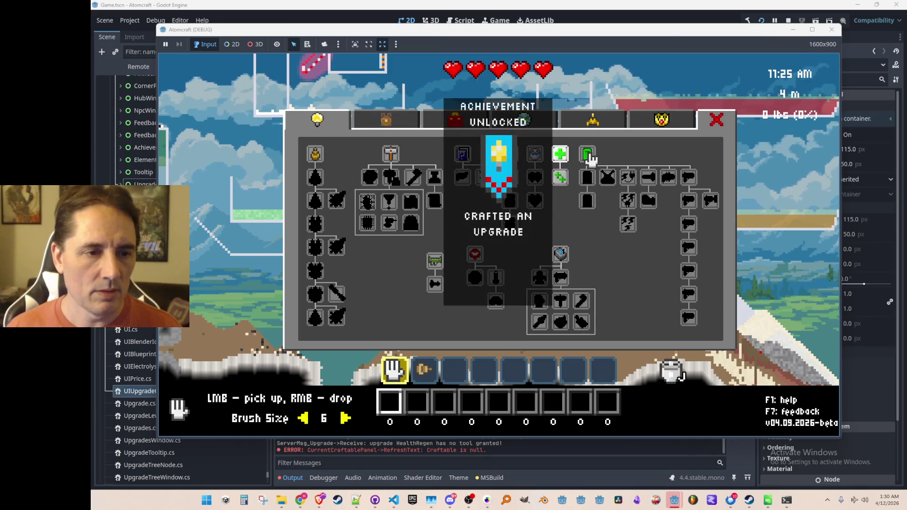
left_click(587, 156)
left_click(536, 156)
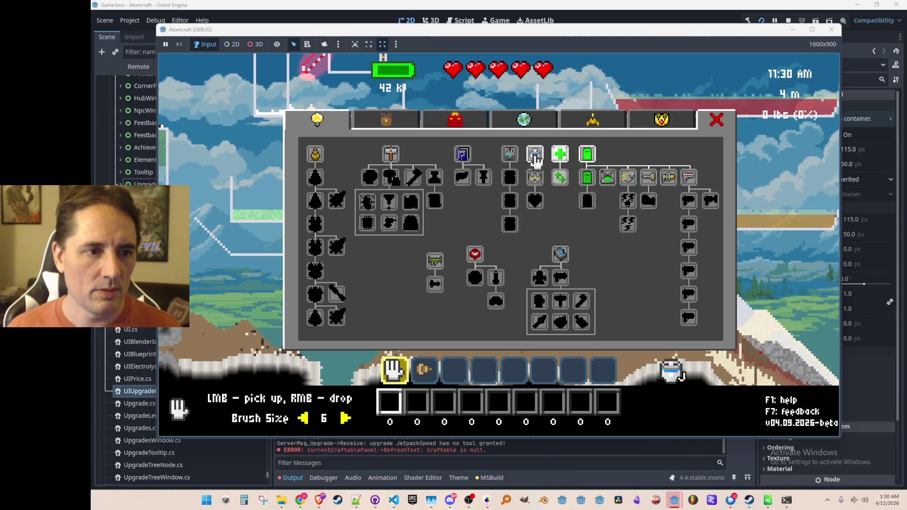
left_click(391, 155)
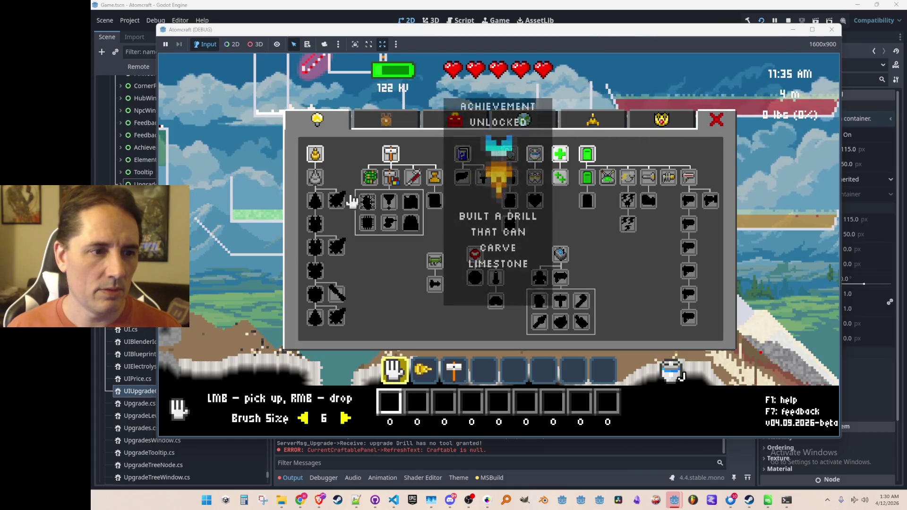
left_click(438, 262)
left_click(558, 257)
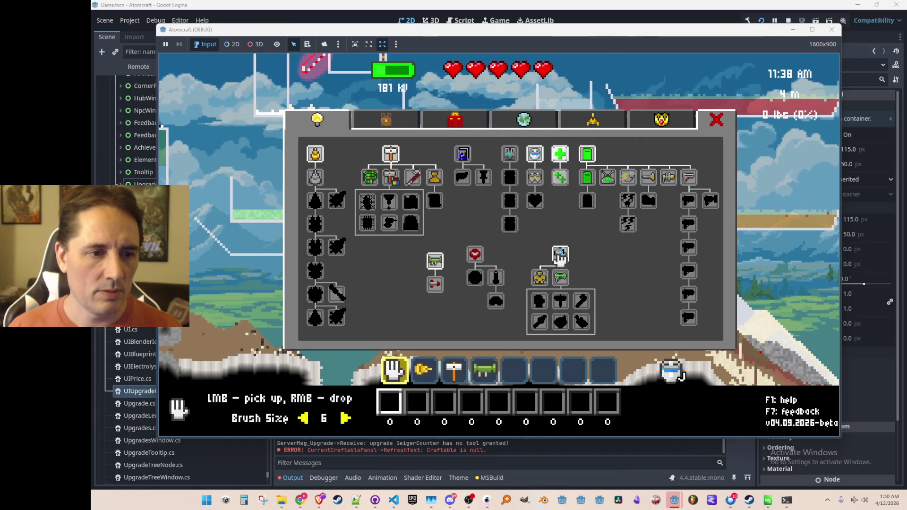
left_click(473, 258)
left_click(560, 279)
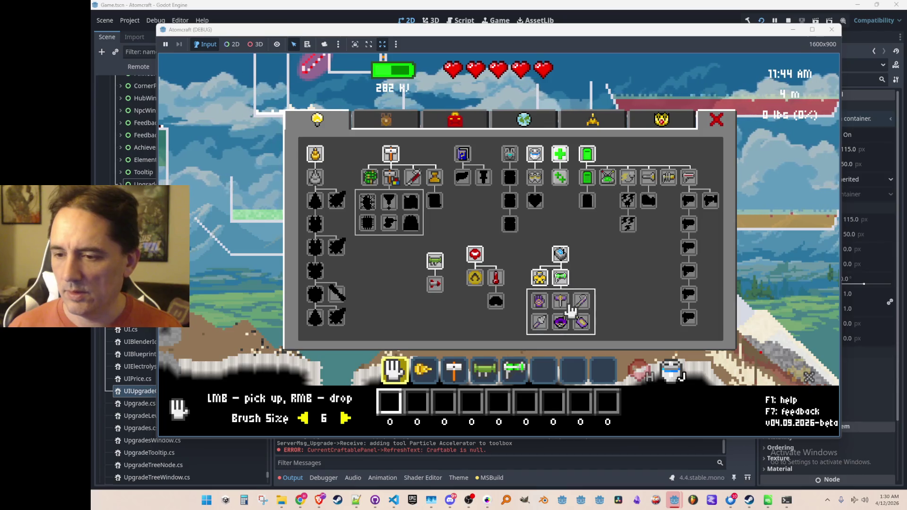
left_click(560, 301)
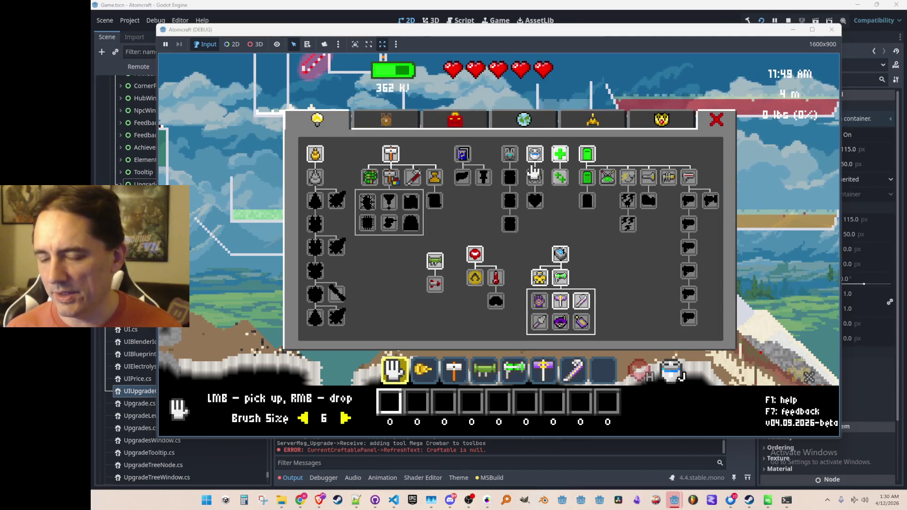
Craft LaserRecharge, Flashlight, LaserWidth and LaserStrength upgrades, stop the game and return to VS Code
left_click(627, 176)
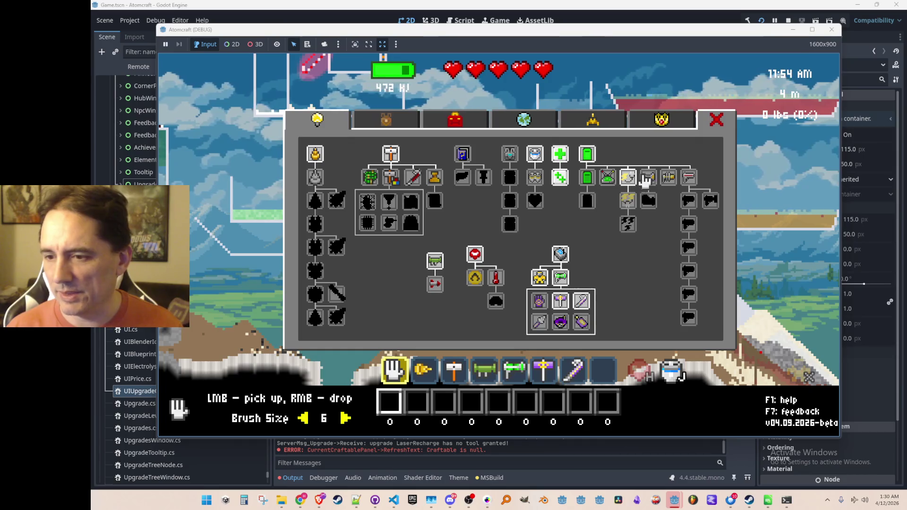
left_click(645, 179)
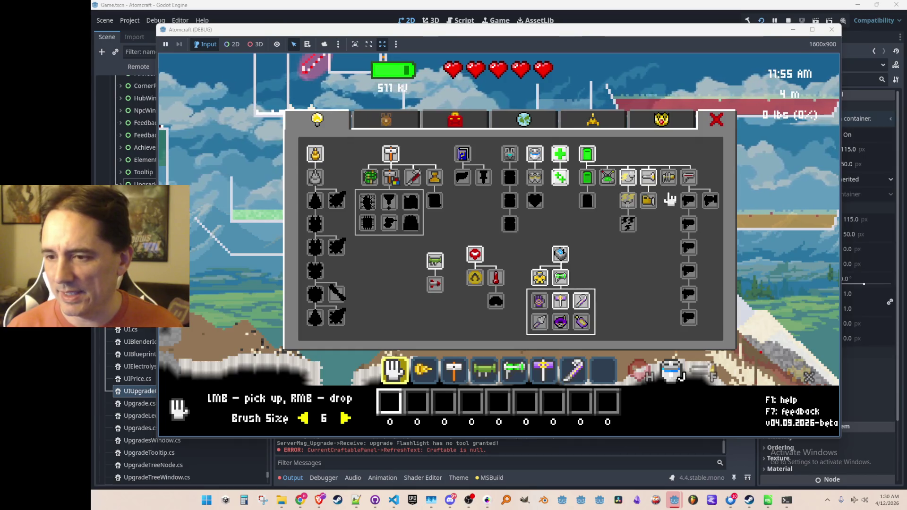
left_click(688, 178)
left_click(689, 202)
left_click(710, 201)
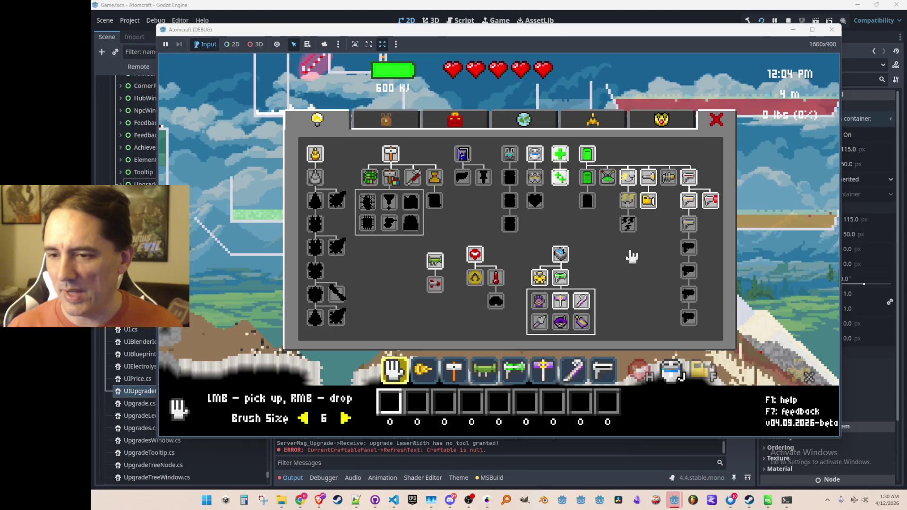
left_click(688, 224)
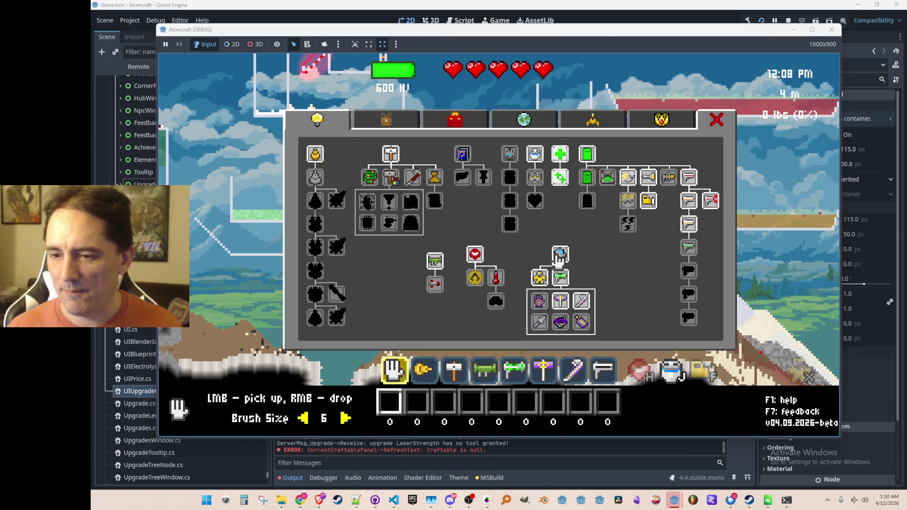
key("Tab")
key("Tab")
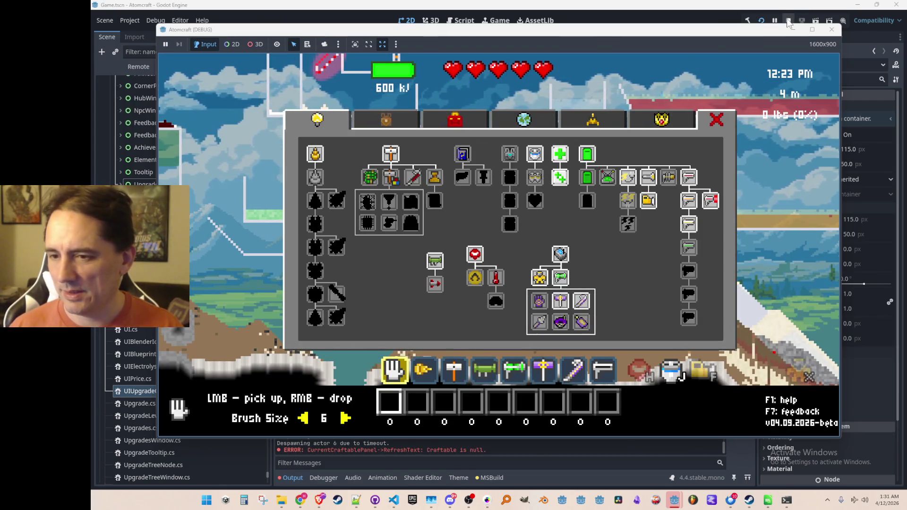
left_click(789, 21)
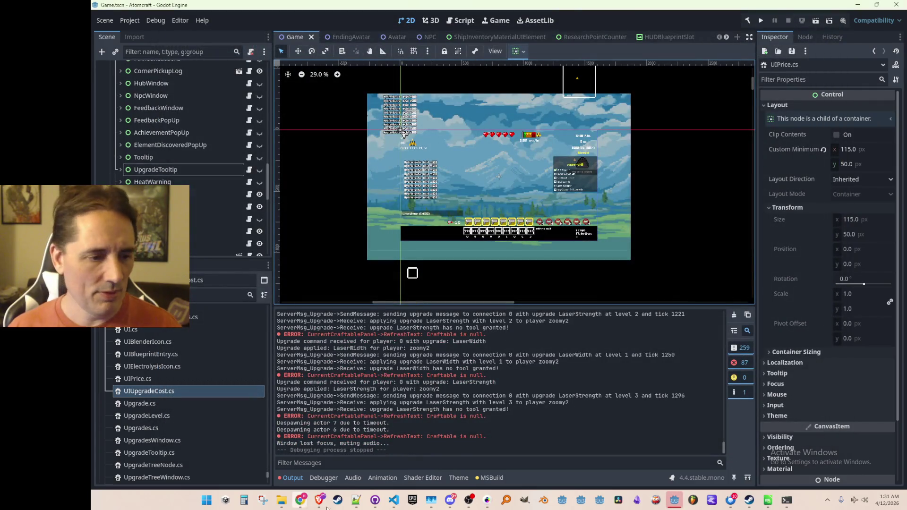
key("alt+Tab")
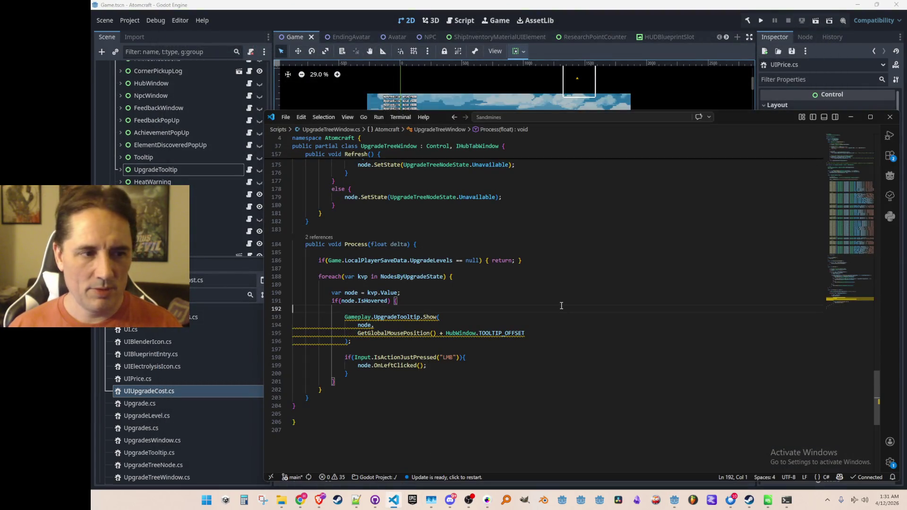
scroll(561, 306, "up", 1)
scroll(541, 309, "up", 2)
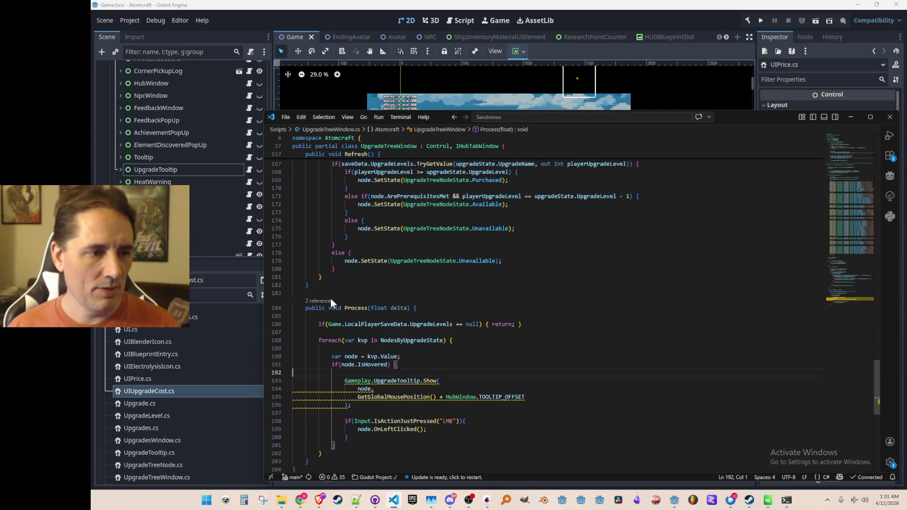
Check Process's references and jump from the Show call to UpgradeTooltip's Show definition
left_click(316, 302)
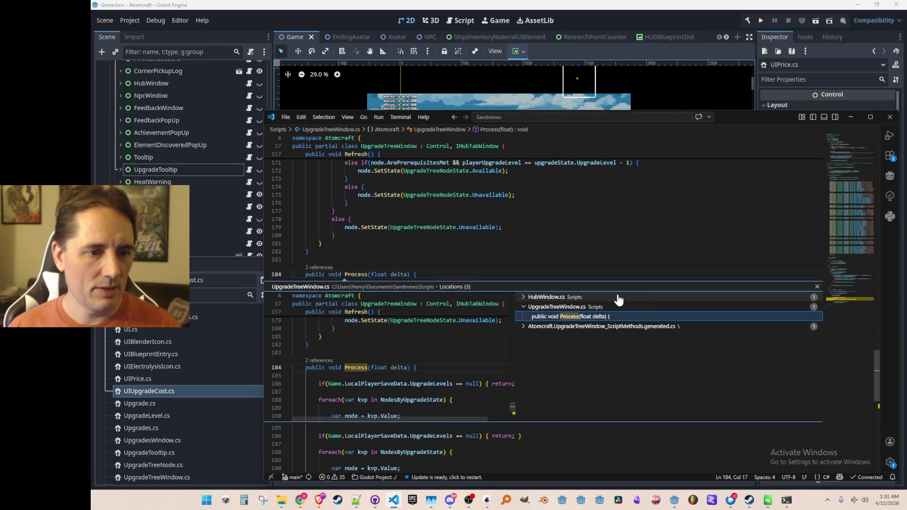
key("Escape")
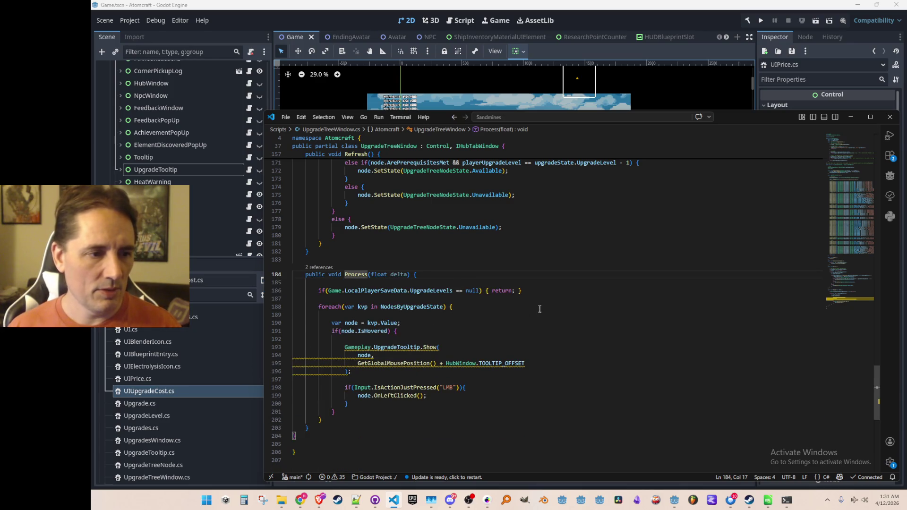
scroll(539, 310, "up", 3)
scroll(533, 309, "down", 3)
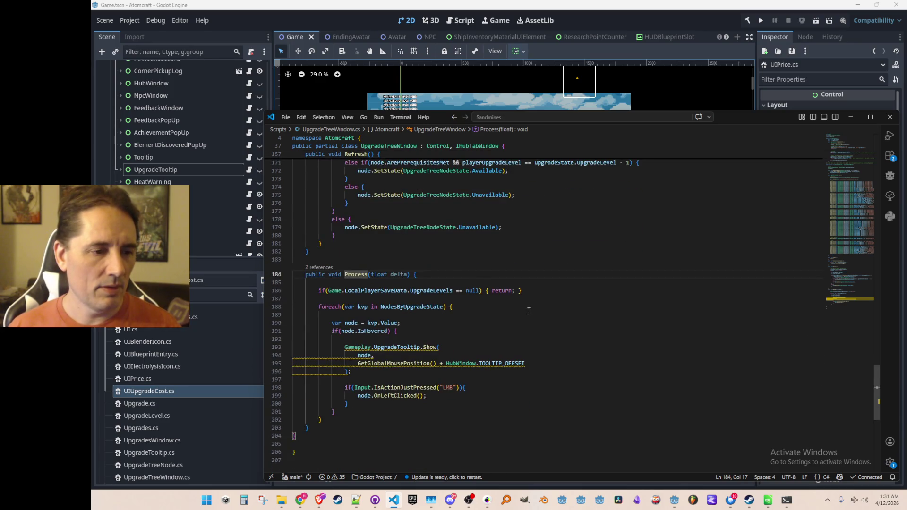
scroll(529, 309, "down", 1)
scroll(395, 245, "down", 1)
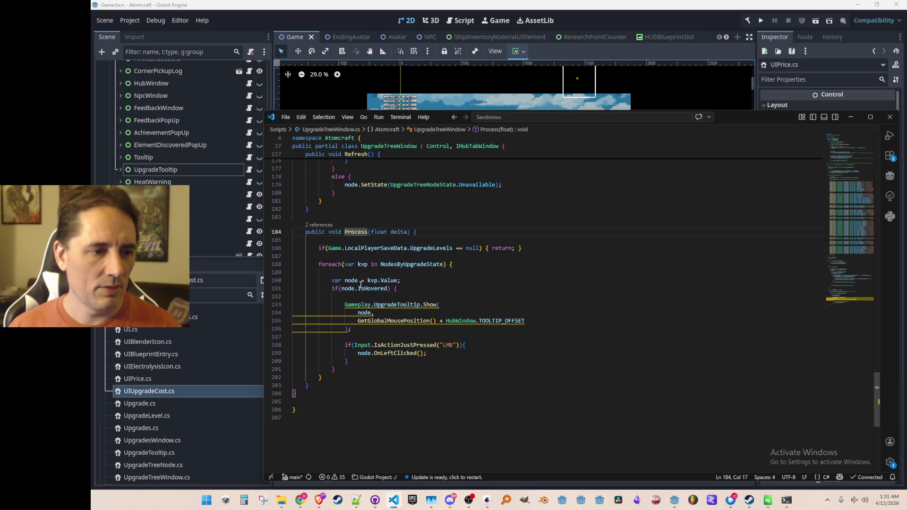
left_click(394, 304)
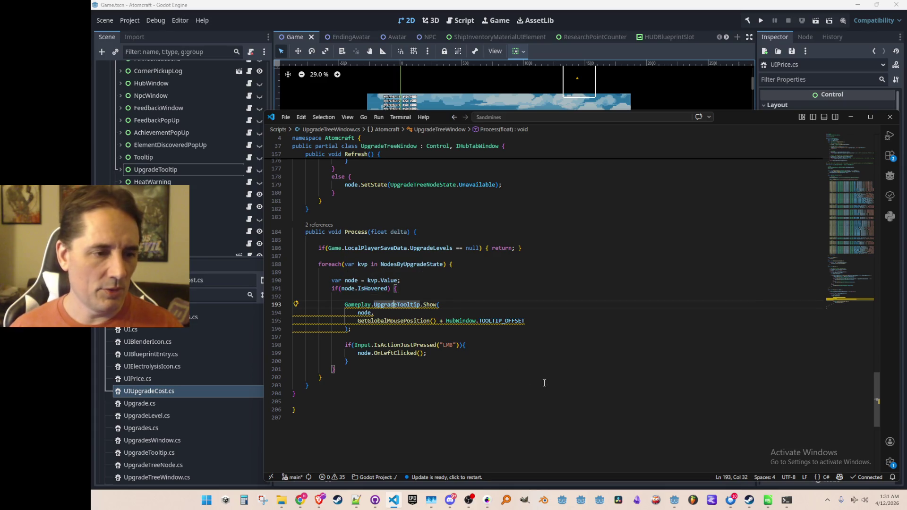
key("ctrl+Right")
key("Right")
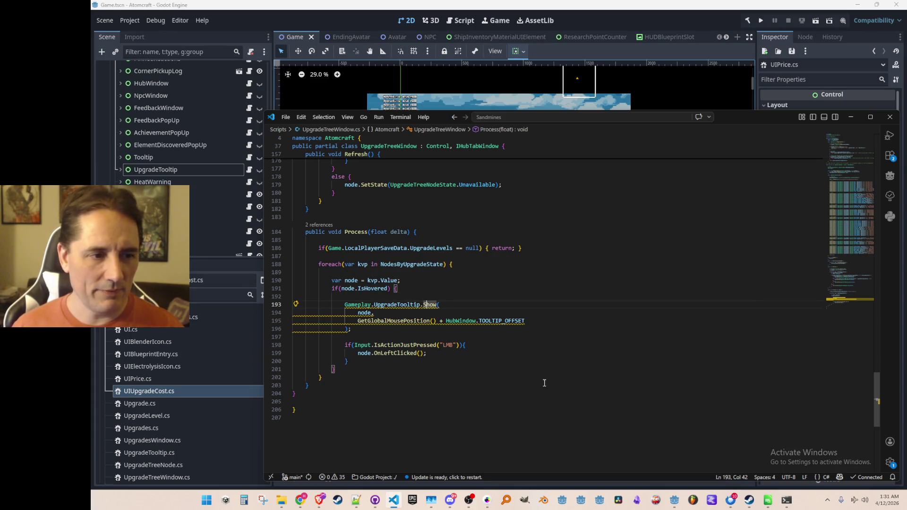
key("F12")
left_click(538, 351)
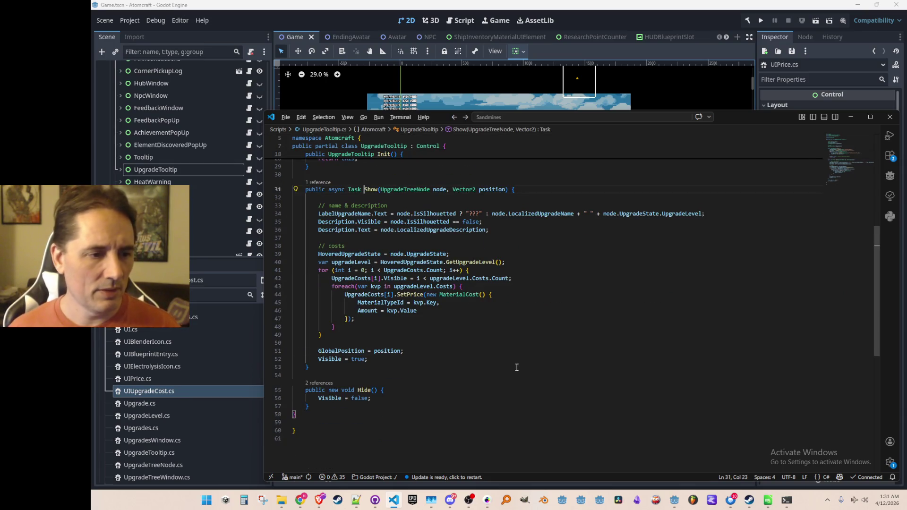
key("alt+Left")
key("F12")
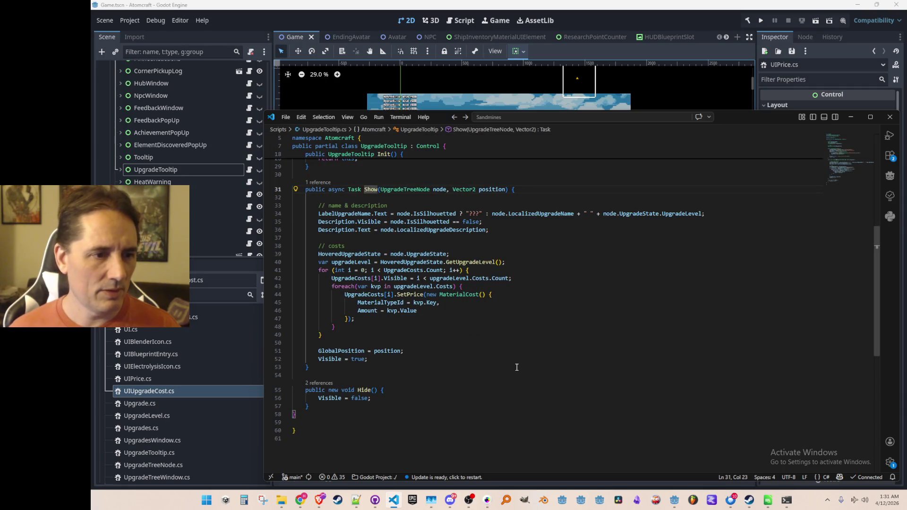
left_click(504, 369)
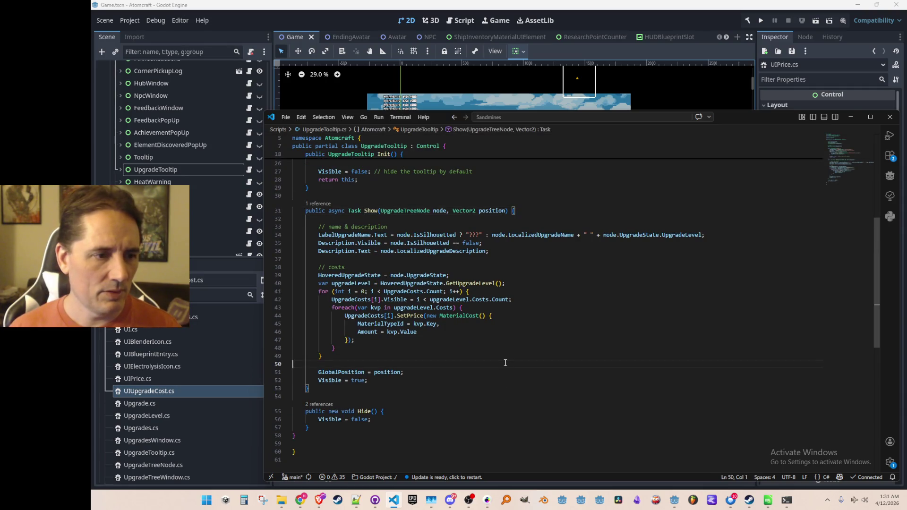
scroll(507, 370, "up", 2)
scroll(508, 371, "up", 3)
scroll(512, 372, "up", 4)
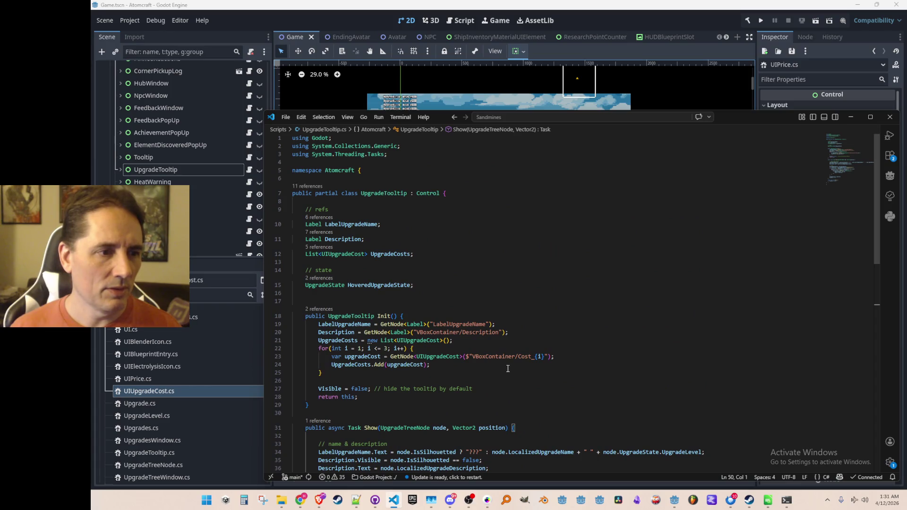
scroll(508, 369, "down", 3)
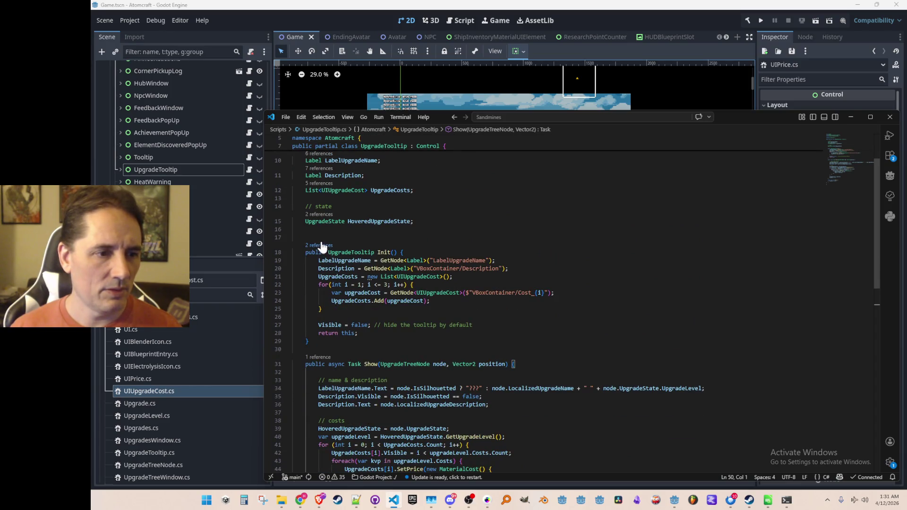
Peek the Gameplay.cs references to Init and Hide
left_click(378, 253, "ctrl")
left_click(576, 284)
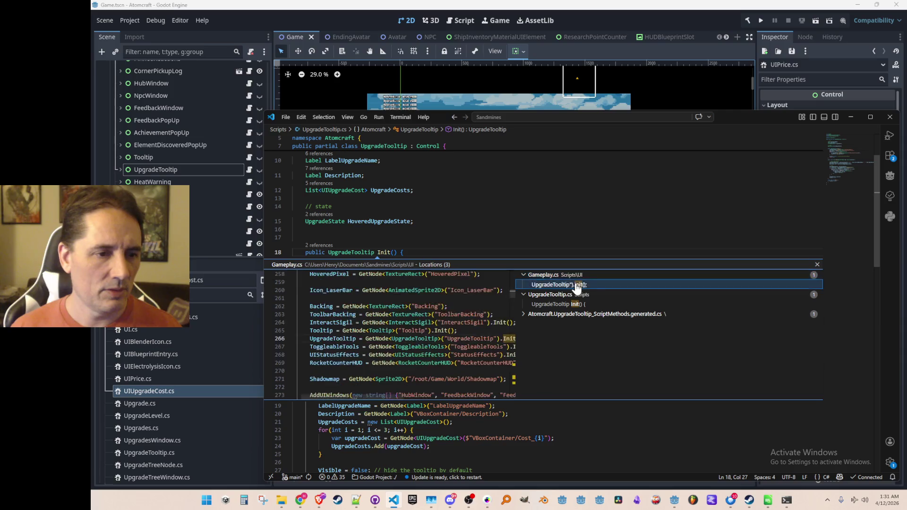
key("Escape")
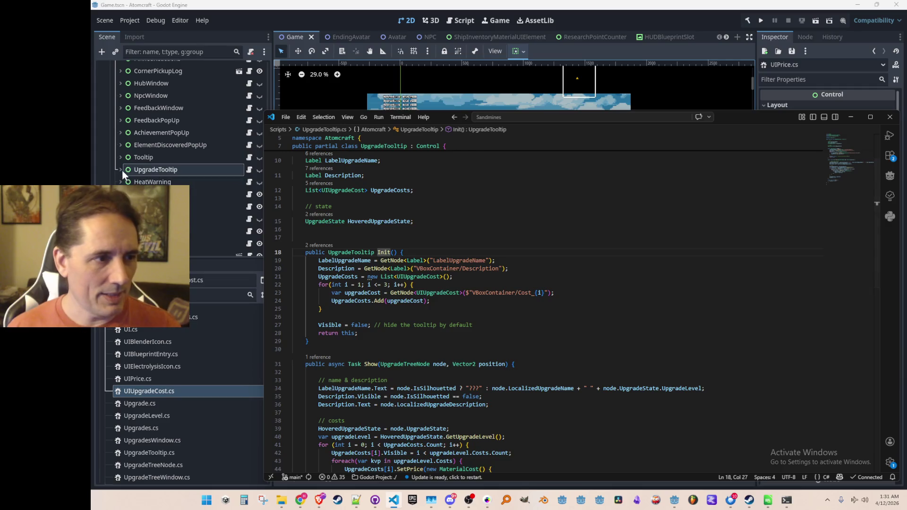
scroll(535, 226, "down", 3)
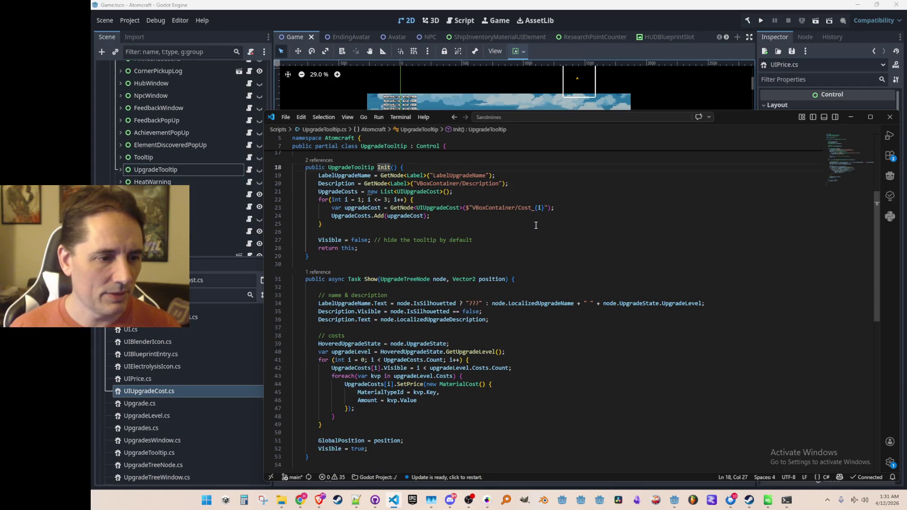
scroll(535, 225, "down", 1)
scroll(535, 226, "down", 1)
scroll(536, 225, "down", 1)
scroll(398, 376, "down", 1)
scroll(397, 376, "down", 1)
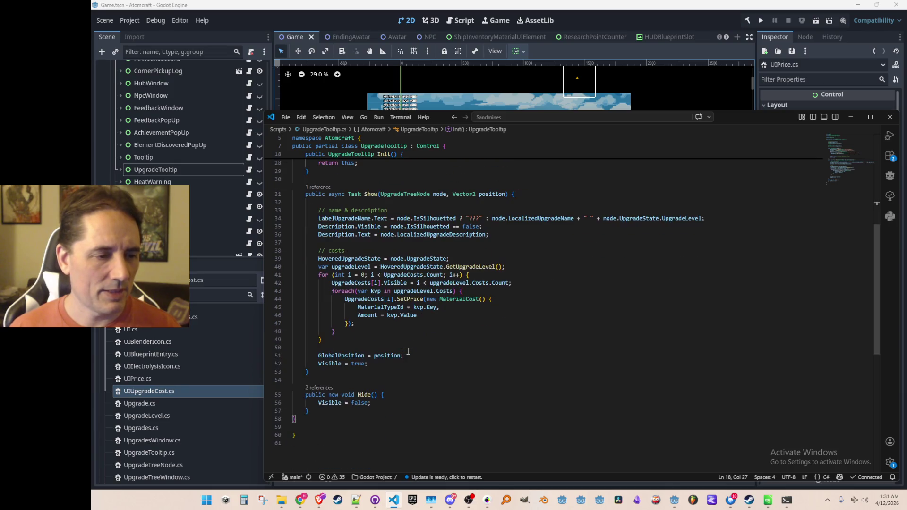
left_click(320, 389)
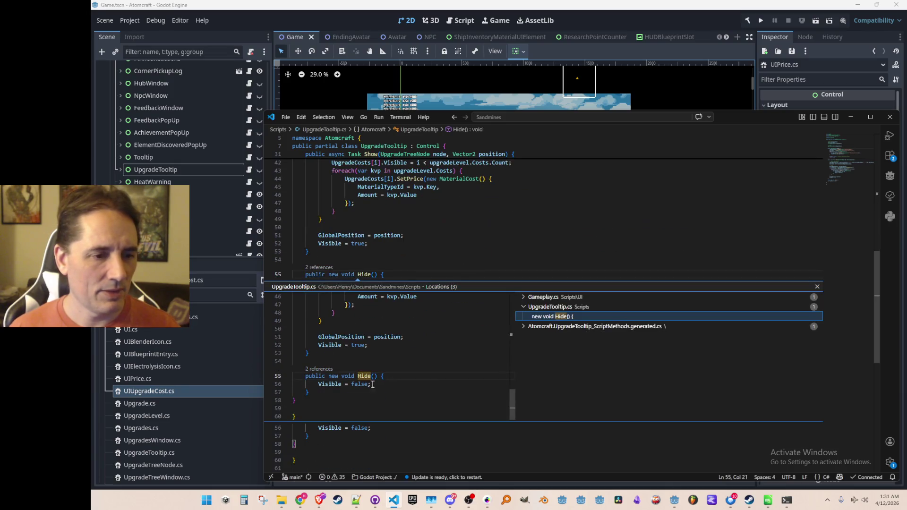
left_click(552, 306)
key("Escape")
scroll(501, 298, "up", 3)
scroll(501, 297, "up", 3)
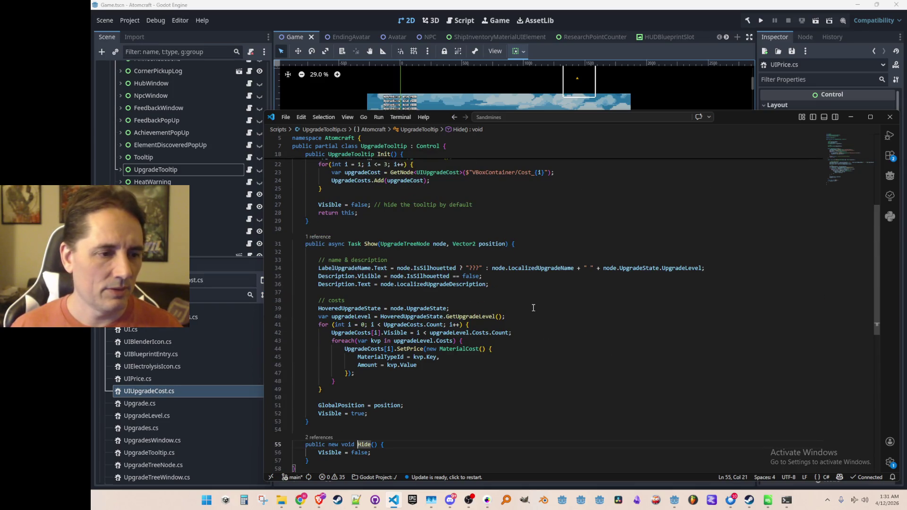
Navigate back to the Show call site, reopen Show's definition and bring Godot forward
left_click(546, 294)
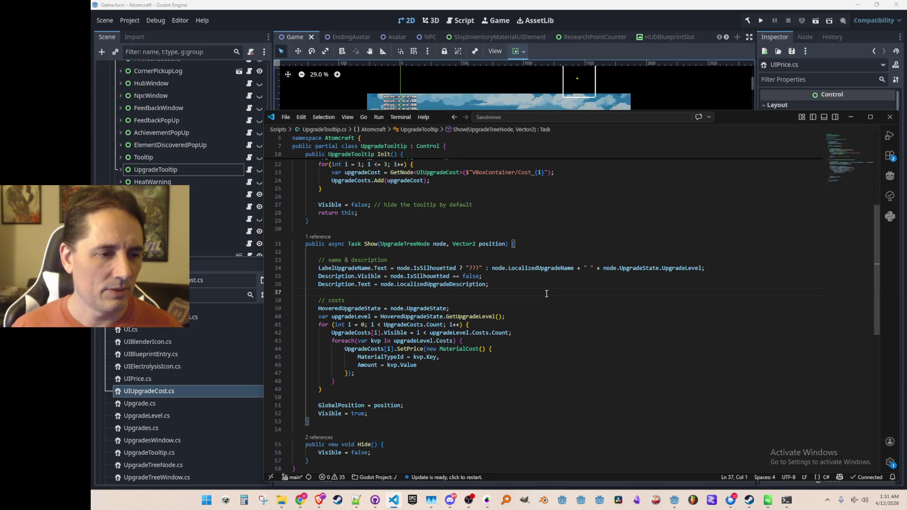
scroll(547, 293, "up", 3)
key("alt+Left")
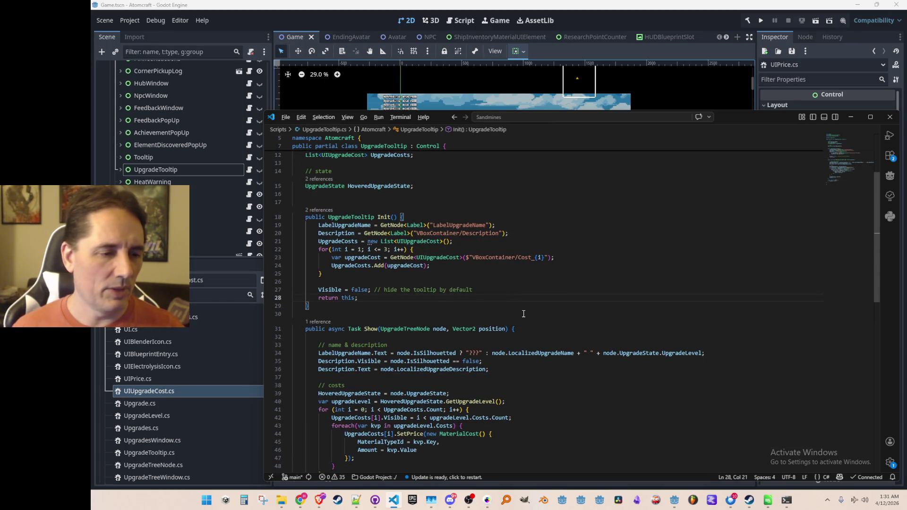
key("alt+Left")
key("alt+Left")
key("alt+Left")
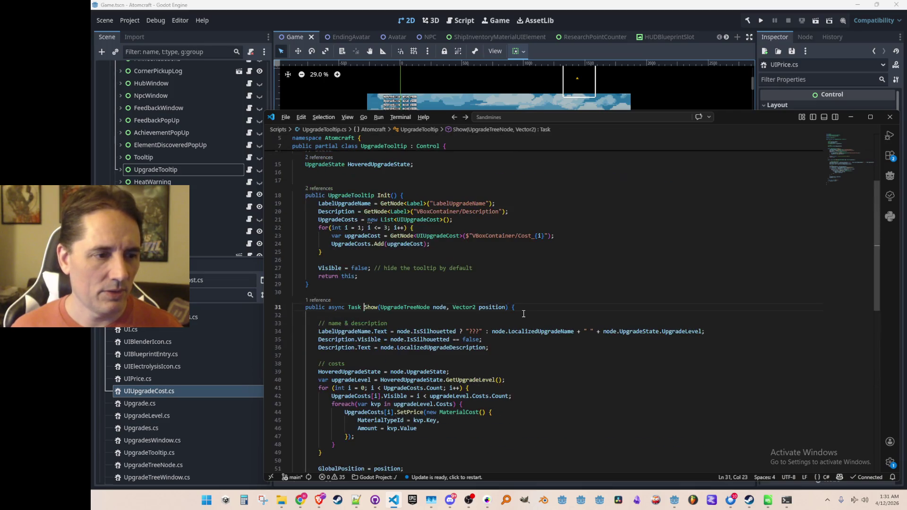
key("alt+Left")
key("Up")
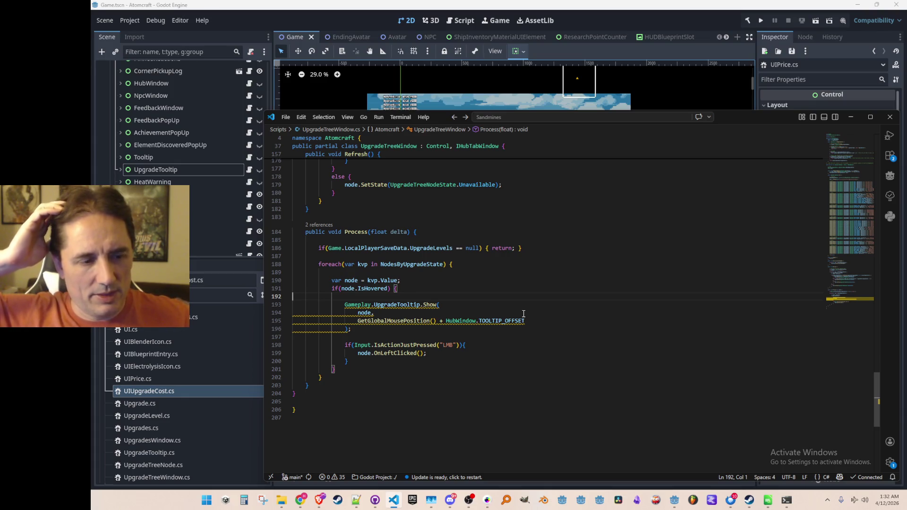
left_click(430, 304)
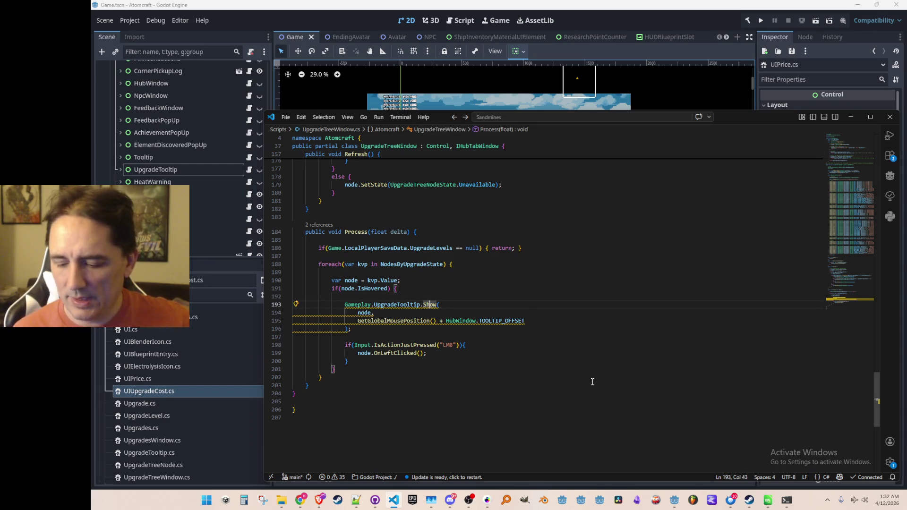
key("F12")
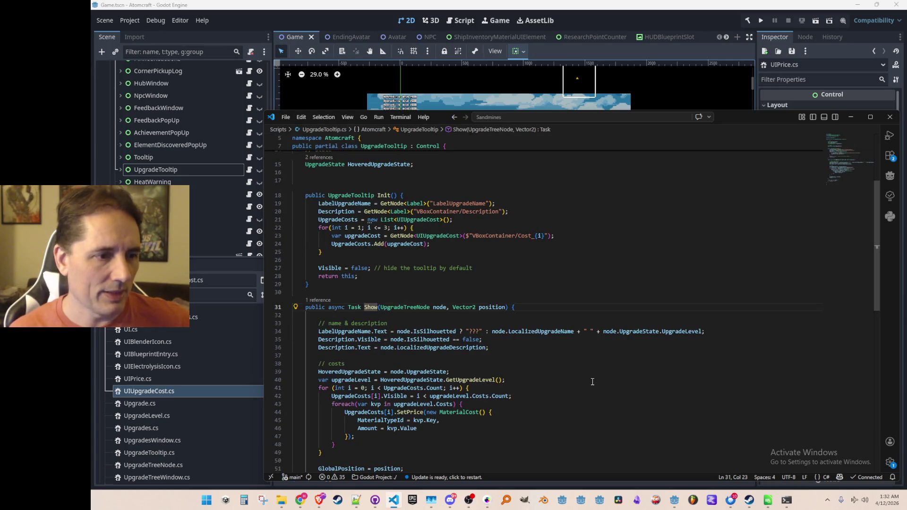
scroll(548, 270, "down", 4)
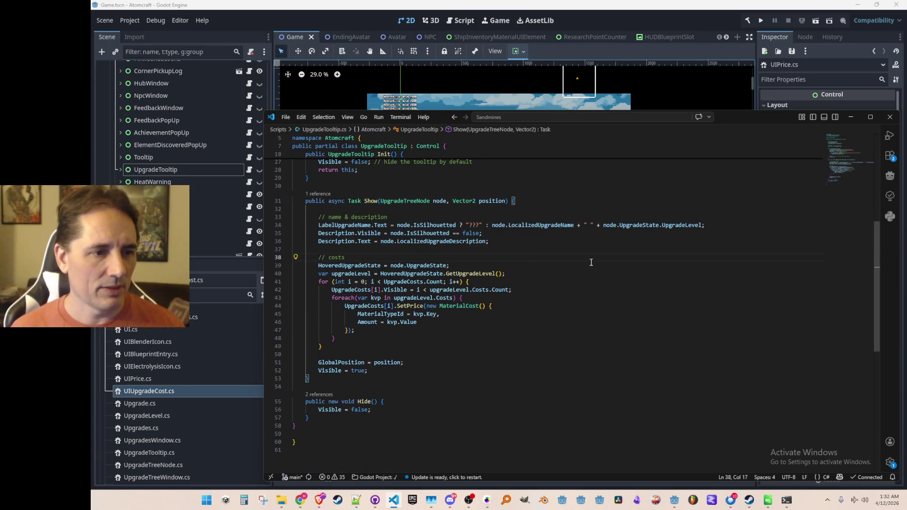
left_click(605, 12)
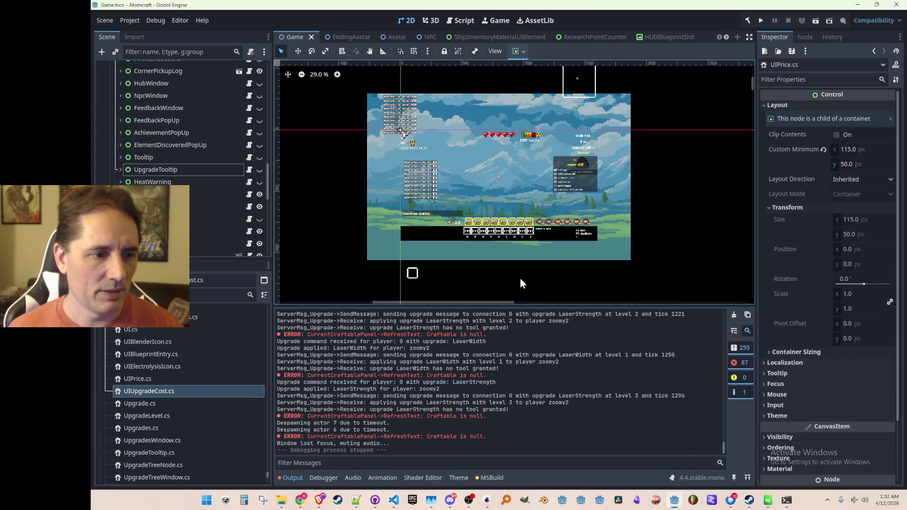
Toggle the output log's message and error filters to review Craftable-null errors, then return to UpgradeTooltip.cs
left_click(738, 347)
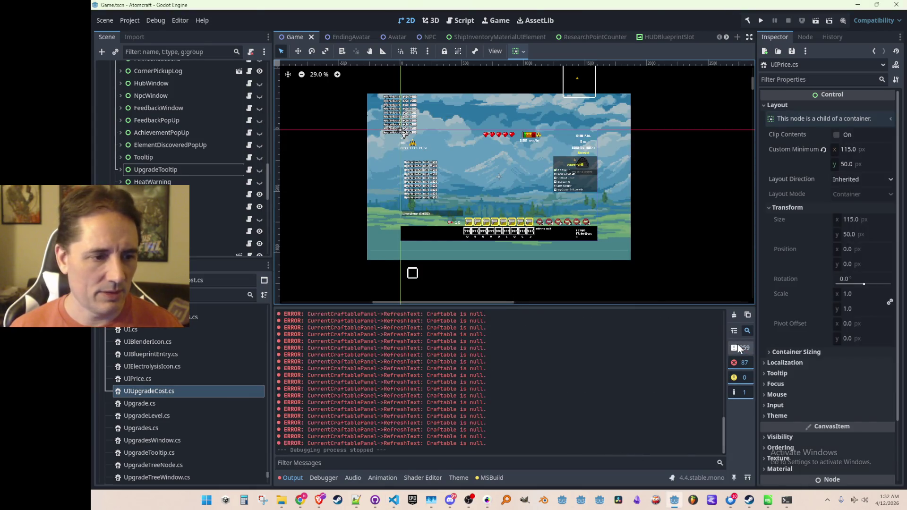
left_click(738, 345)
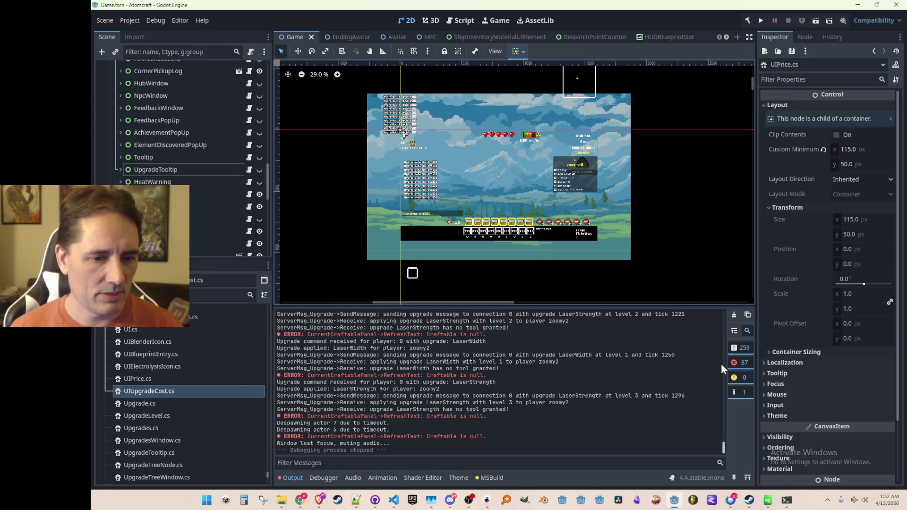
left_click(734, 350)
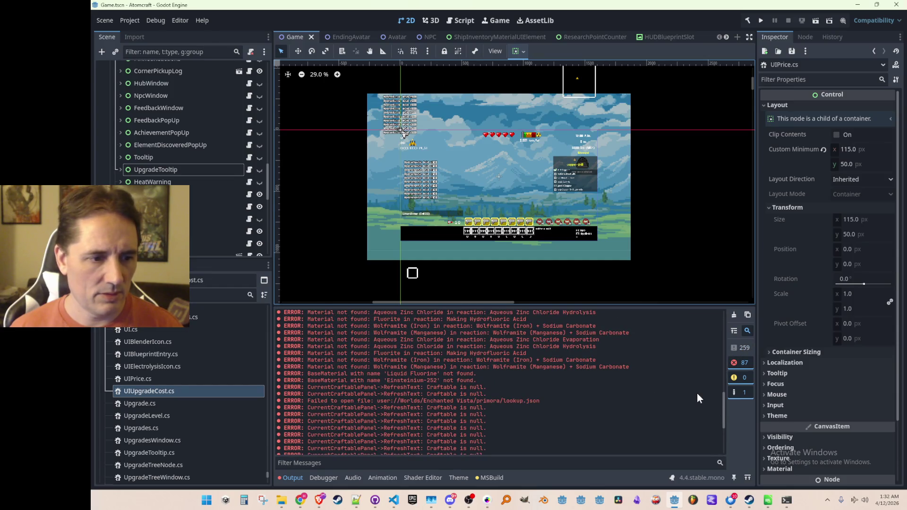
scroll(697, 394, "down", 5)
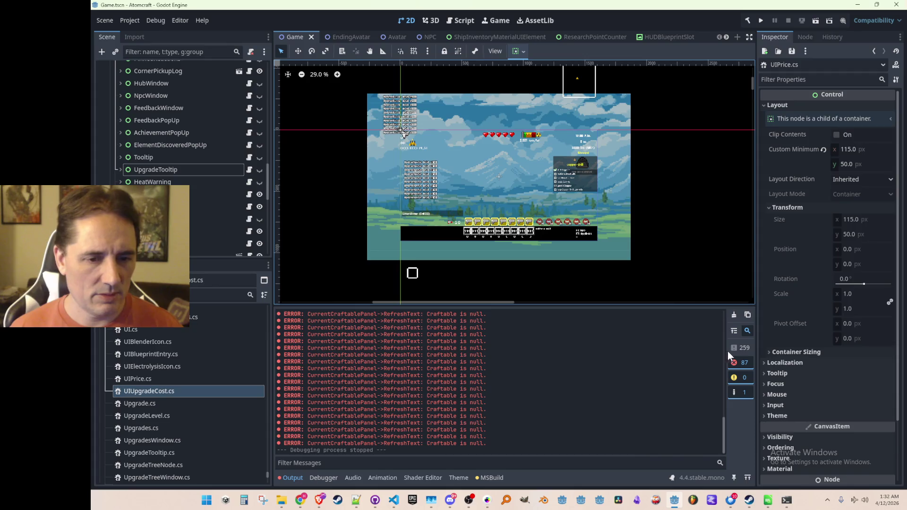
left_click(738, 363)
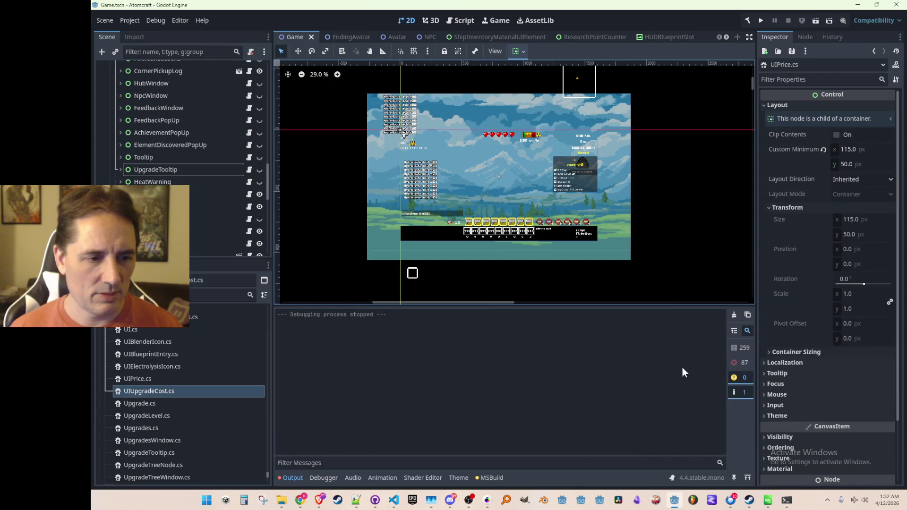
left_click(735, 363)
left_click(735, 347)
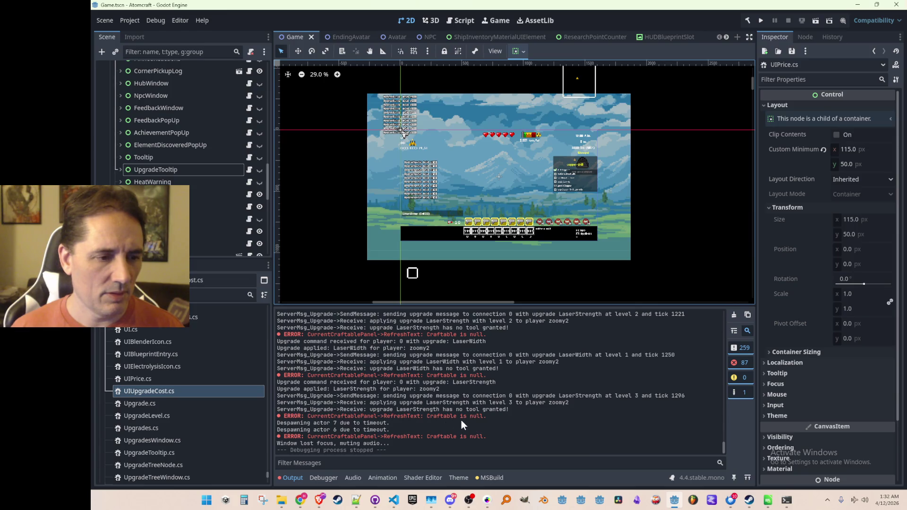
key("alt+Tab")
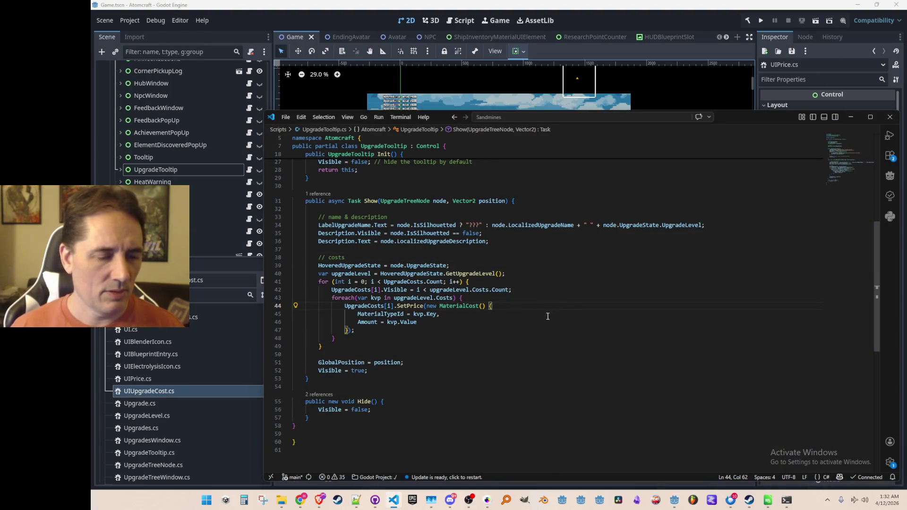
Search the project for 'CurrentCraftablePanel->Refresh', checking the exact error text against Godot's log
key("Right")
key("ctrl+shift+f")
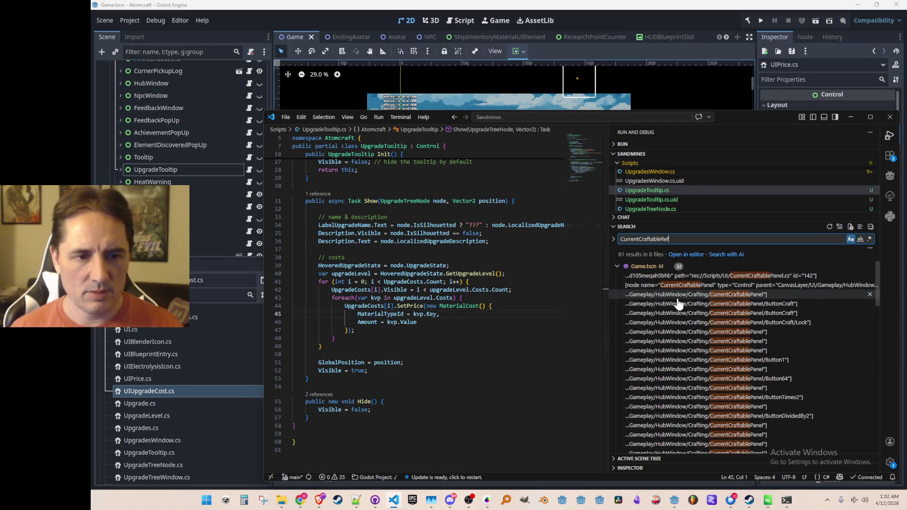
key("BackSpace")
key("BackSpace")
key("BackSpace")
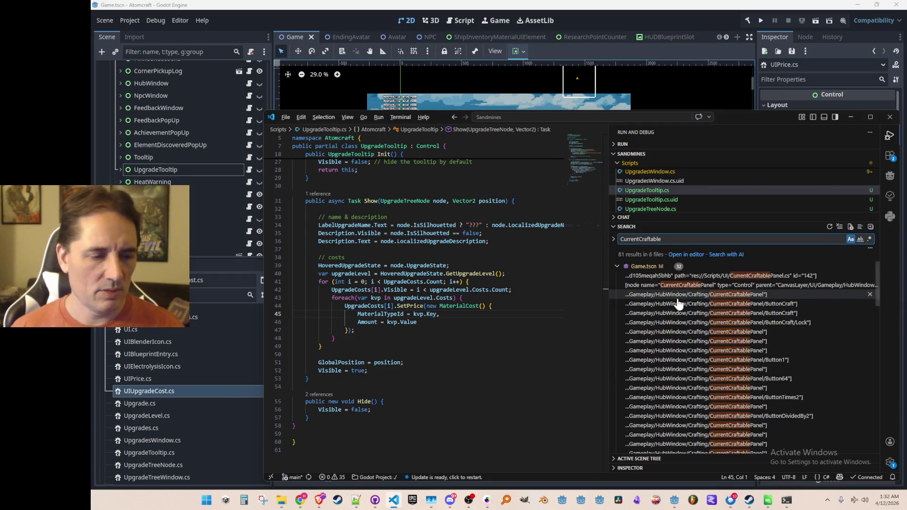
key("alt+Tab")
key("alt+Tab")
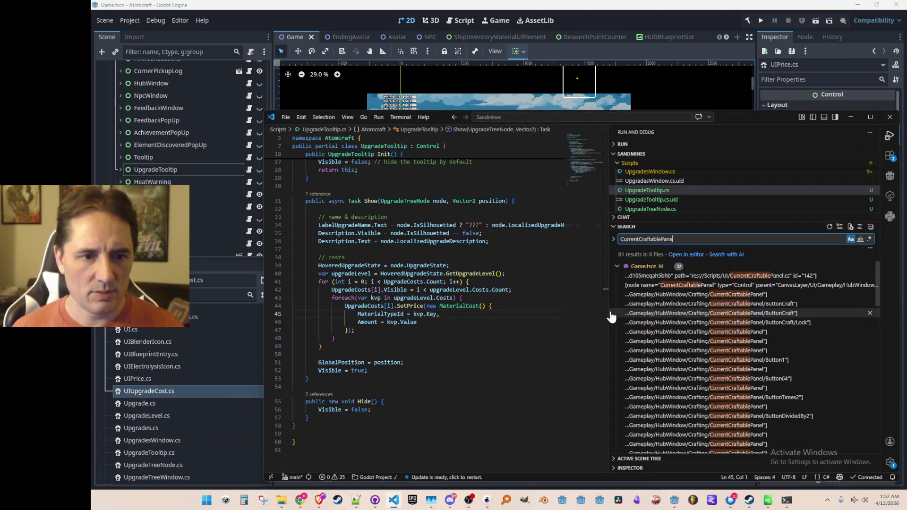
type("l")
key("alt+Tab")
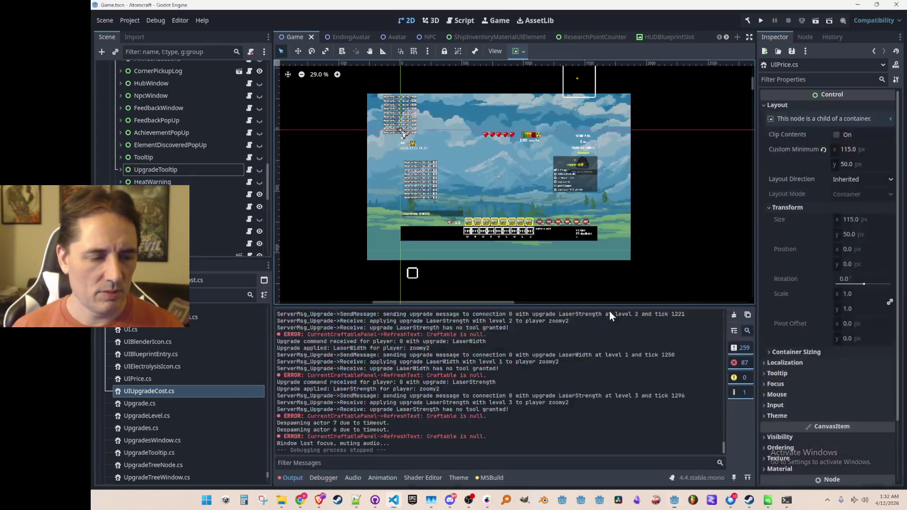
key("alt+Tab")
type("->Re")
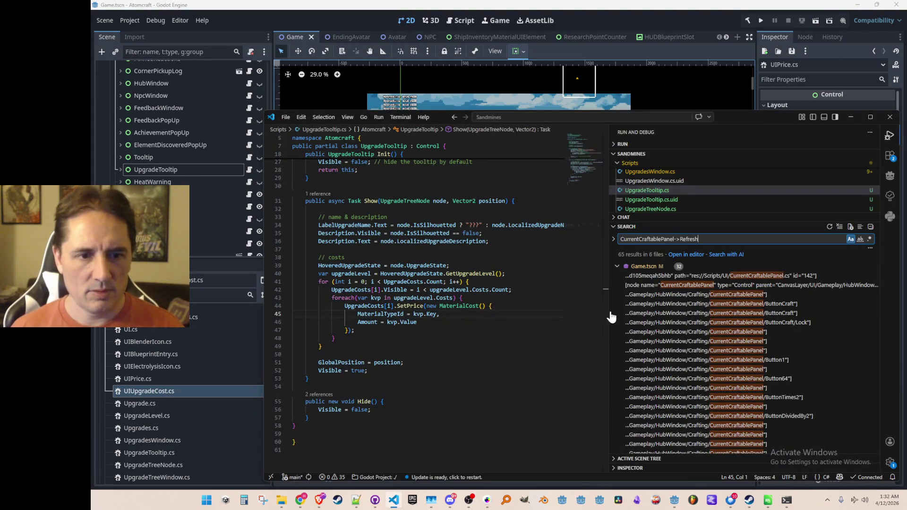
key("Down")
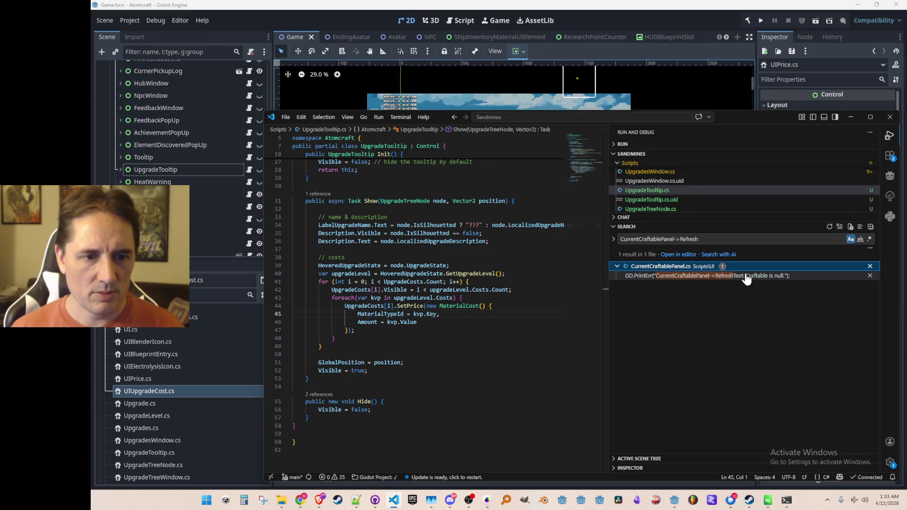
Jump to the single match in CurrentCraftablePanel.cs at the Refresh method's null check
left_click(745, 279)
key("ctrl+b")
left_click(527, 284)
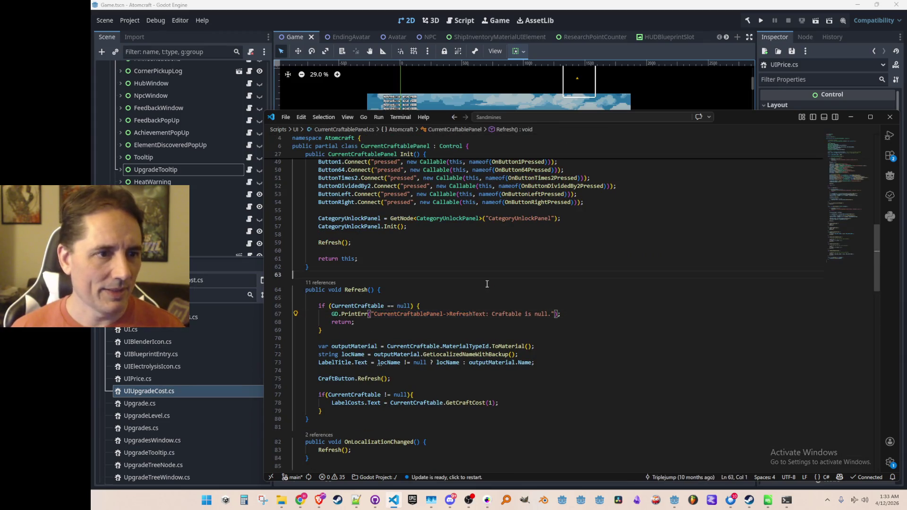
Follow Refresh's references into CraftingWindow.cs at its Refresh call
left_click(320, 284)
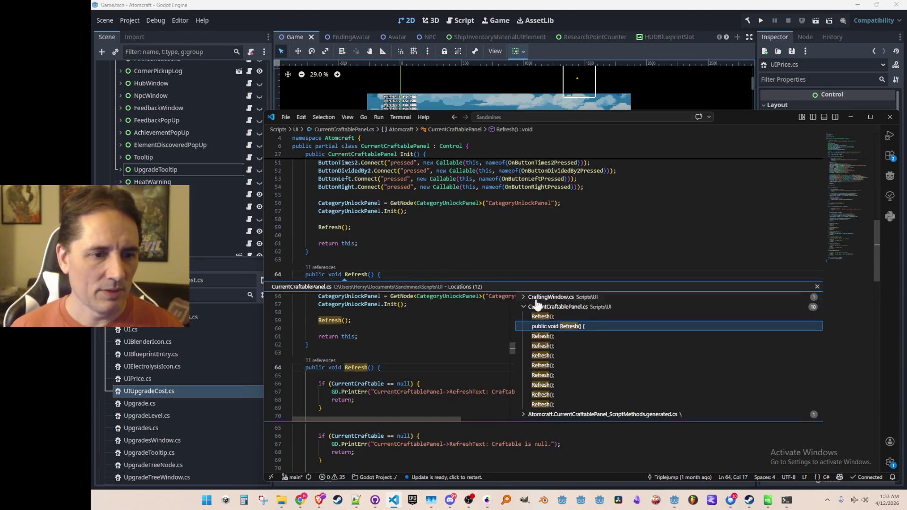
left_click(587, 302)
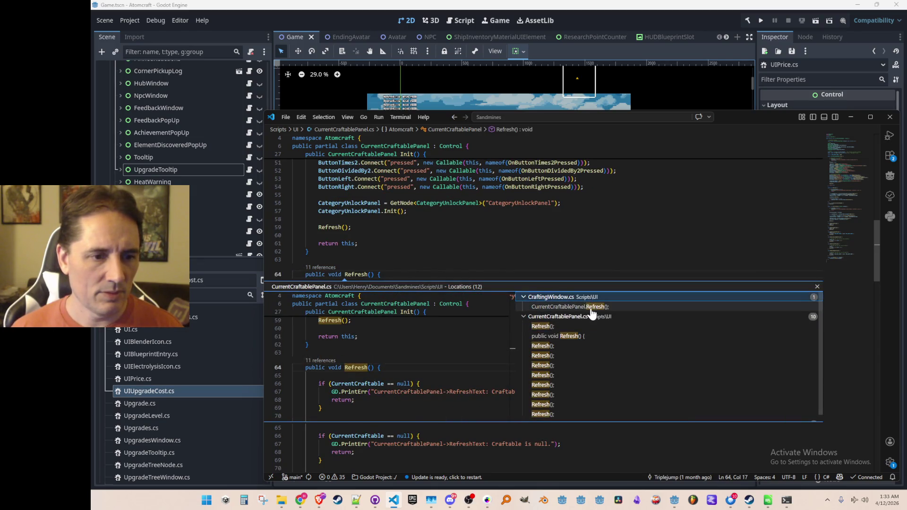
double_click(592, 310)
key("Escape")
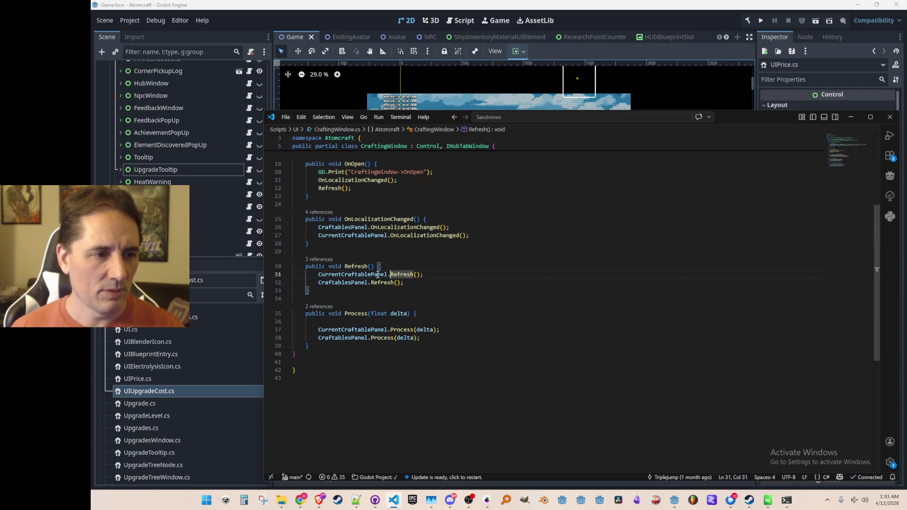
Trace CraftingWindow's Refresh callers into HubWindow.cs and inspect HubWindow's Refresh references
left_click(317, 260)
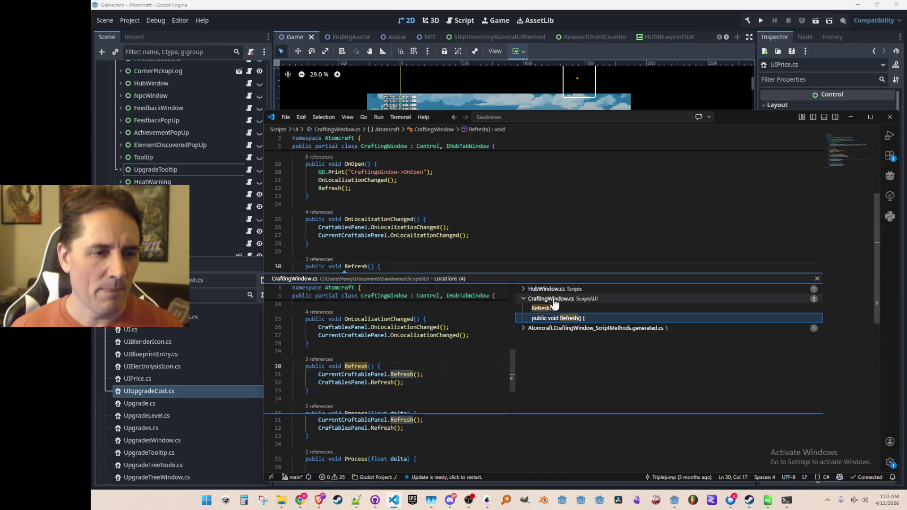
left_click(571, 289)
left_click(572, 299)
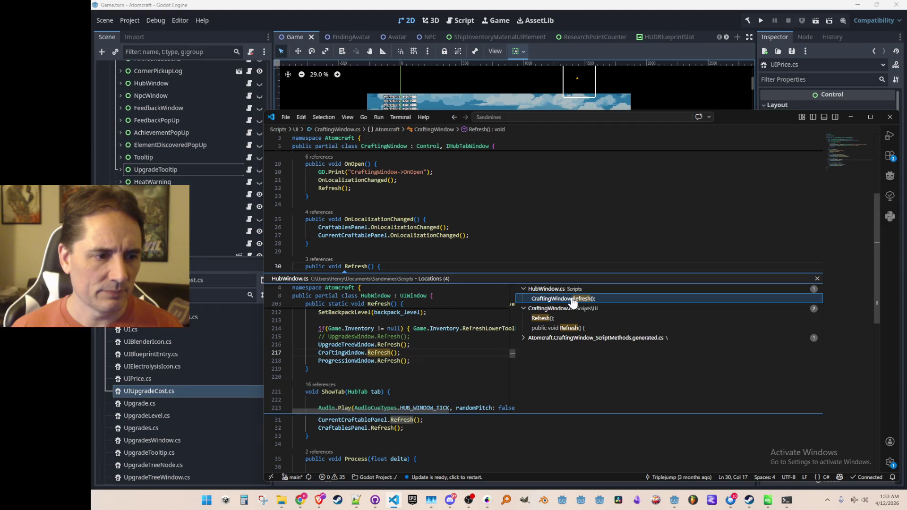
double_click(573, 299)
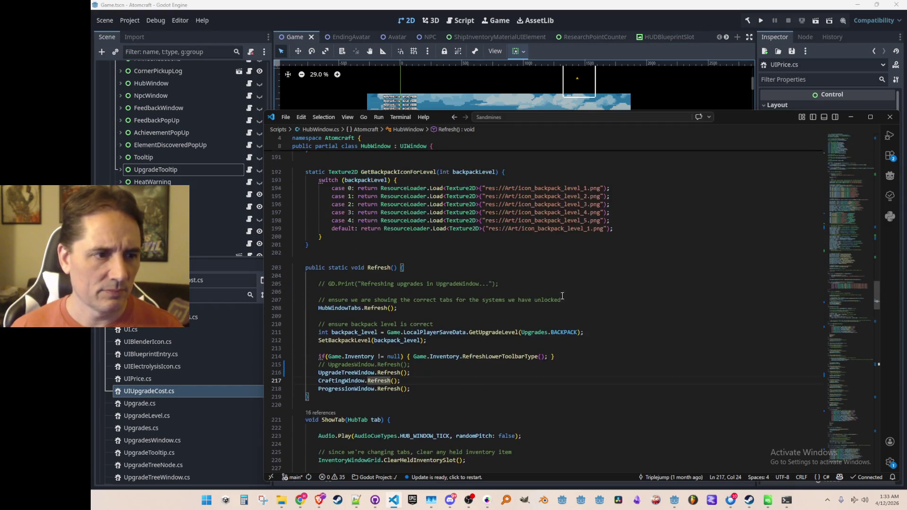
left_click(319, 260)
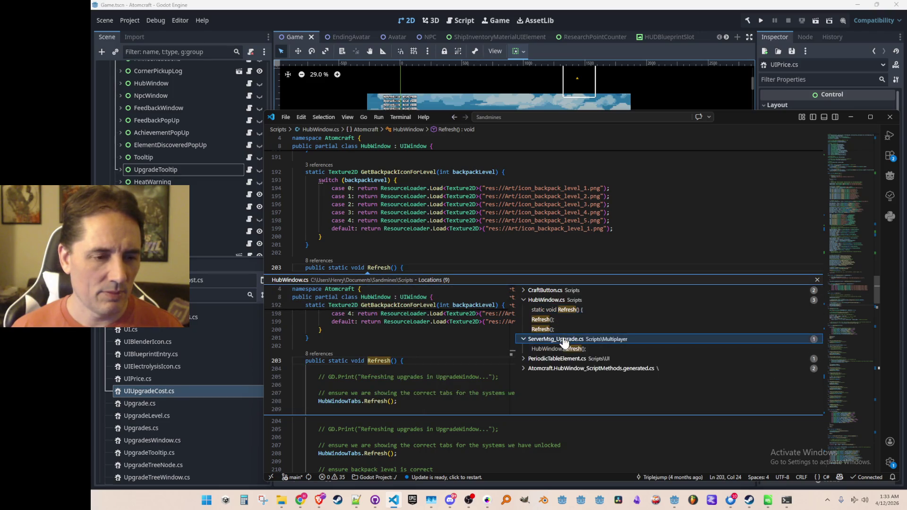
key("Escape")
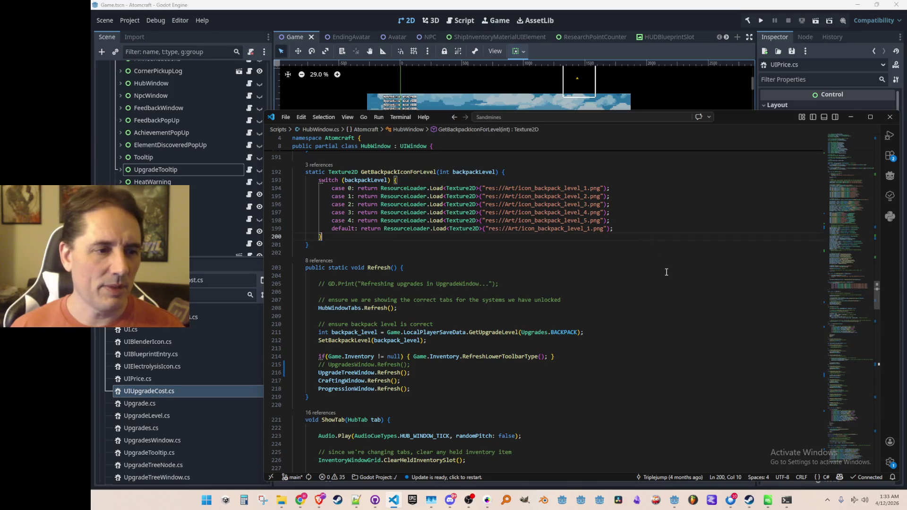
Navigate back through CurrentCraftablePanel to UpgradeTooltip's Show method
key("alt+Left")
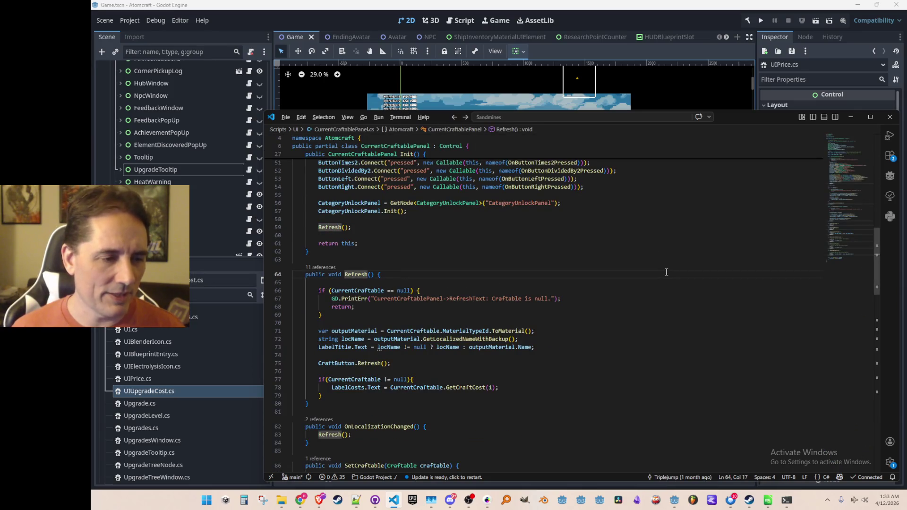
key("alt+Left")
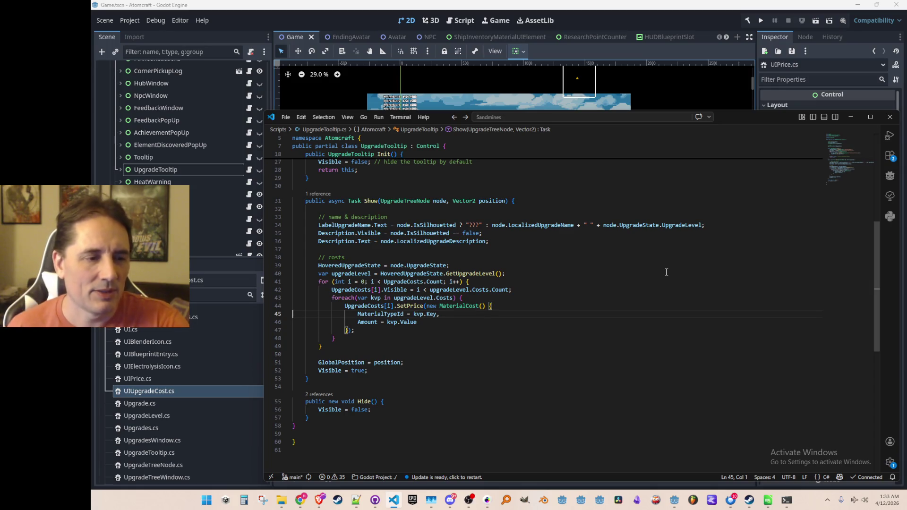
Review the SetPrice definition from the cost loop and return to Show
left_click(411, 306)
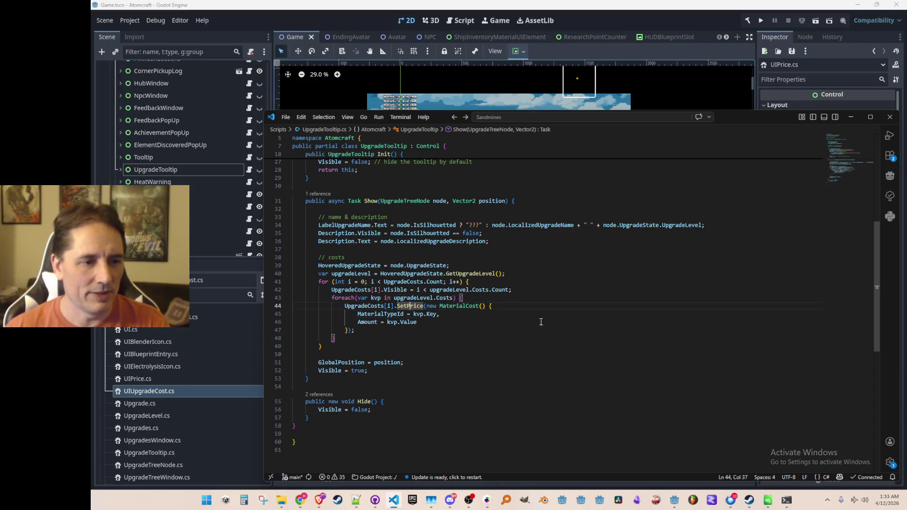
key("F12")
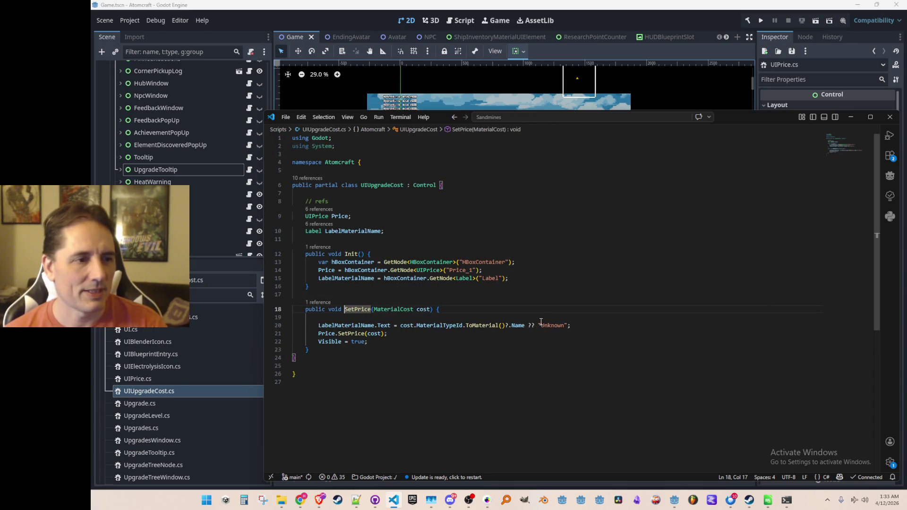
key("alt+Left")
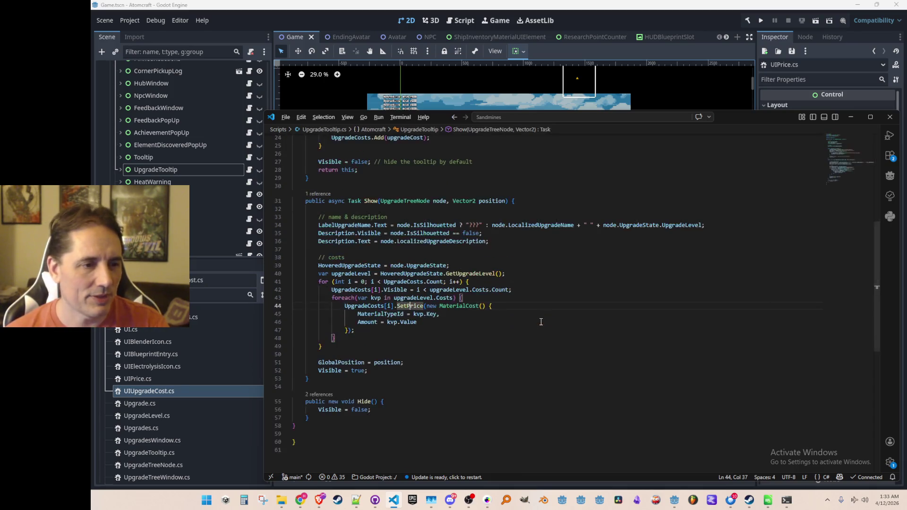
key("alt+Left")
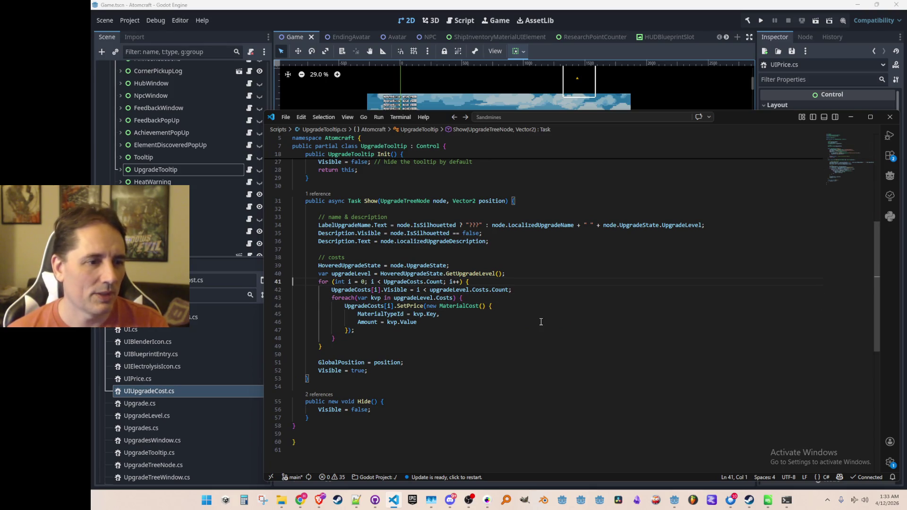
Check the Show call inside UpgradeTreeWindow's Process, return to Show, and switch to Godot
key("alt+Left")
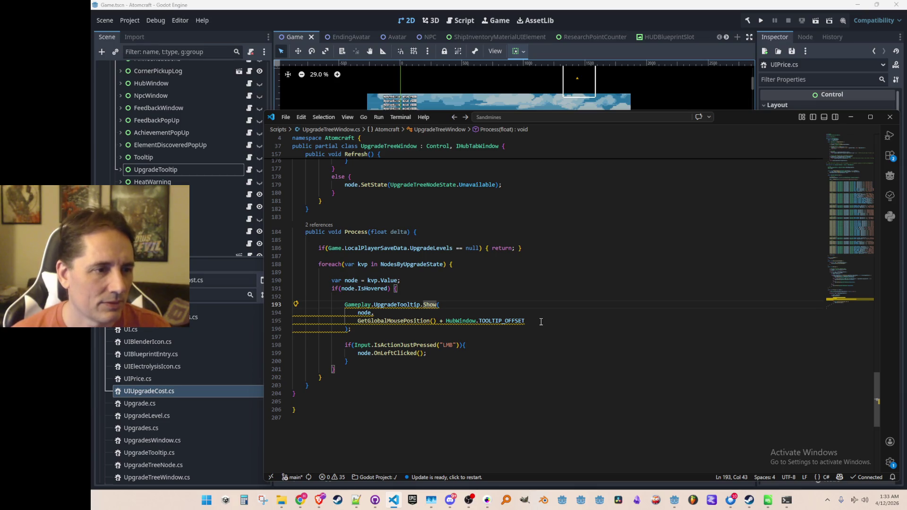
left_click(319, 225)
key("Down")
key("Escape")
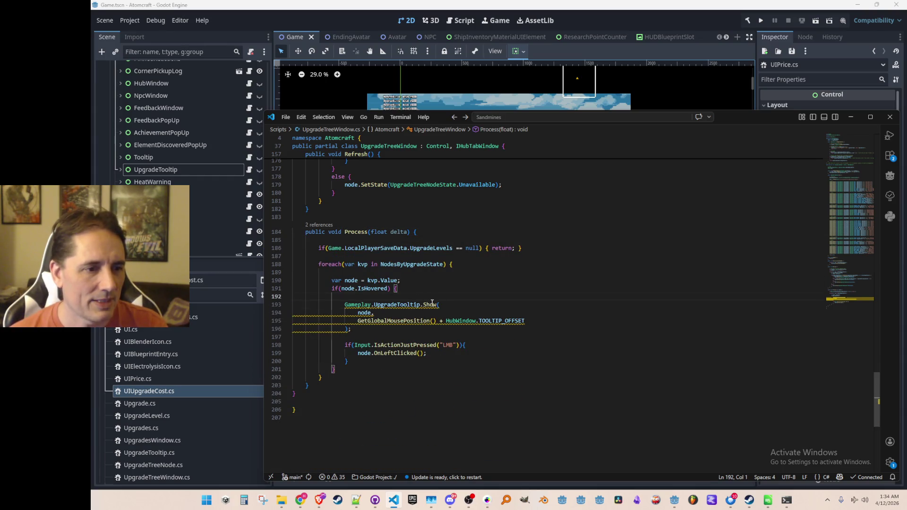
key("F12")
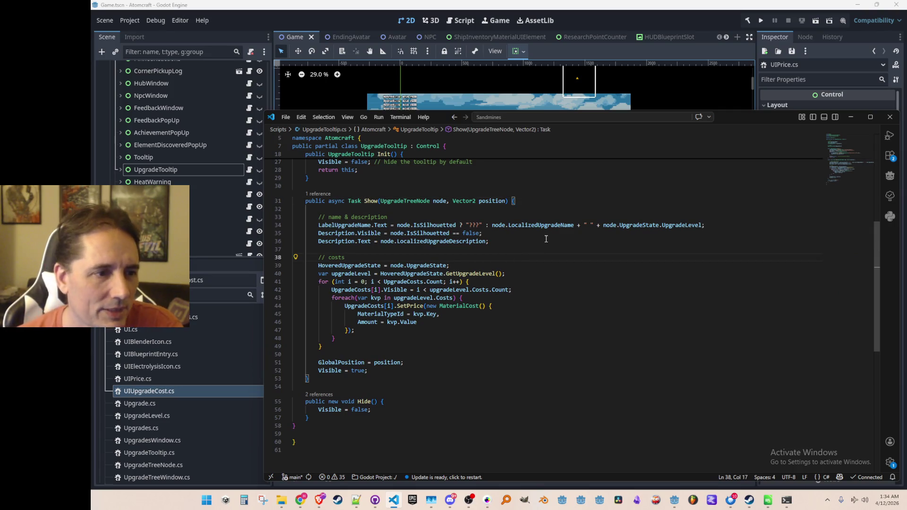
left_click(661, 16)
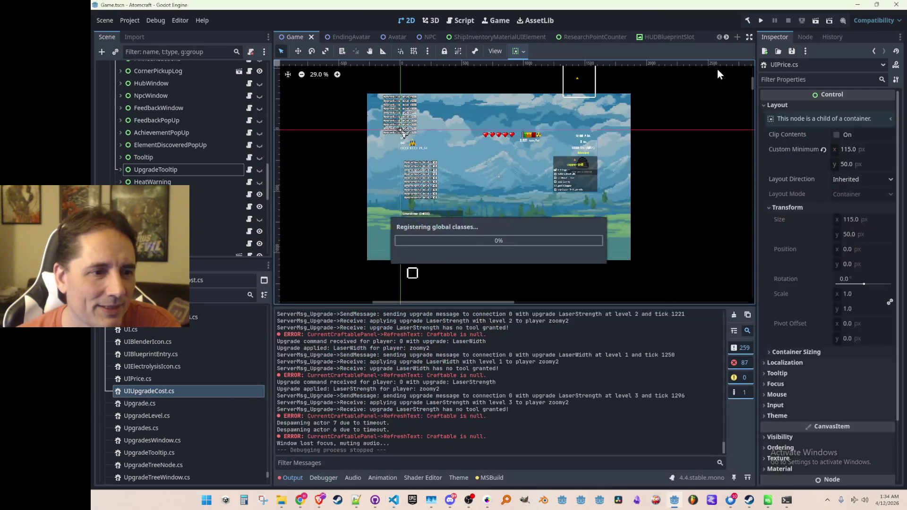
Toggle the UpgradeTooltip node's visibility off again, save the scene and run the project
left_click(259, 169)
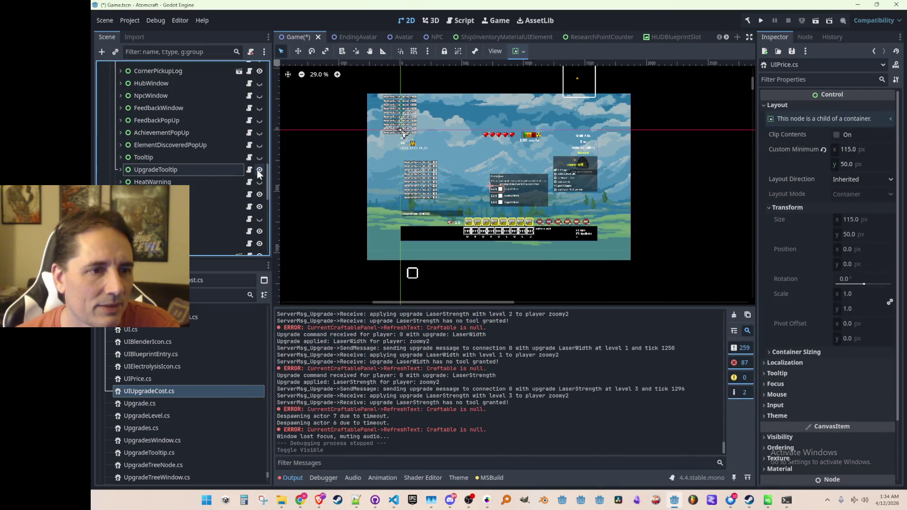
scroll(338, 207, "up", 3)
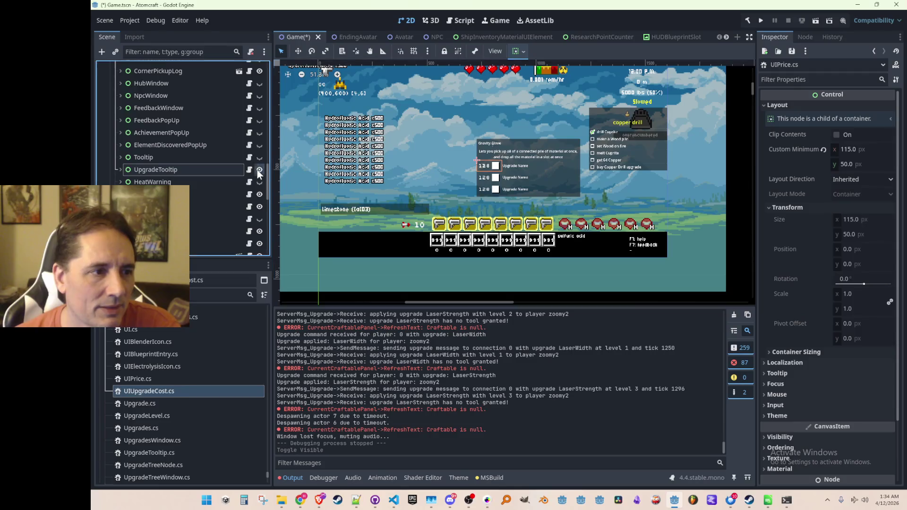
left_click(259, 169)
scroll(503, 187, "down", 1)
key("ctrl+s")
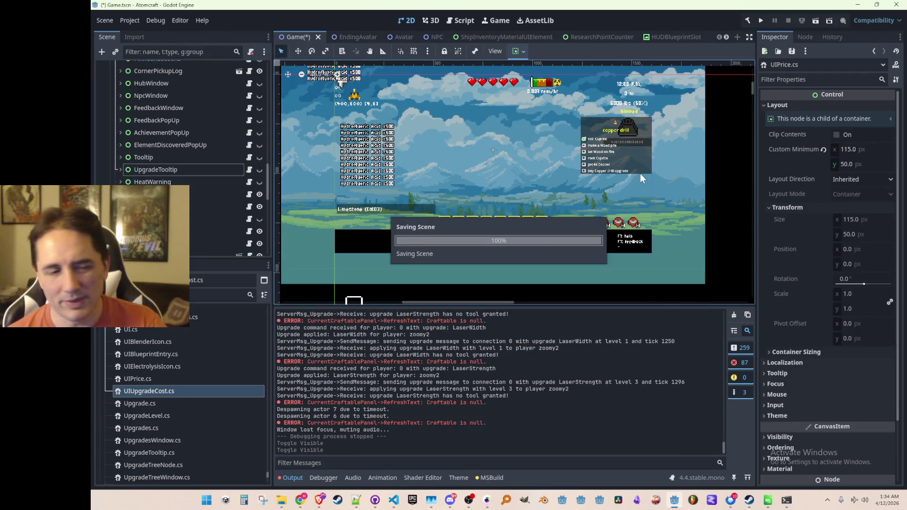
left_click(761, 21)
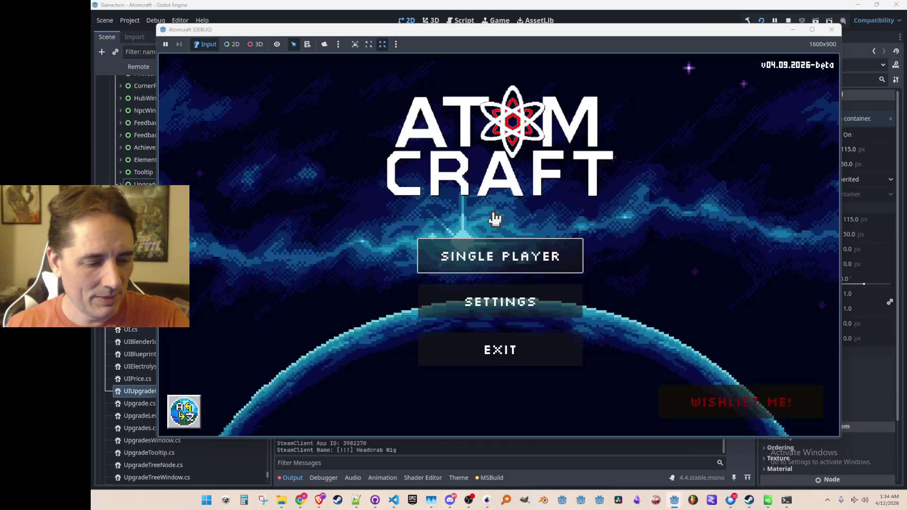
Start Single Player as ZOOMY2 in Enchanted Vista and open the inventory's upgrade tree
left_click(492, 255)
scroll(489, 250, "down", 3)
scroll(517, 208, "down", 5)
scroll(502, 224, "down", 3)
left_click(474, 329)
left_click(506, 239)
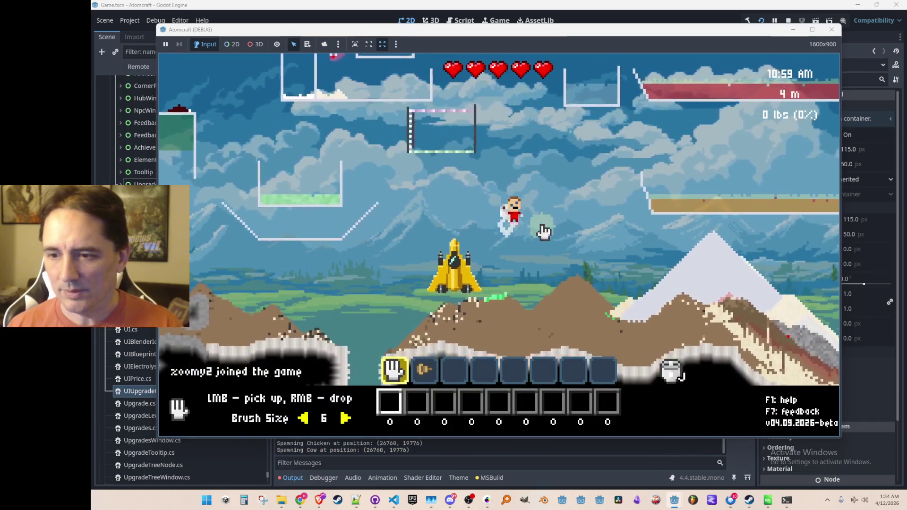
key("Tab")
left_click(329, 125)
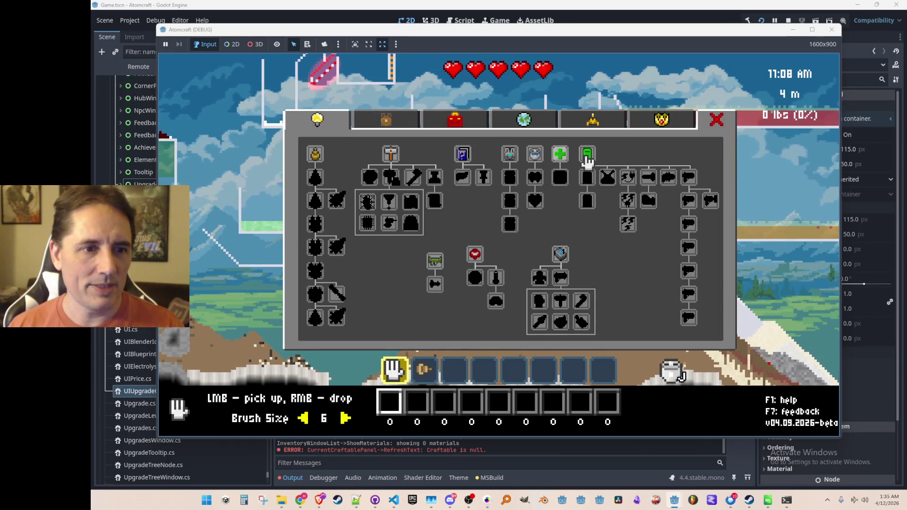
mouse_move(586, 155)
type("e")
Enable free mode via the console, unlock the top green upgrade, then stop the run
key("Return")
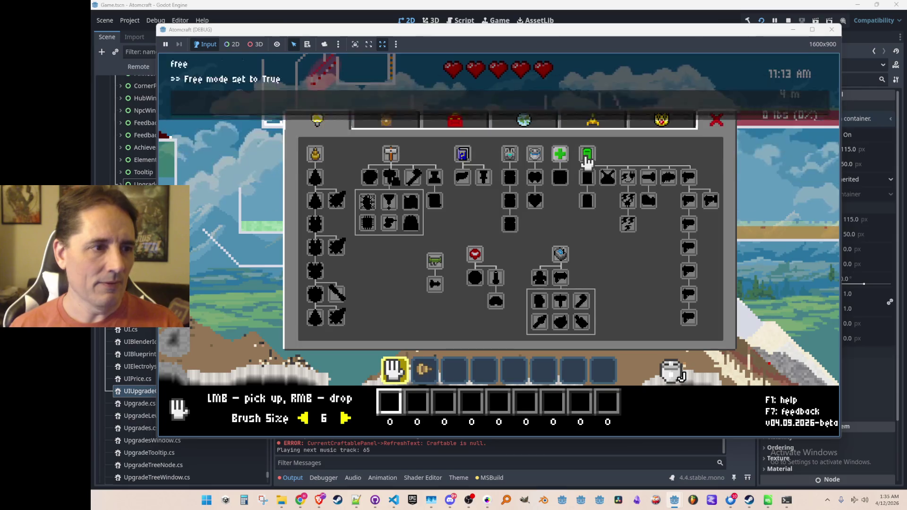
left_click(593, 165)
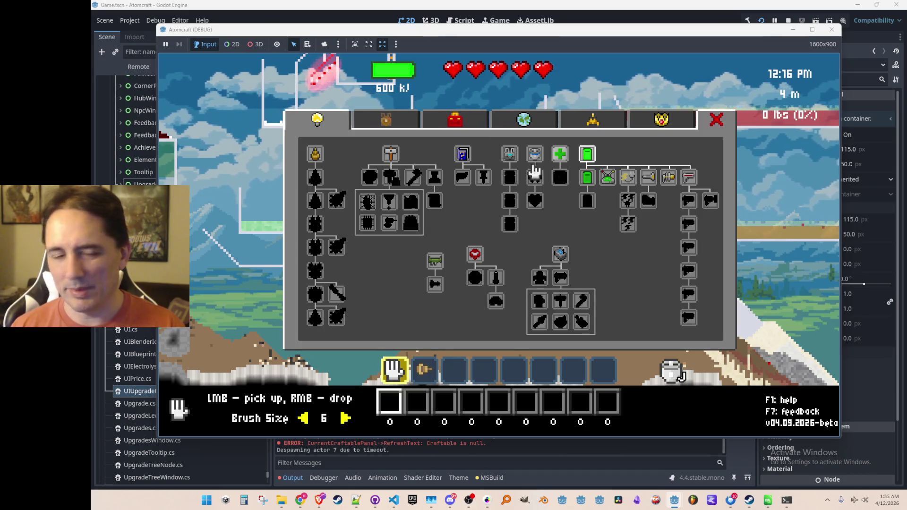
left_click(787, 21)
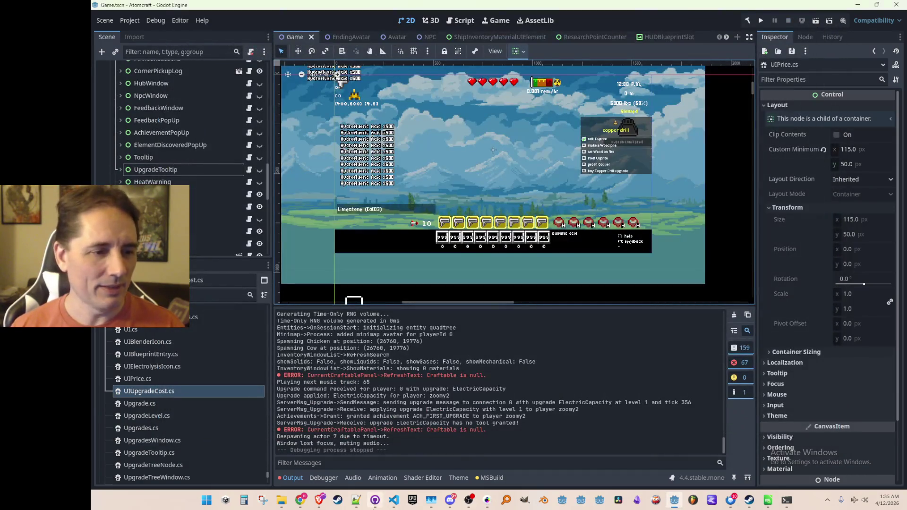
Comment out the costs loop block in UpgradeTooltip.Show
left_click(393, 500)
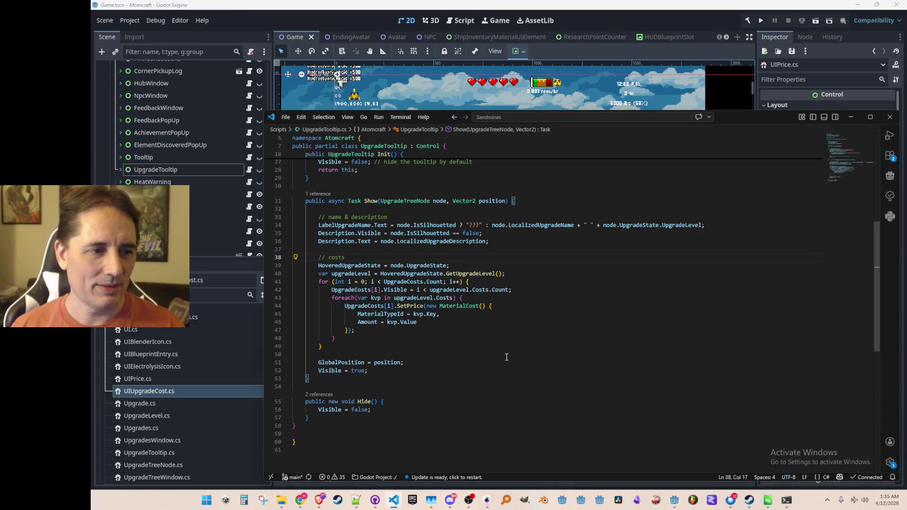
key("ctrl+l")
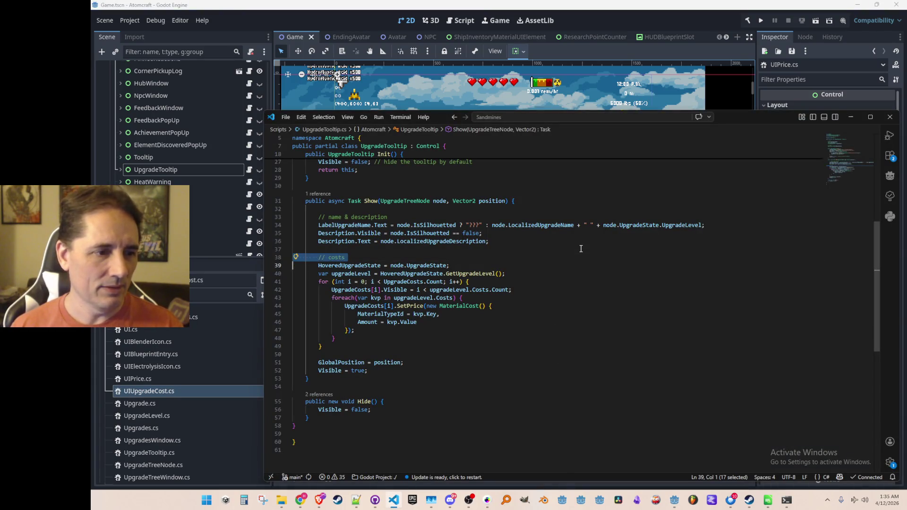
key("ctrl+l")
key("ctrl+l")
key("ctrl+l")
key("ctrl+l")
key("ctrl+l")
key("ctrl+l")
key("ctrl+slash")
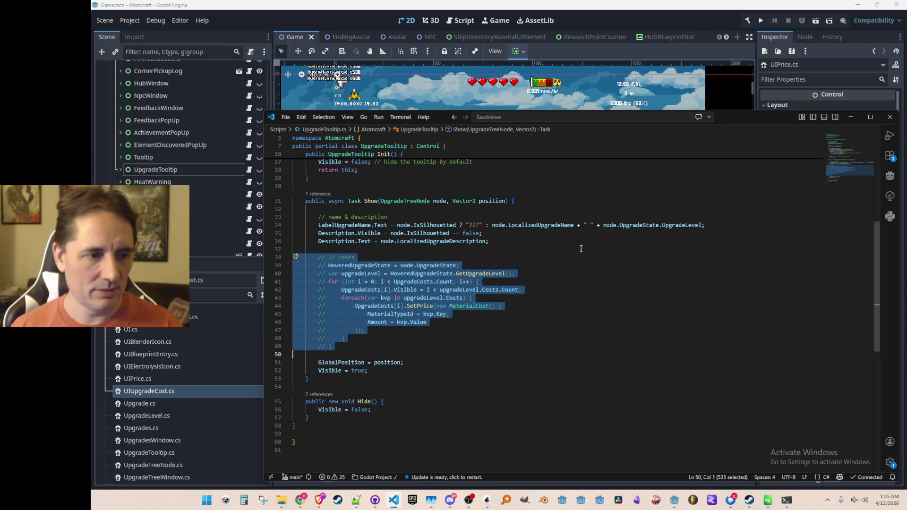
left_click(580, 248)
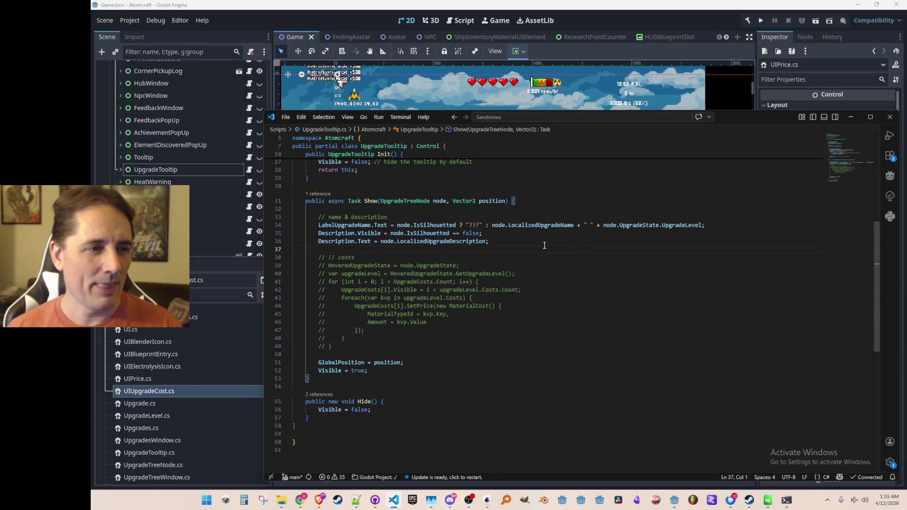
Make Show synchronous, jump to its call in UpgradeTreeWindow.cs, and rerun the game
left_click(318, 194)
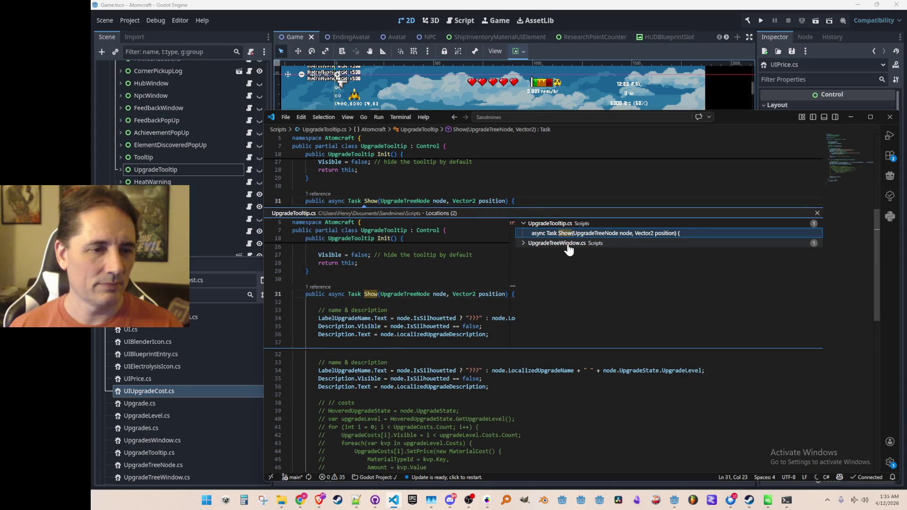
key("Escape")
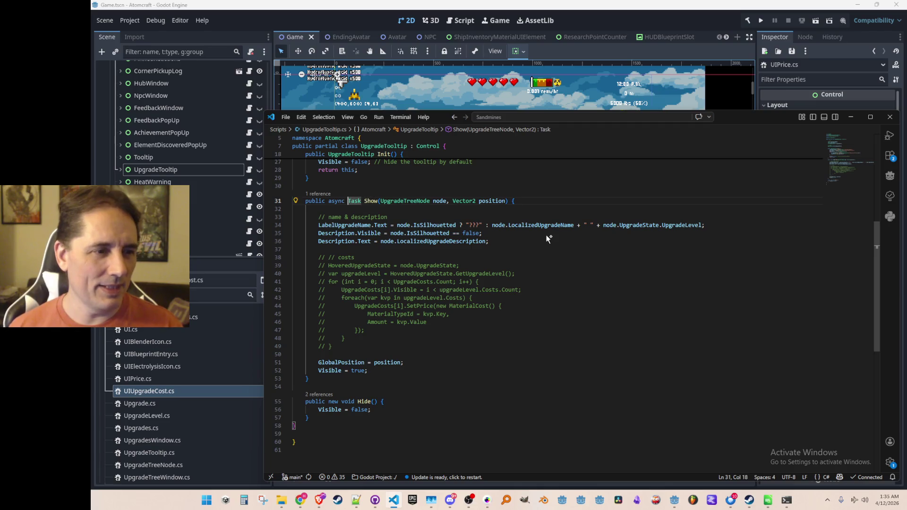
key("shift+F12")
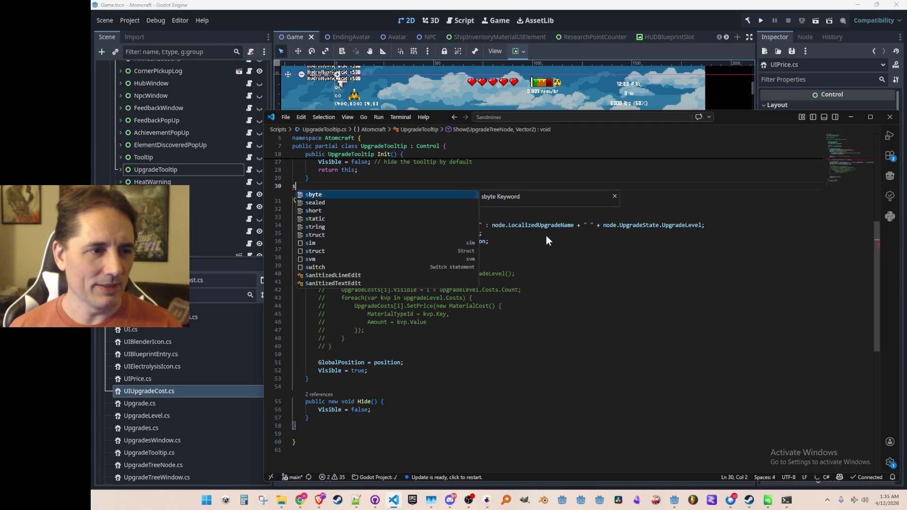
key("Return")
key("Up")
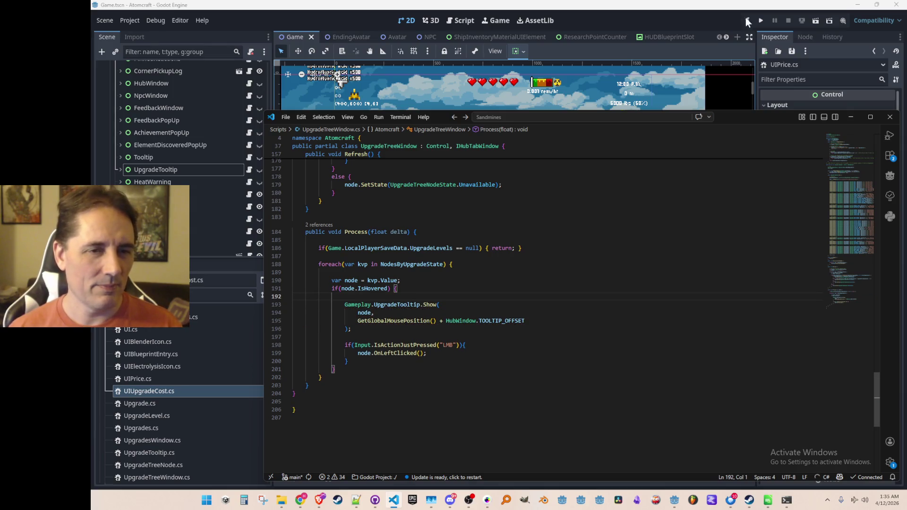
left_click(760, 21)
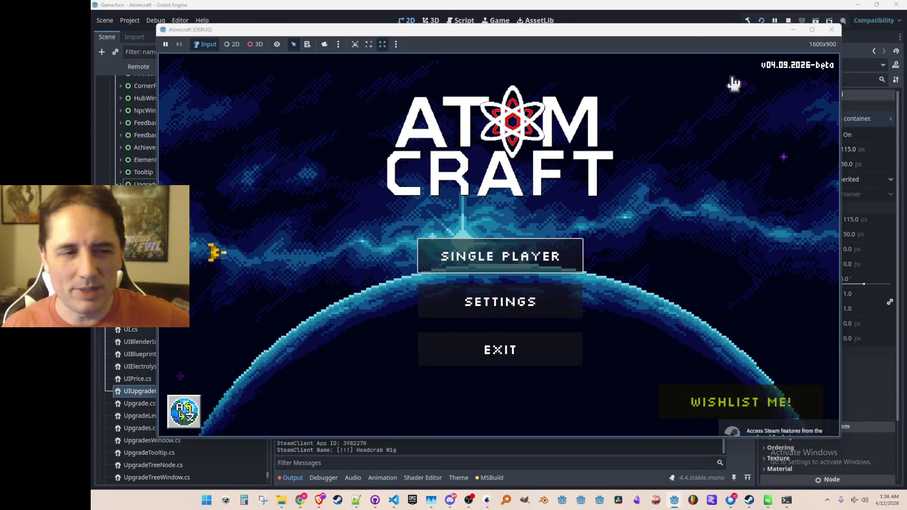
Play as ZOOMY2, open the Upgrades tab to check the Health Regen tooltip, then stop the run
left_click(485, 248)
scroll(476, 219, "down", 5)
scroll(482, 249, "down", 5)
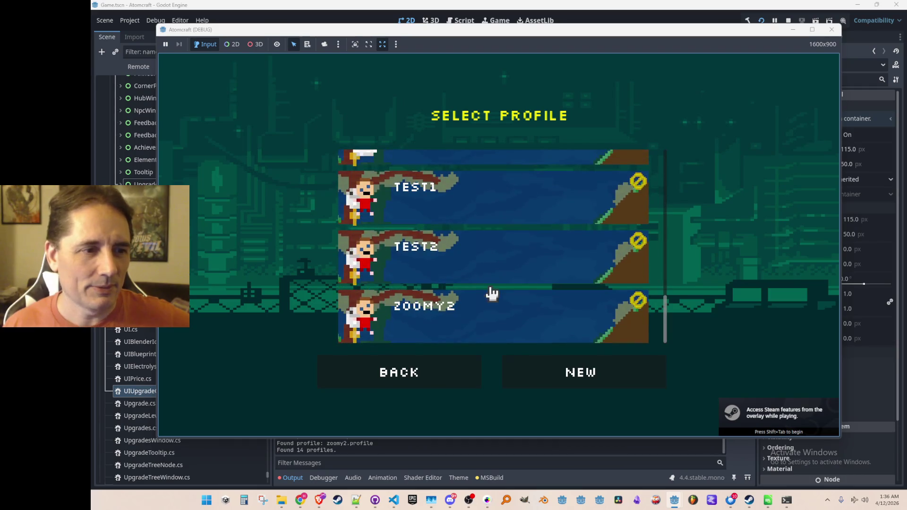
left_click(479, 318)
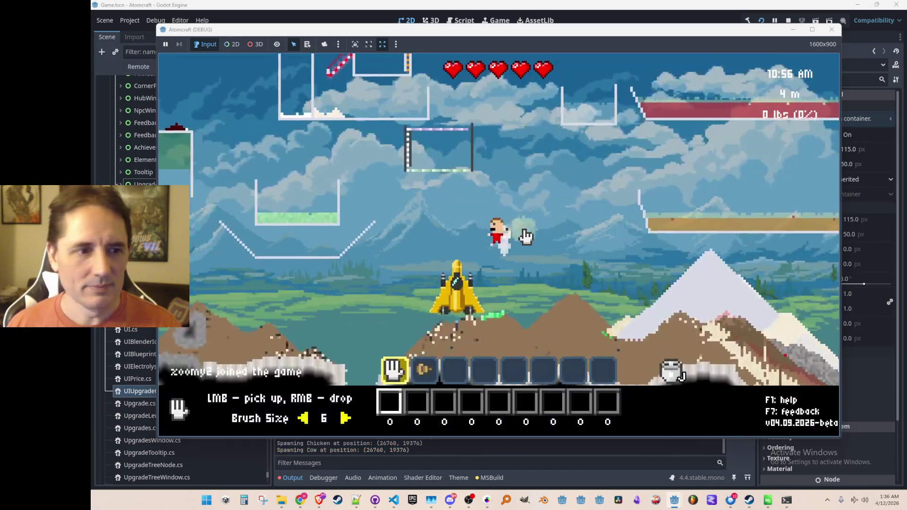
key("i")
left_click(328, 121)
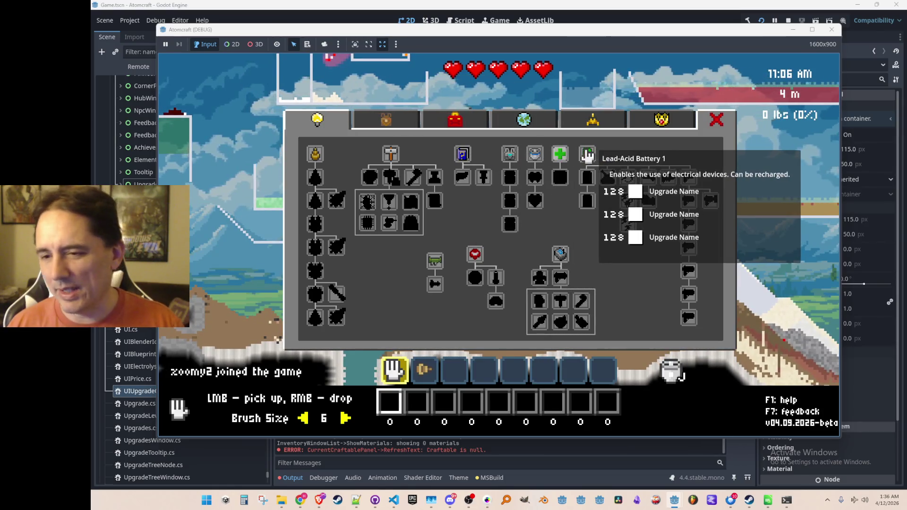
mouse_move(560, 155)
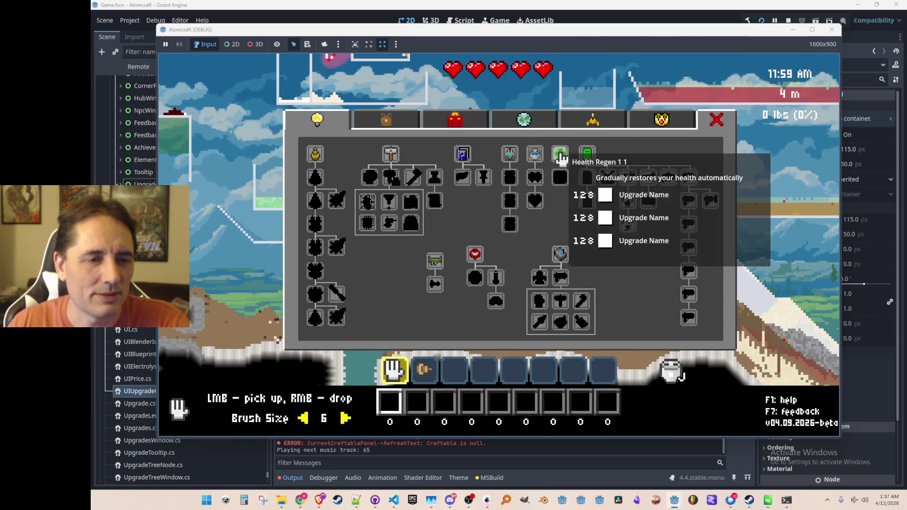
key("F8")
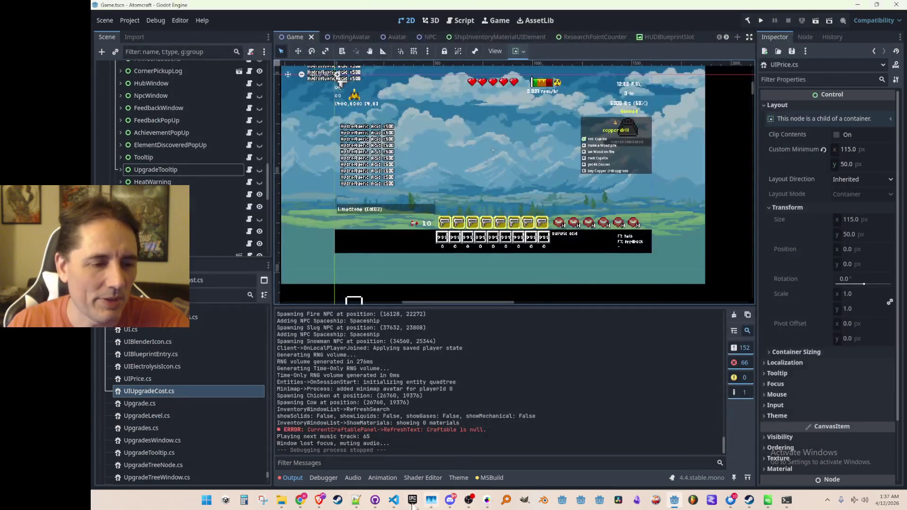
Remove the ' + " " + UpgradeLevel' suffix from the name label on line 34 of Show
left_click(395, 500)
scroll(561, 277, "up", 4)
scroll(554, 277, "up", 5)
scroll(561, 301, "down", 9)
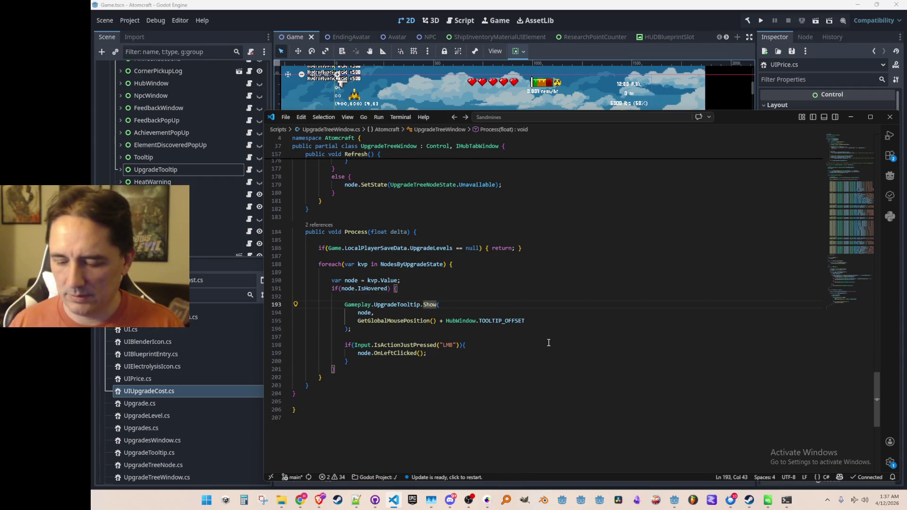
key("F12")
left_click(510, 225)
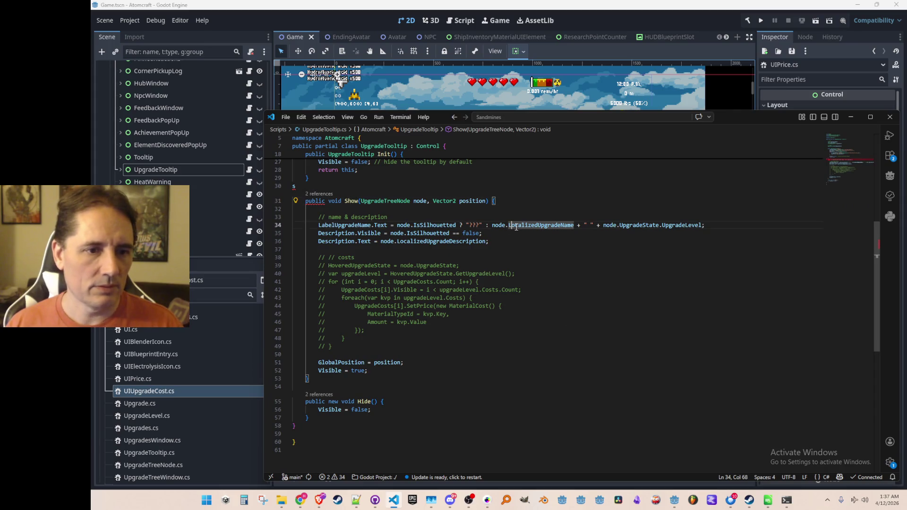
key("Right")
key("shift+End")
key("shift+Left")
key("Delete")
key("Home")
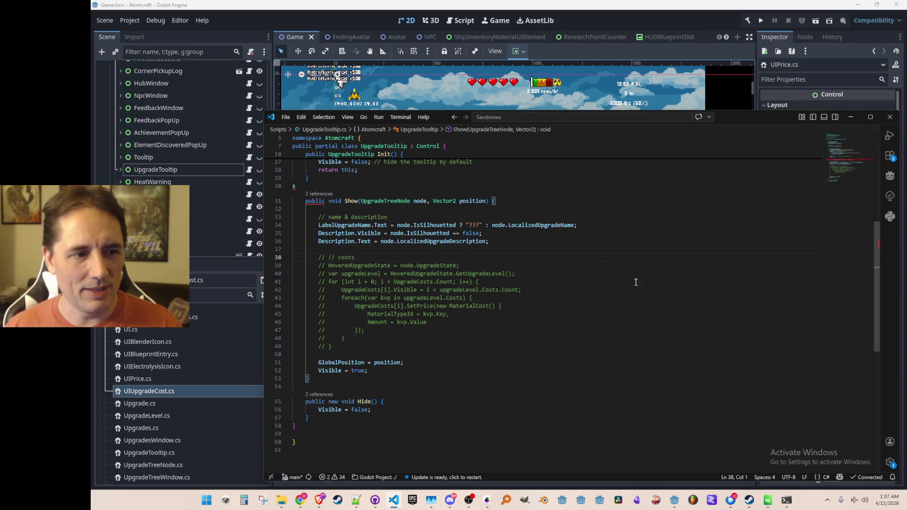
Uncomment the costs loop in Show and return to Godot to relaunch the game
key("shift+Down")
key("shift+Down")
key("shift+Down")
key("shift+Down")
key("shift+Down")
key("shift+Down")
key("shift+Down")
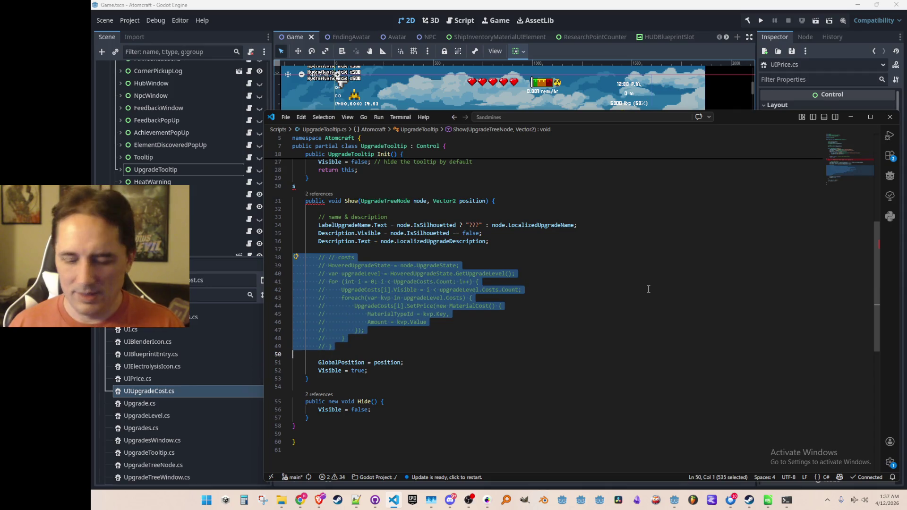
key("ctrl+slash")
key("Up")
scroll(374, 227, "up", 1)
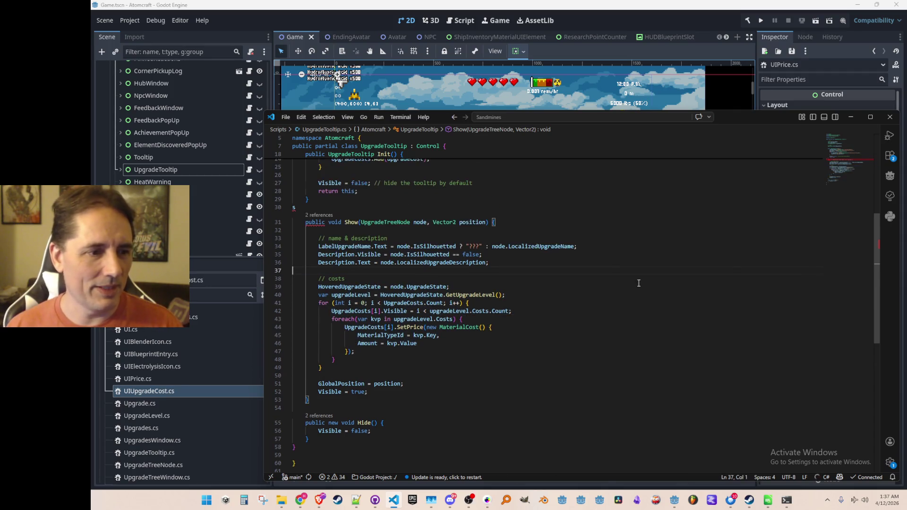
mouse_move(314, 222)
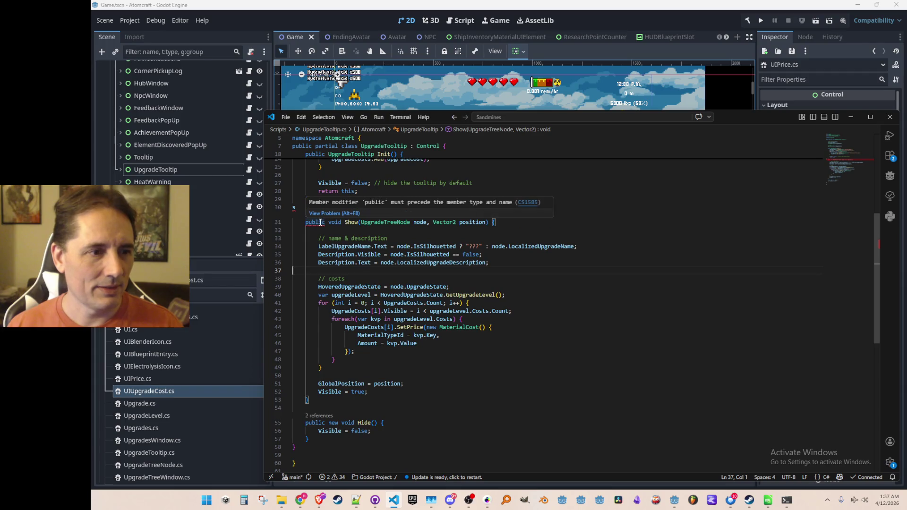
left_click(320, 222)
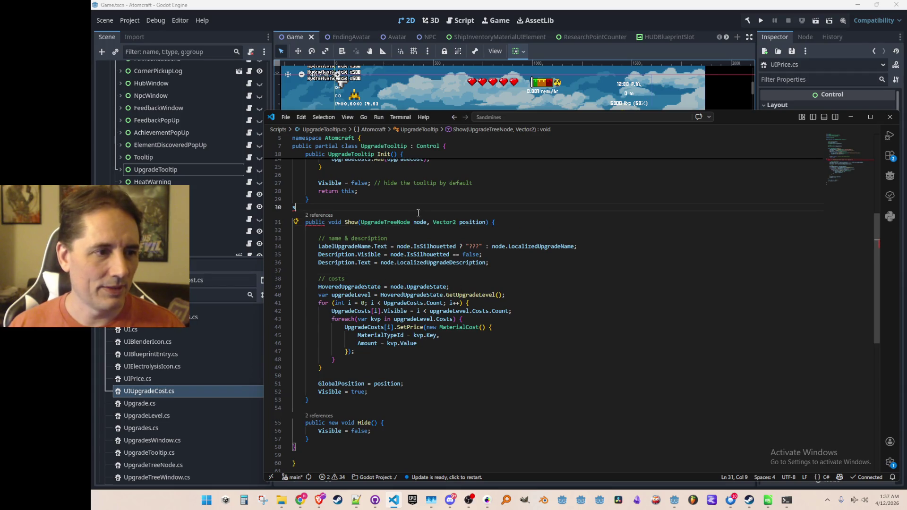
left_click(766, 20)
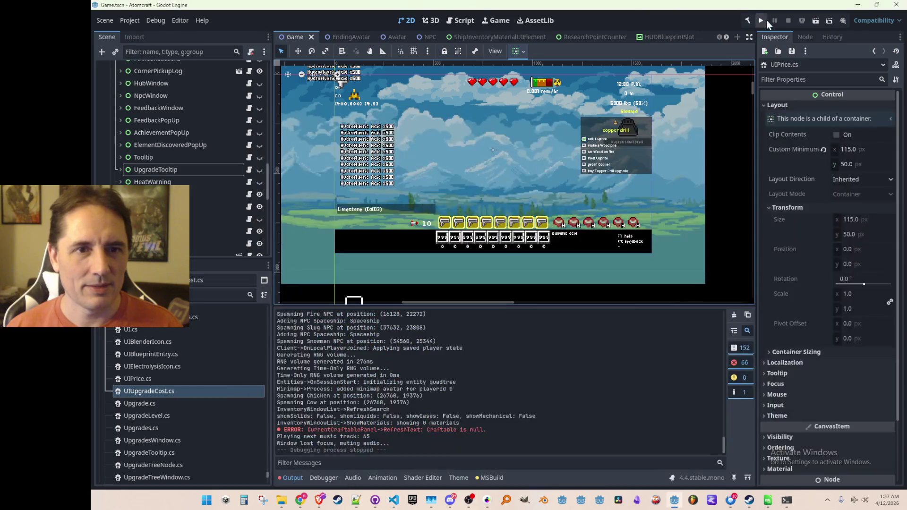
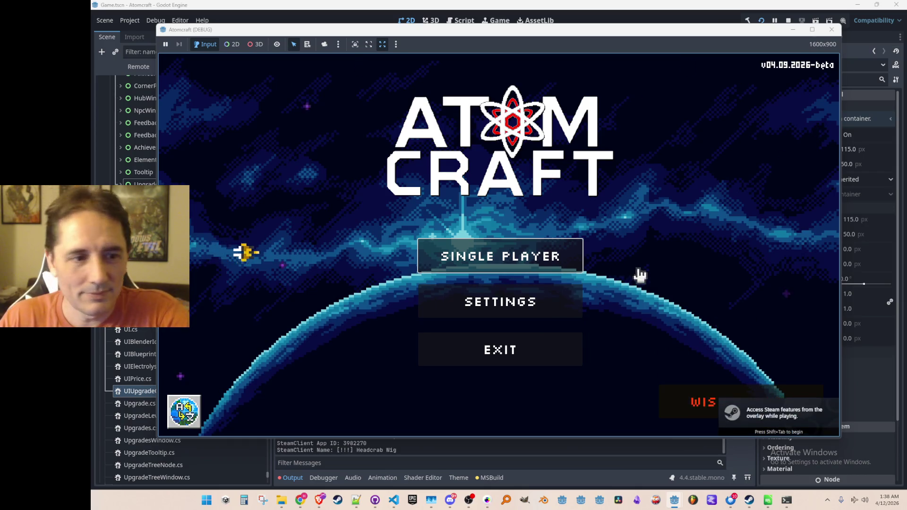
Play Enchanted Vista single-player, open the inventory's Upgrades tree, stop the game and view the debugger errors
left_click(553, 259)
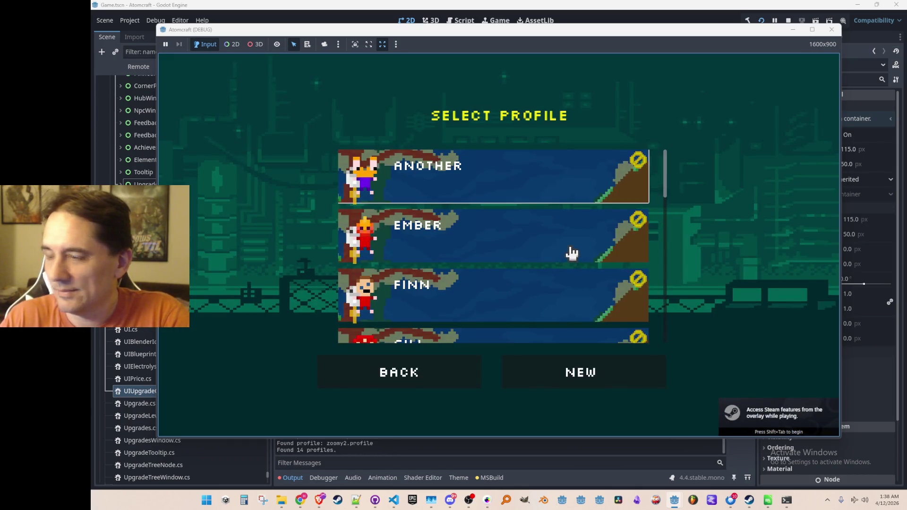
scroll(567, 256, "down", 4)
scroll(543, 266, "down", 4)
scroll(510, 268, "down", 3)
left_click(492, 319)
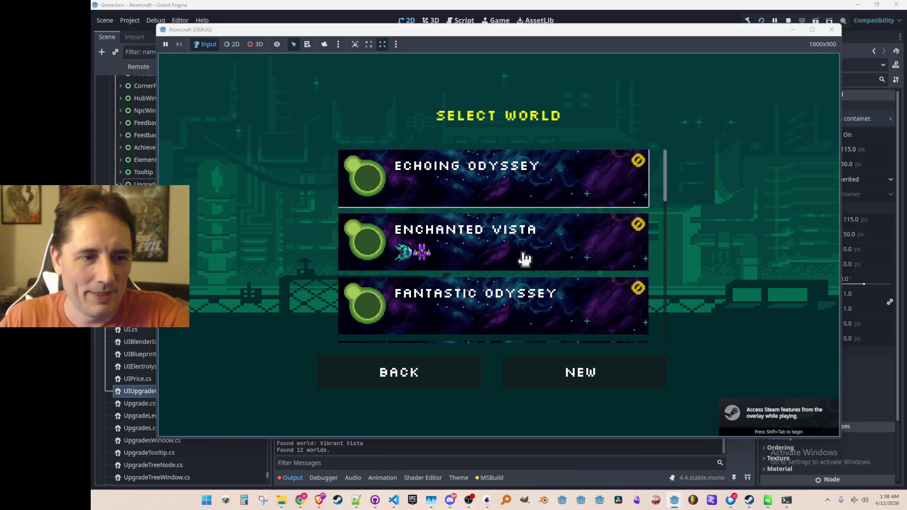
left_click(522, 258)
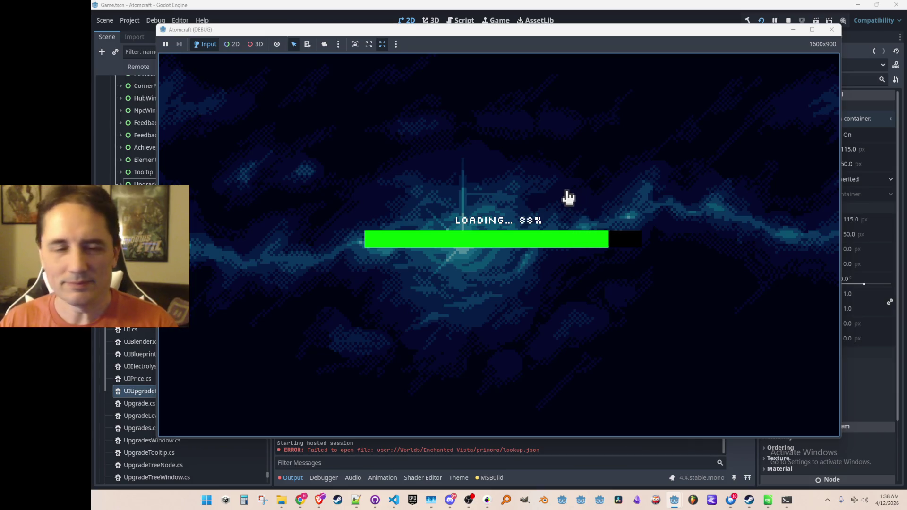
key("i")
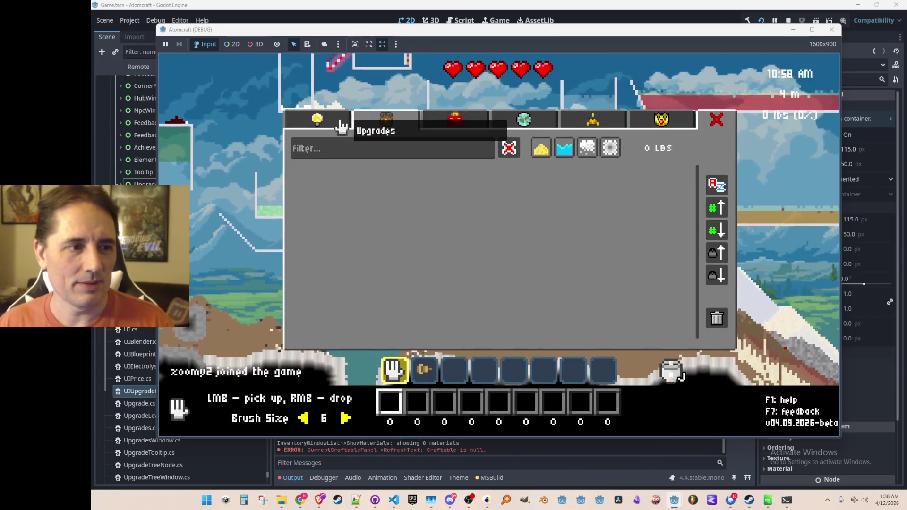
left_click(338, 129)
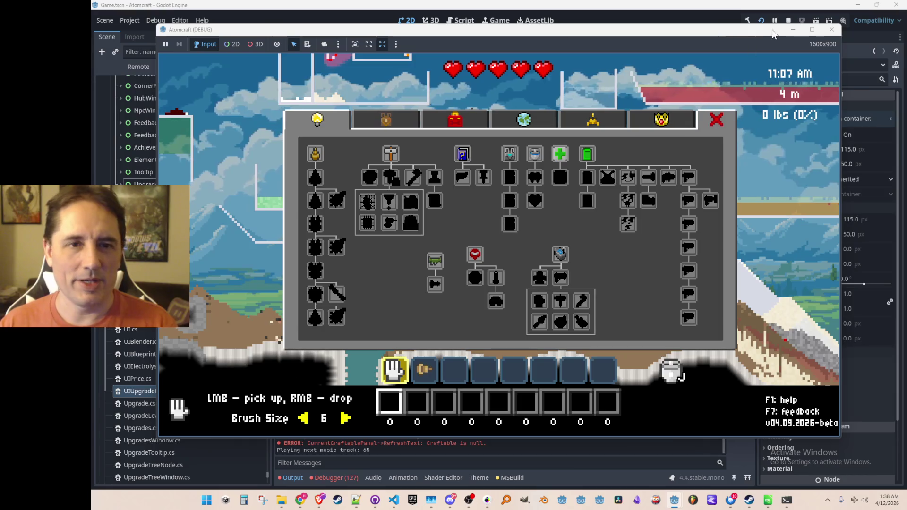
key("F8")
left_click(348, 475)
mouse_move(382, 346)
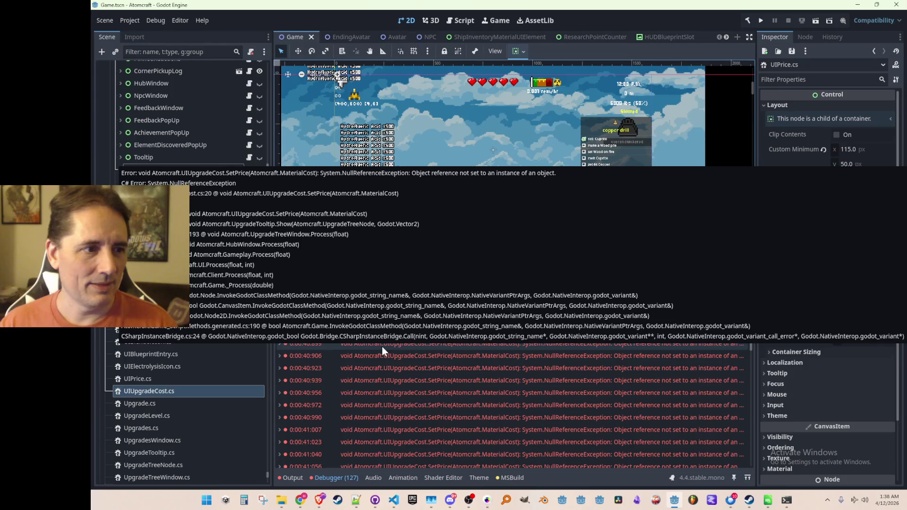
From the SetPrice error, follow its references to the SetPrice call in UpgradeTooltip.cs
double_click(383, 347)
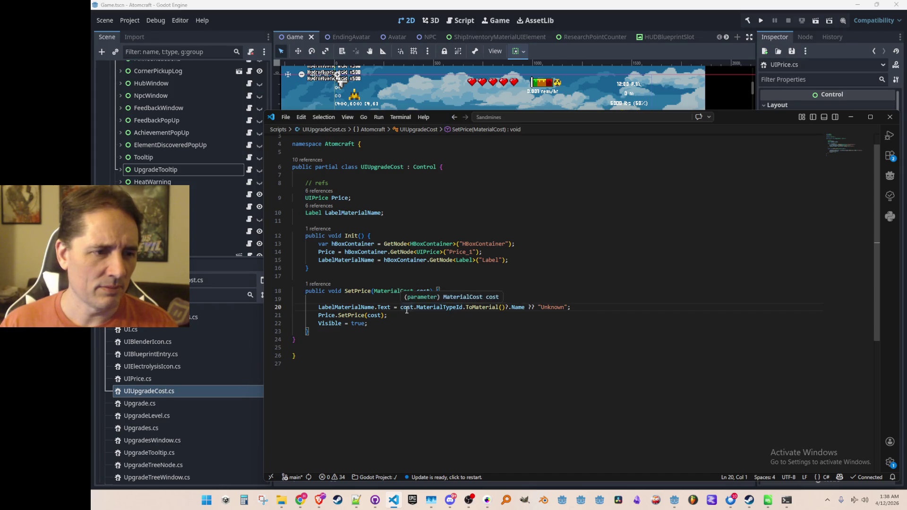
key("alt+Tab")
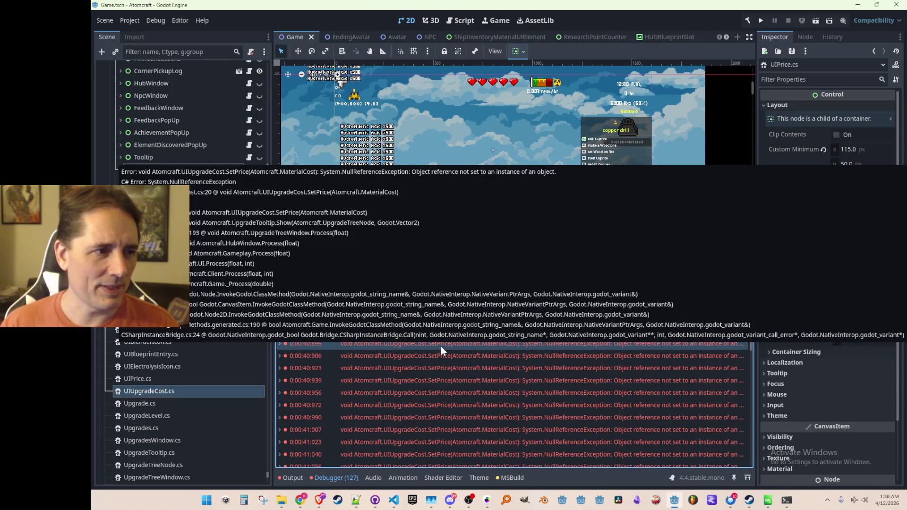
double_click(440, 344)
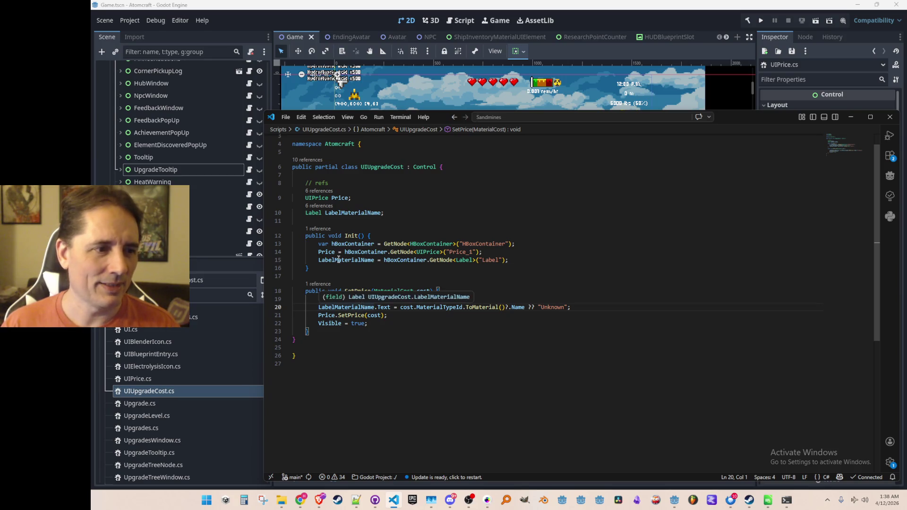
left_click(323, 230)
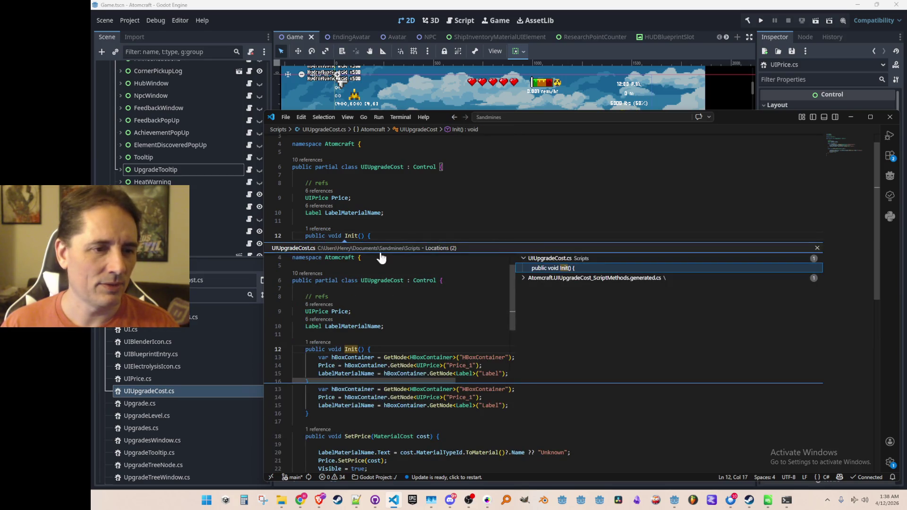
double_click(566, 273)
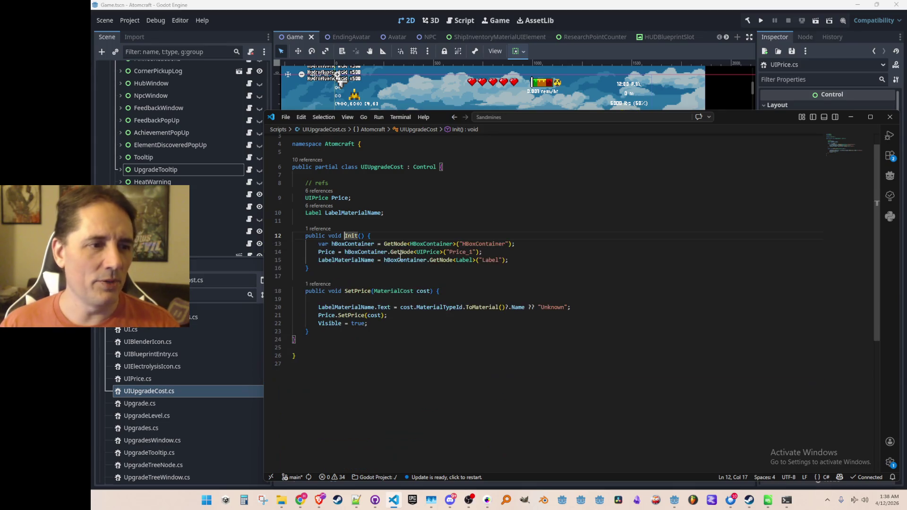
key("shift+F12")
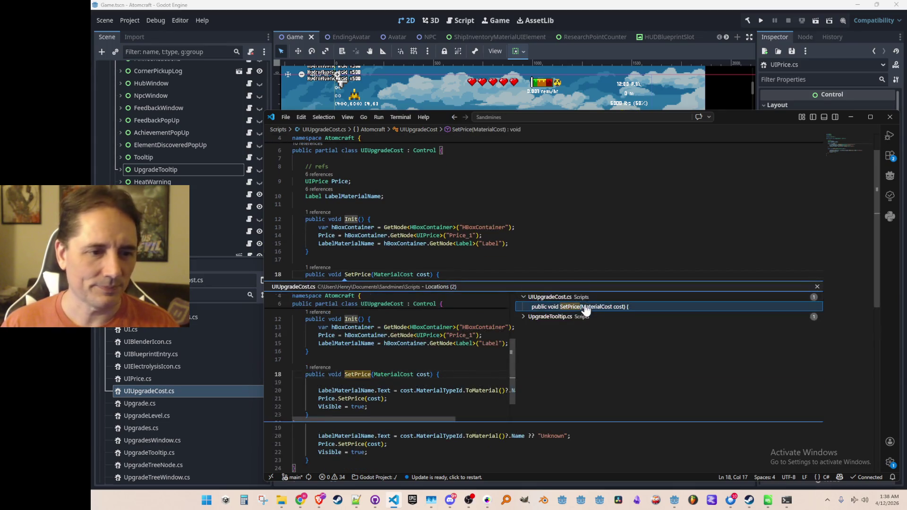
double_click(573, 321)
scroll(581, 333, "up", 2)
Insert a new line before the cost is added in Init's loop, then rebuild and run from Godot
left_click(604, 308)
scroll(573, 322, "up", 2)
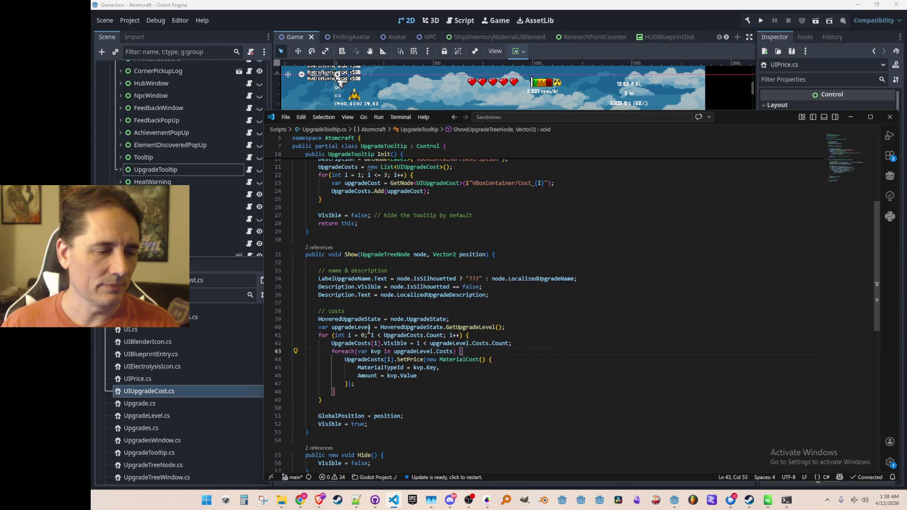
left_click(356, 345)
scroll(355, 345, "up", 5)
left_click(331, 297)
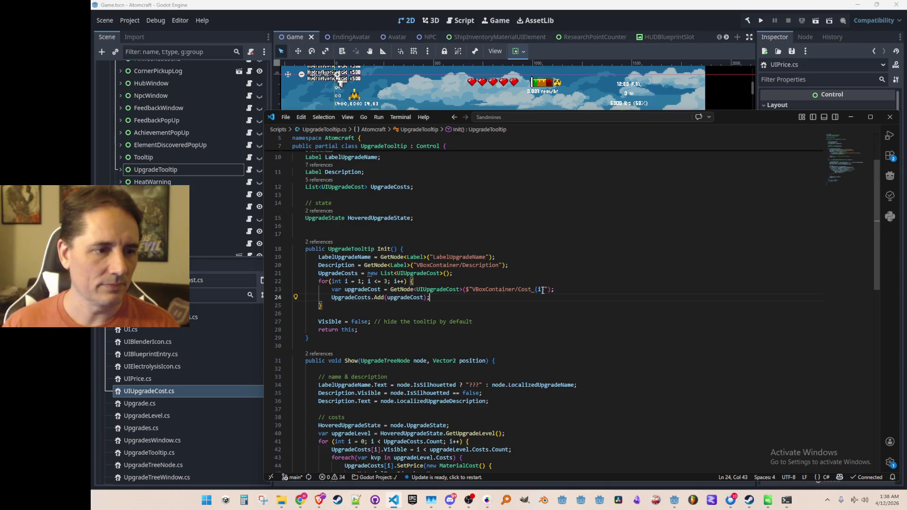
key("Return")
key("Up")
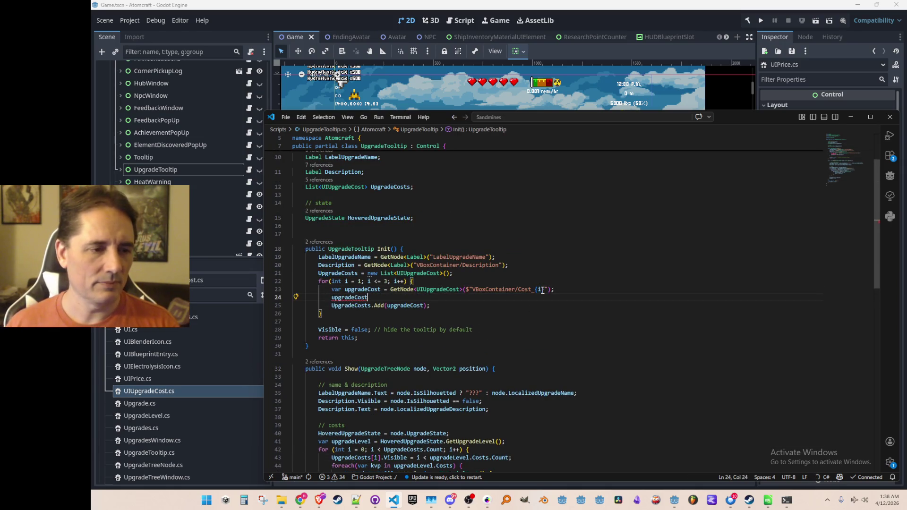
left_click(760, 20)
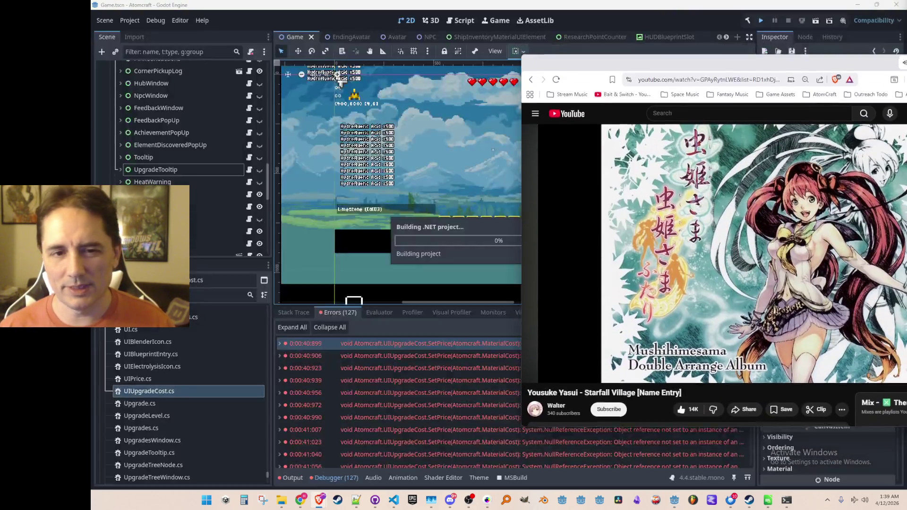
Move the Starfall Village YouTube window over the editor and briefly select part of its title
left_click_drag(885, 86, 766, 85)
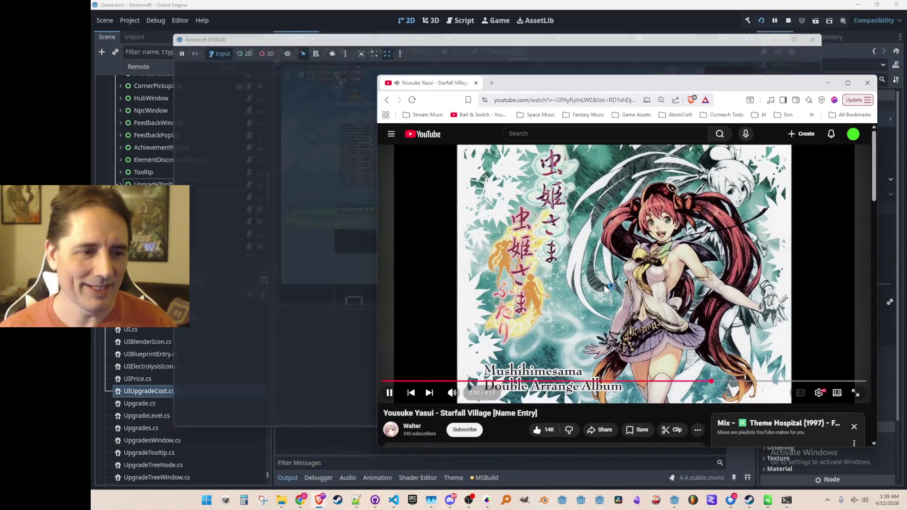
scroll(502, 363, "down", 1)
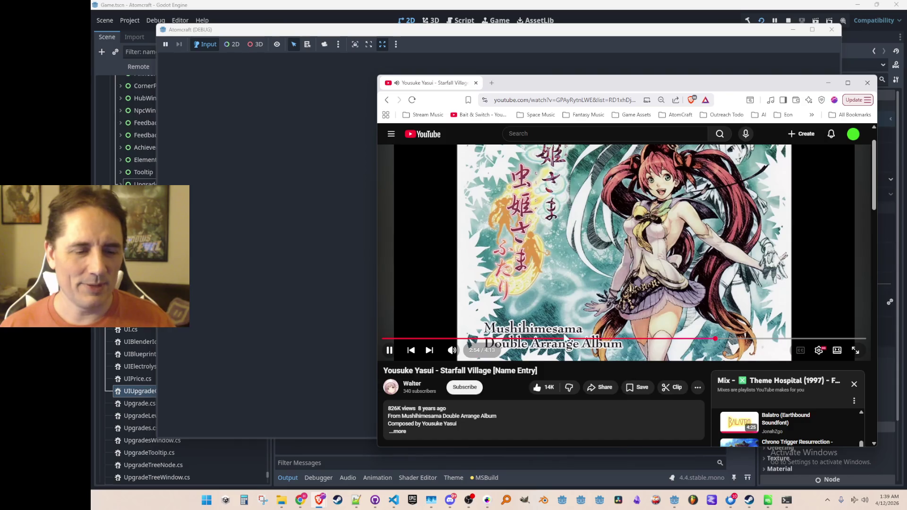
scroll(579, 326, "up", 1)
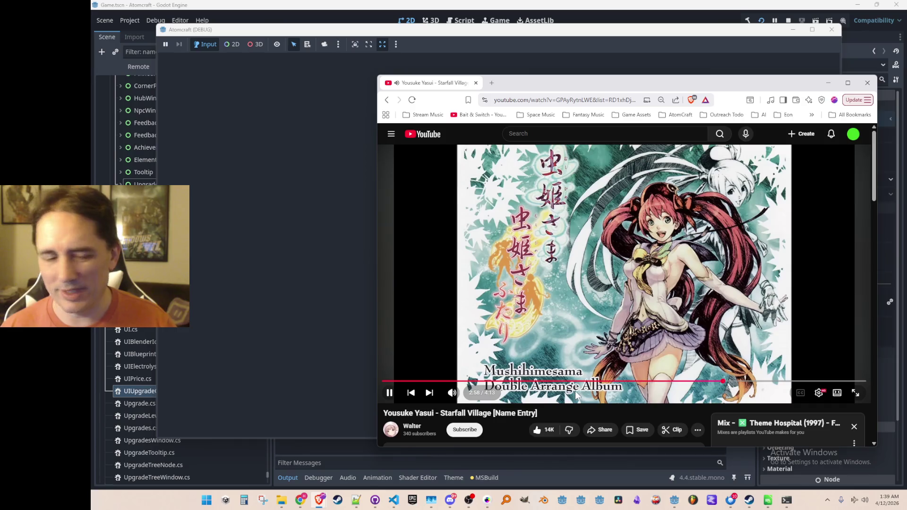
scroll(586, 315, "down", 1)
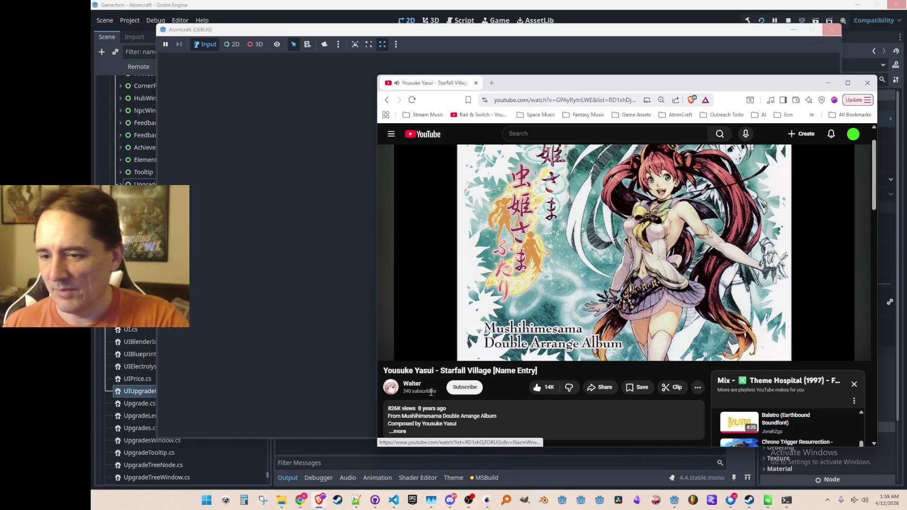
left_click_drag(433, 372, 425, 374)
left_click(415, 372)
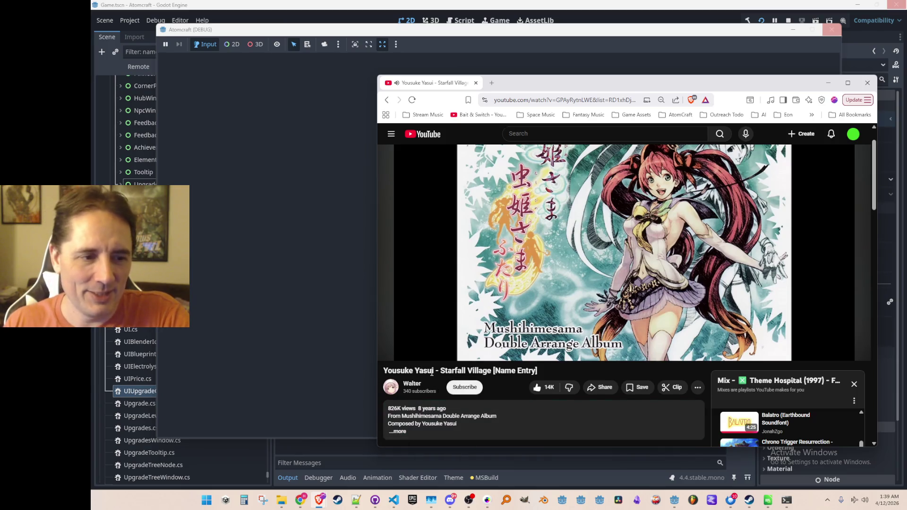
scroll(407, 370, "up", 1)
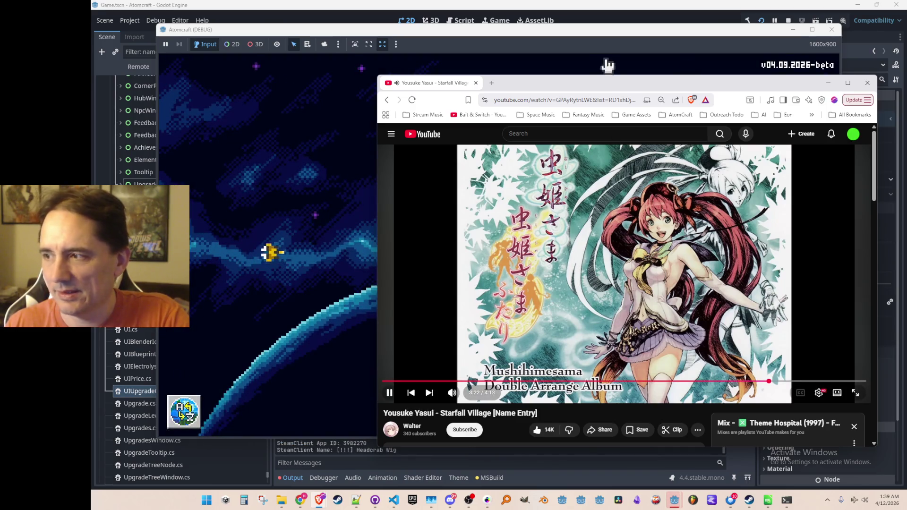
Reveal the game, start single-player with a profile and open the Upgrades tree
left_click(828, 82)
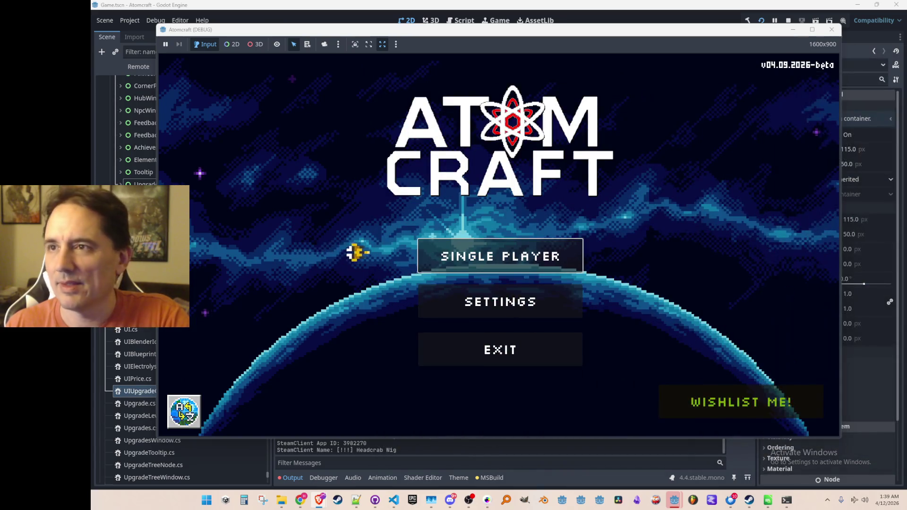
left_click(425, 255)
scroll(481, 212, "down", 5)
scroll(479, 216, "down", 3)
left_click(443, 316)
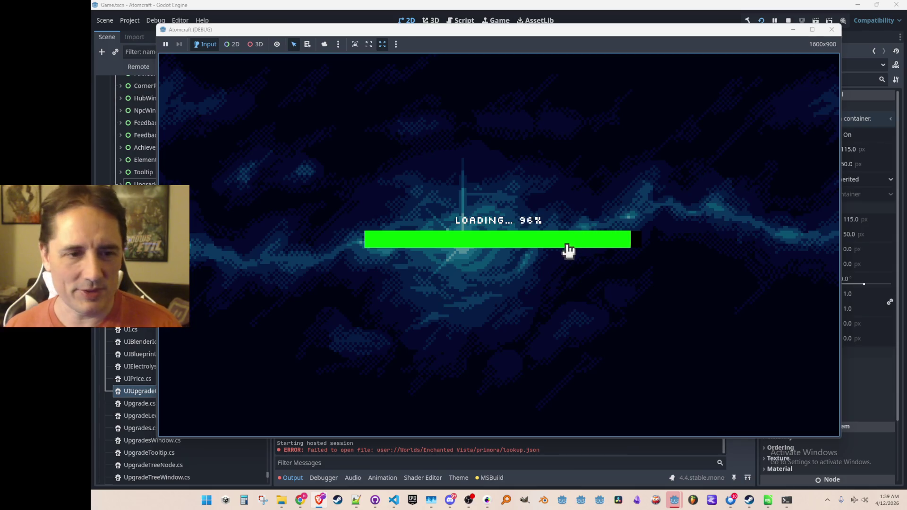
key("Tab")
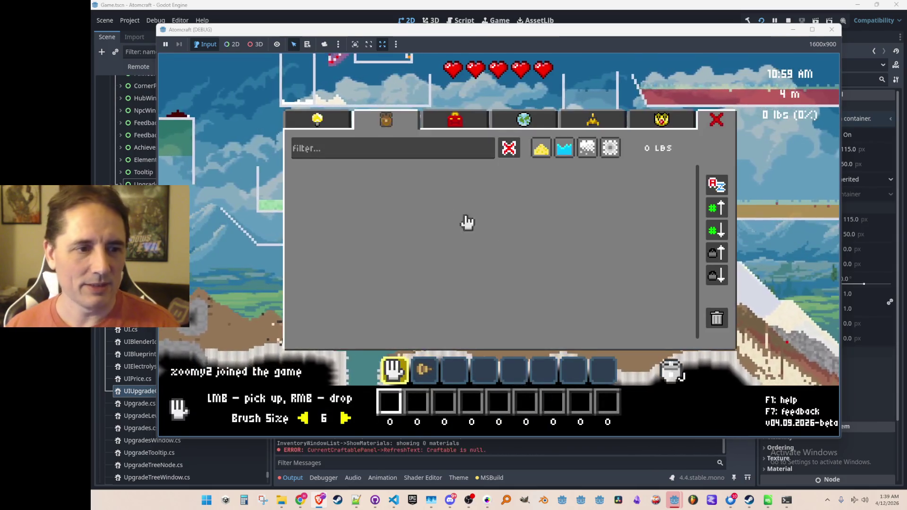
left_click(331, 128)
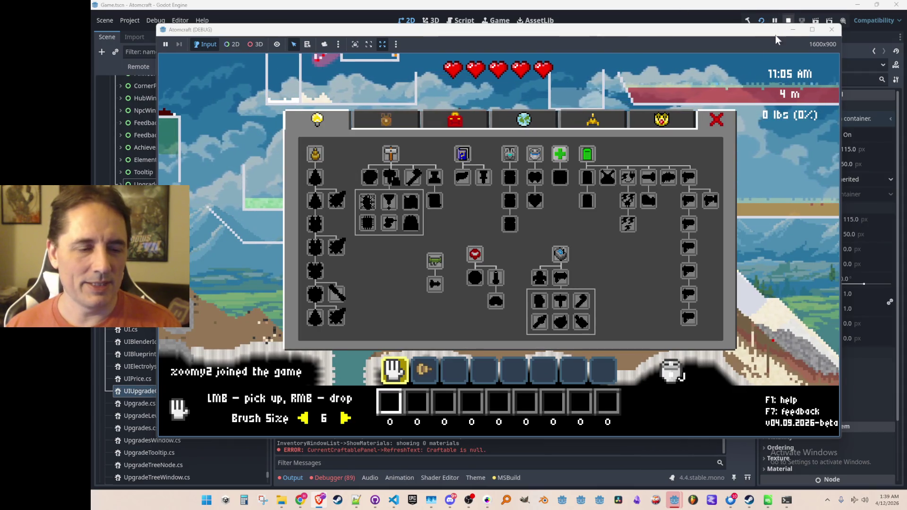
type("free")
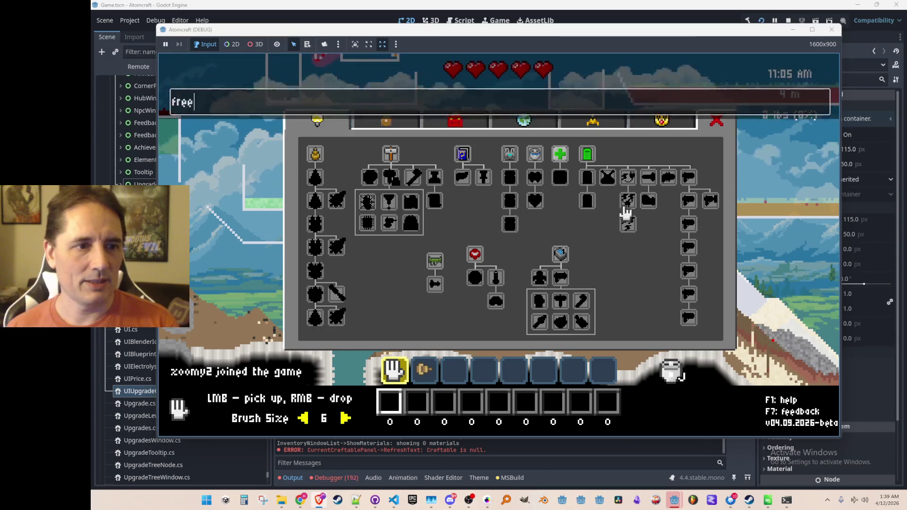
Run the 'free' console command, stop the game and view the debugger's error list
key("Return")
key("Escape")
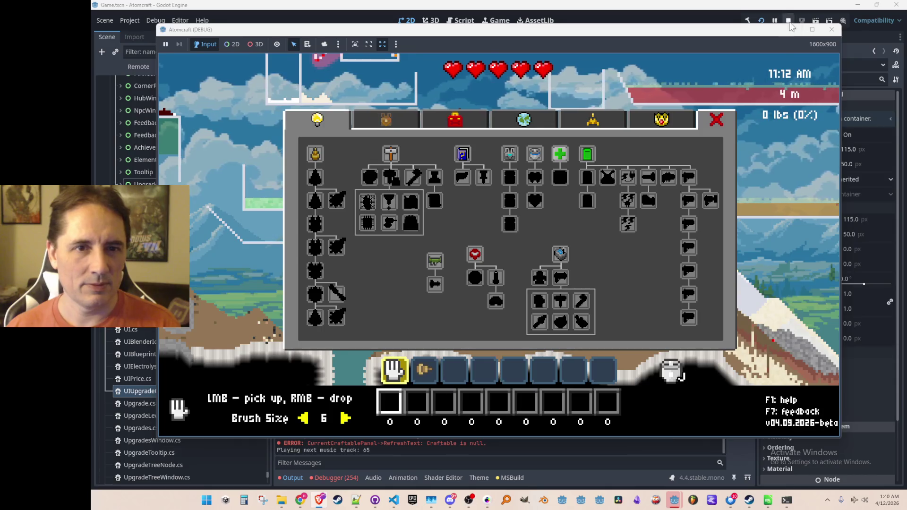
key("F8")
left_click(347, 478)
mouse_move(458, 344)
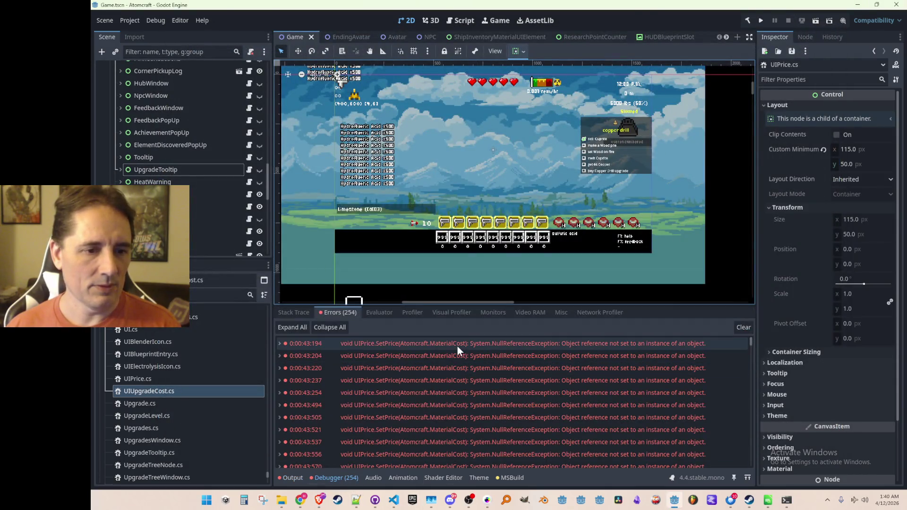
From the UIPrice.SetPrice error, go back to UpgradeTooltip.cs and jump to UIUpgradeCost's Init definition
double_click(457, 347)
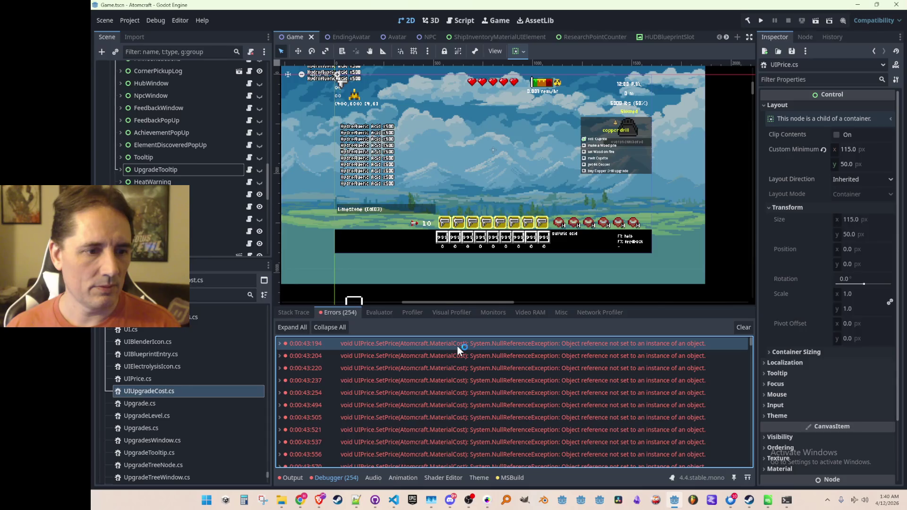
scroll(624, 320, "up", 2)
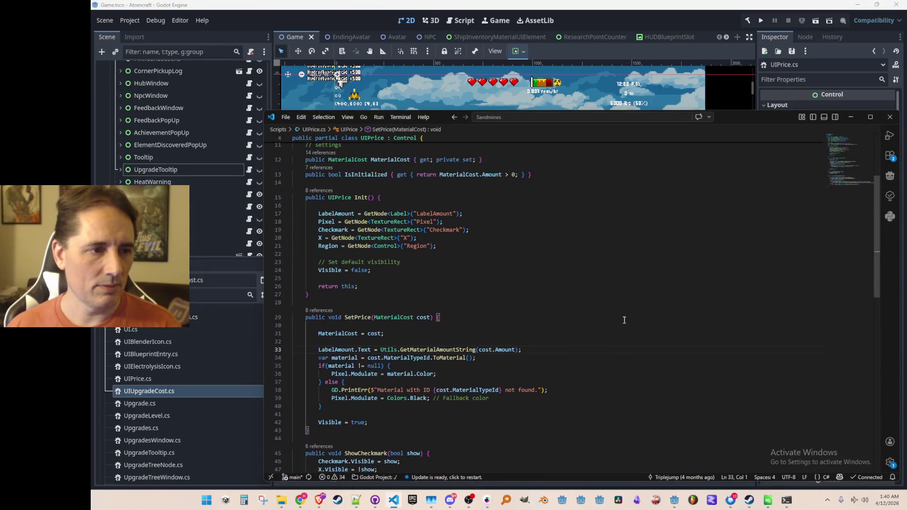
scroll(624, 319, "up", 1)
scroll(618, 323, "up", 2)
scroll(617, 322, "up", 2)
scroll(616, 323, "down", 1)
scroll(616, 324, "down", 2)
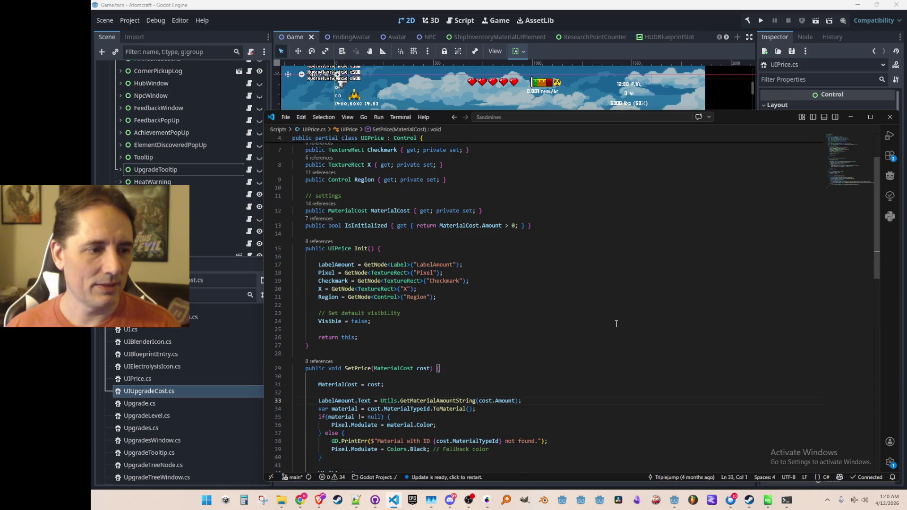
scroll(616, 324, "down", 2)
scroll(615, 318, "up", 3)
scroll(614, 318, "up", 2)
scroll(614, 318, "down", 2)
scroll(614, 318, "down", 3)
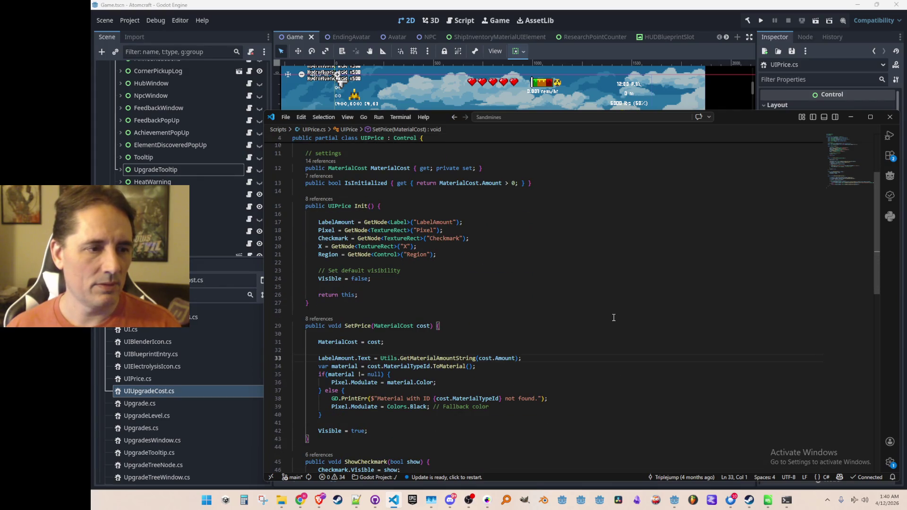
key("alt+Left")
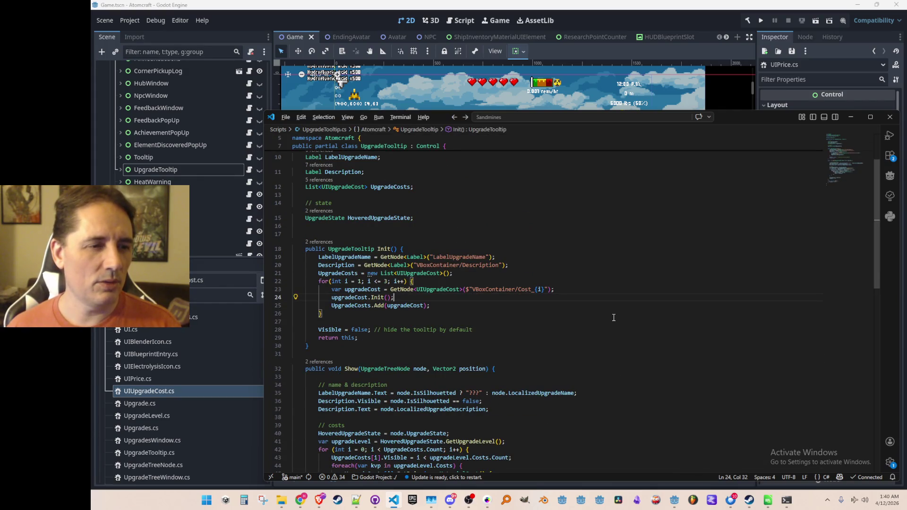
scroll(614, 317, "down", 4)
scroll(614, 318, "up", 4)
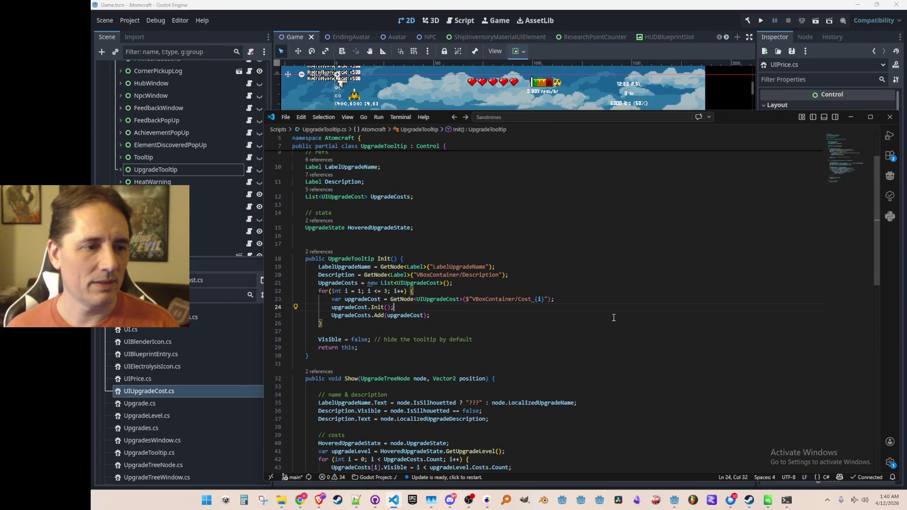
key("Up")
key("Left")
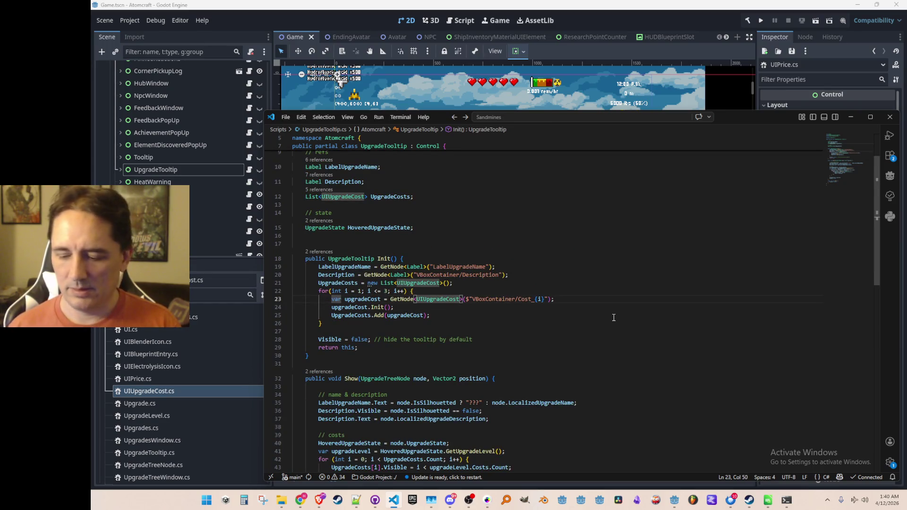
key("Down")
key("F12")
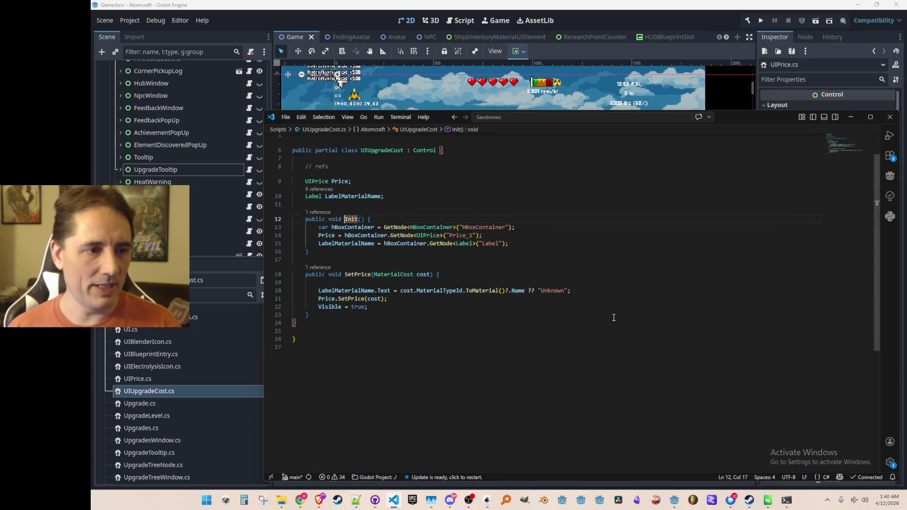
Add 'Price.Init();' below the Price assignment in UIUpgradeCost.Init, then run the project from Godot
key("Down")
key("Down")
key("Home")
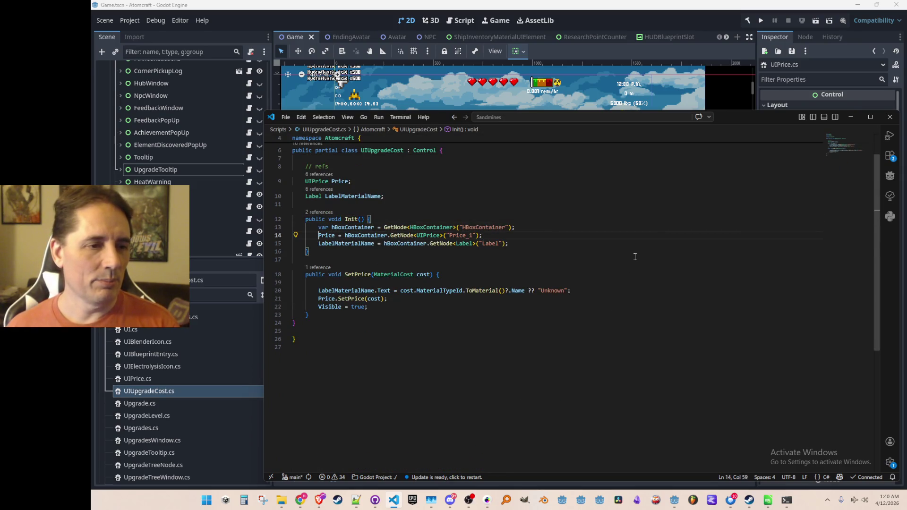
key("End")
key("Return")
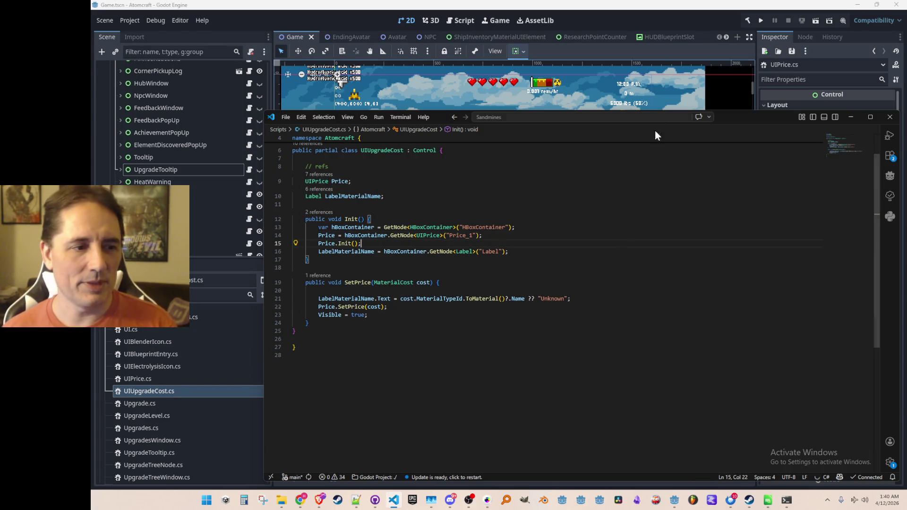
left_click(689, 8)
left_click(757, 20)
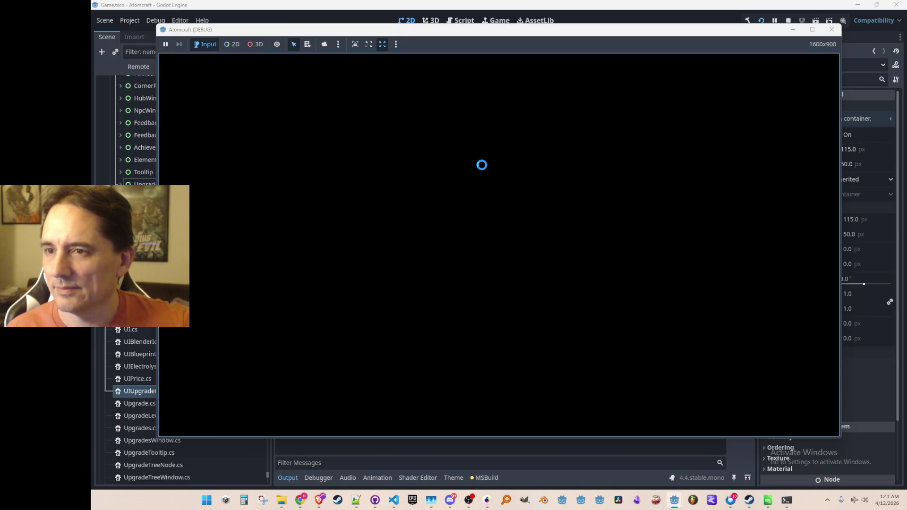
Load Enchanted Vista with the last profile and open the inventory's materials upgrade tree
left_click(445, 273)
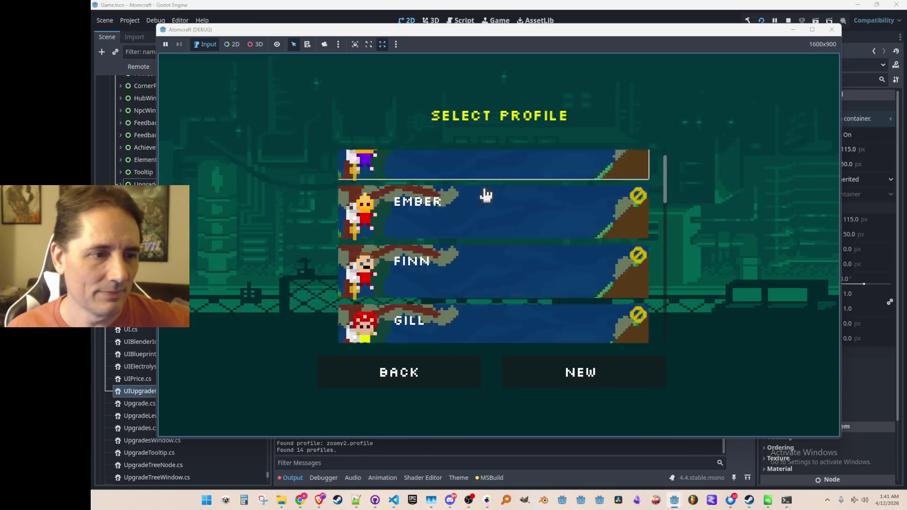
scroll(489, 205, "down", 5)
scroll(492, 218, "down", 4)
left_click(461, 334)
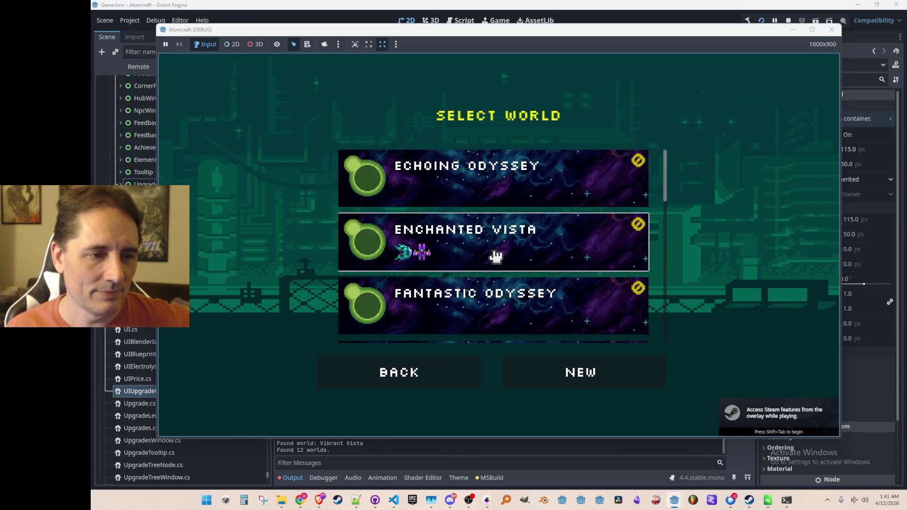
left_click(492, 257)
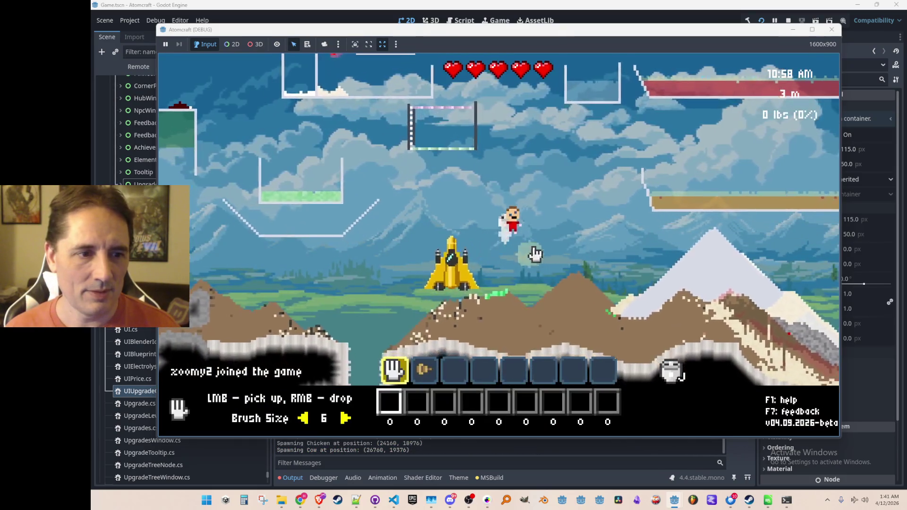
key("Tab")
left_click(336, 126)
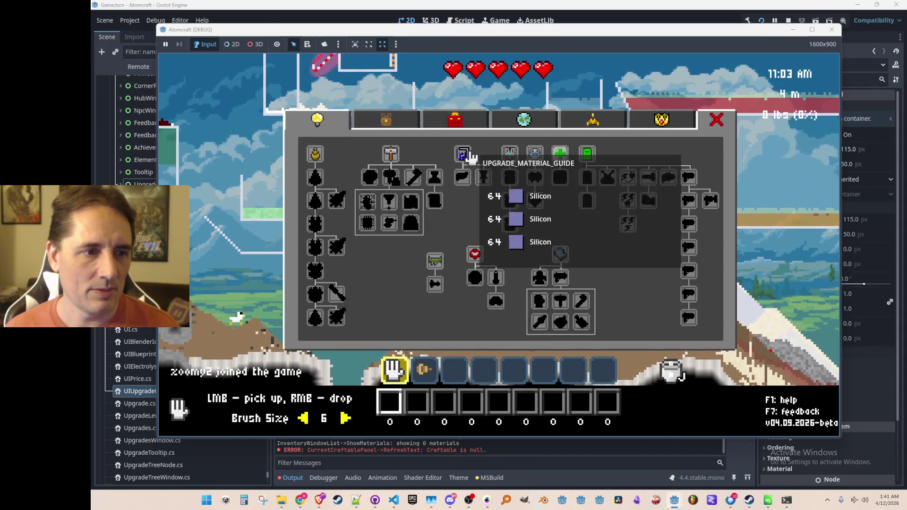
mouse_move(462, 155)
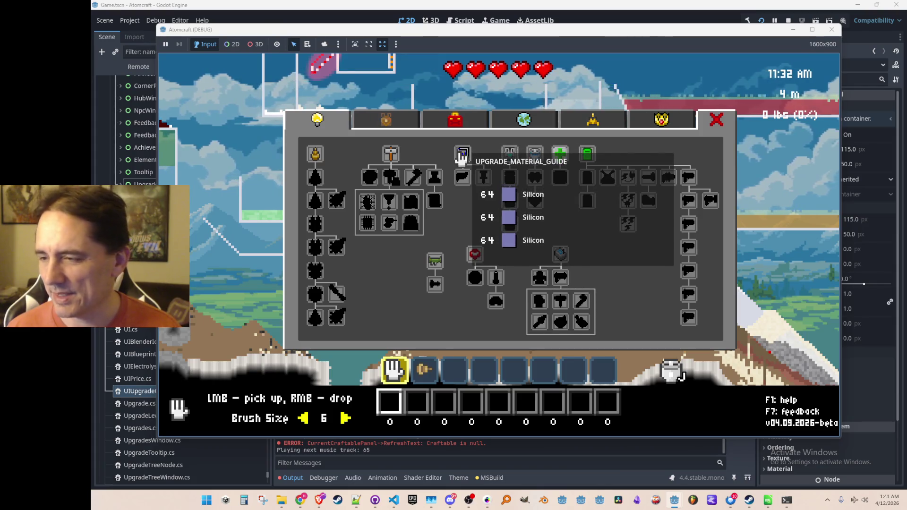
Stop the game and follow SetPrice's references to its call in UpgradeTooltip.cs
left_click(832, 29)
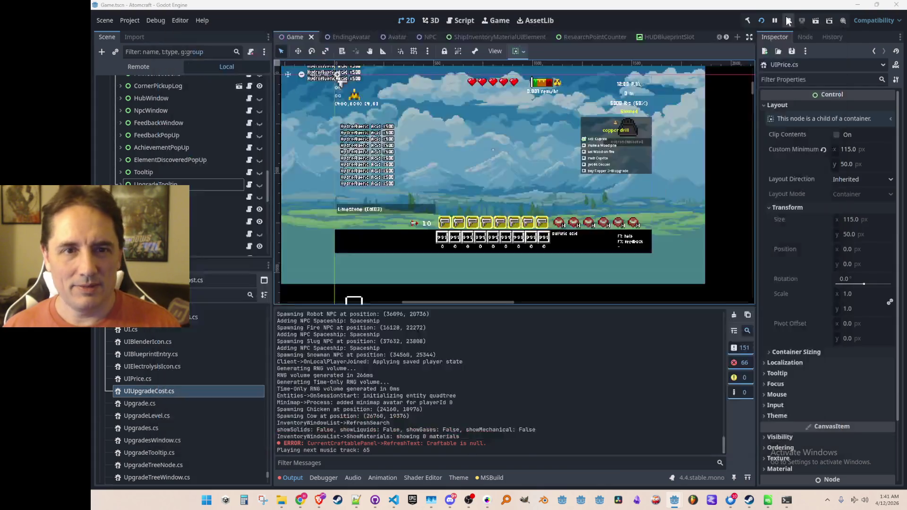
left_click(394, 501)
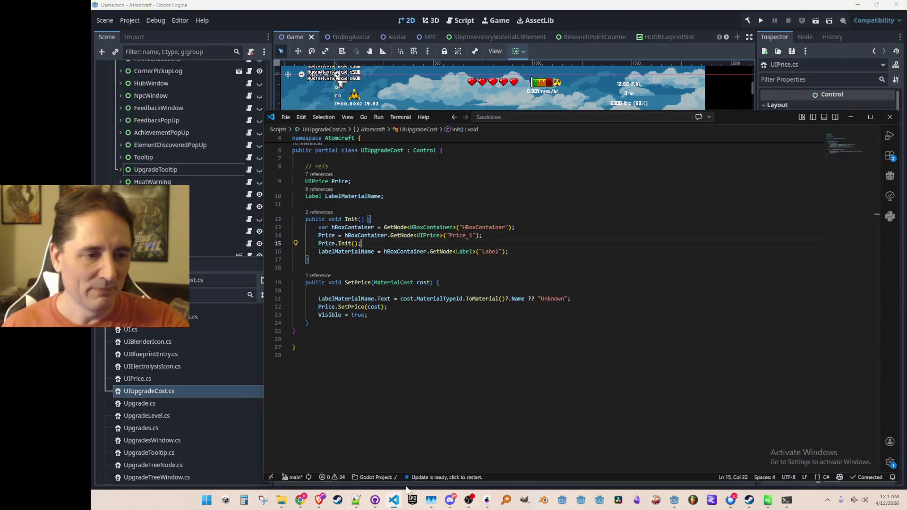
left_click(364, 314)
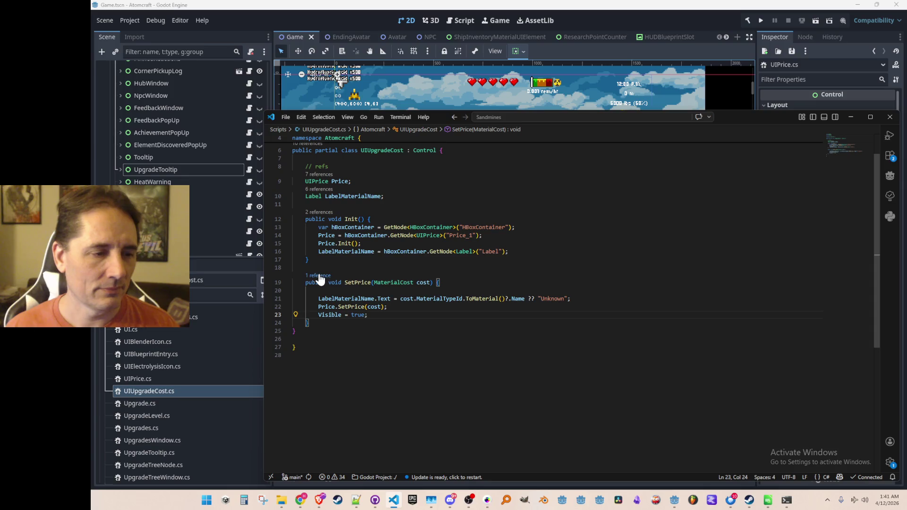
key("shift+F12")
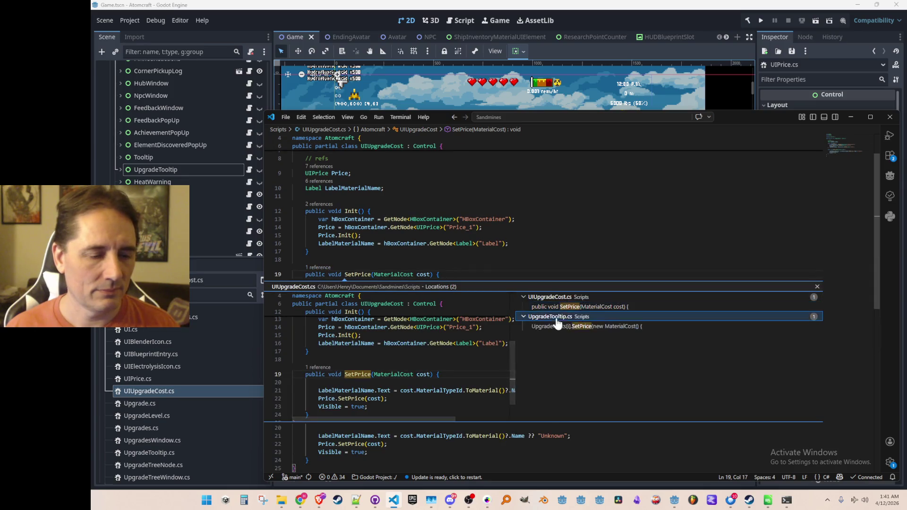
double_click(560, 326)
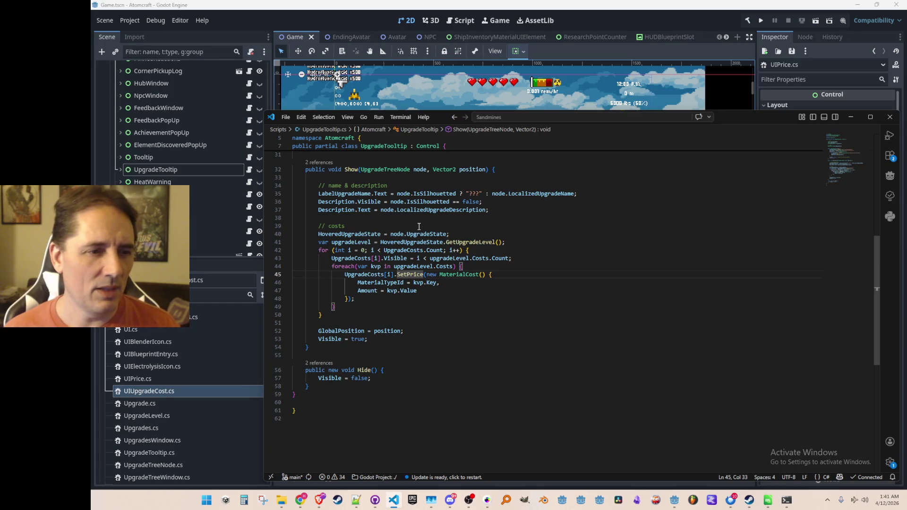
In the cost loop try adding UpgradeCosts[i].Init(), then undo it
left_click(360, 267)
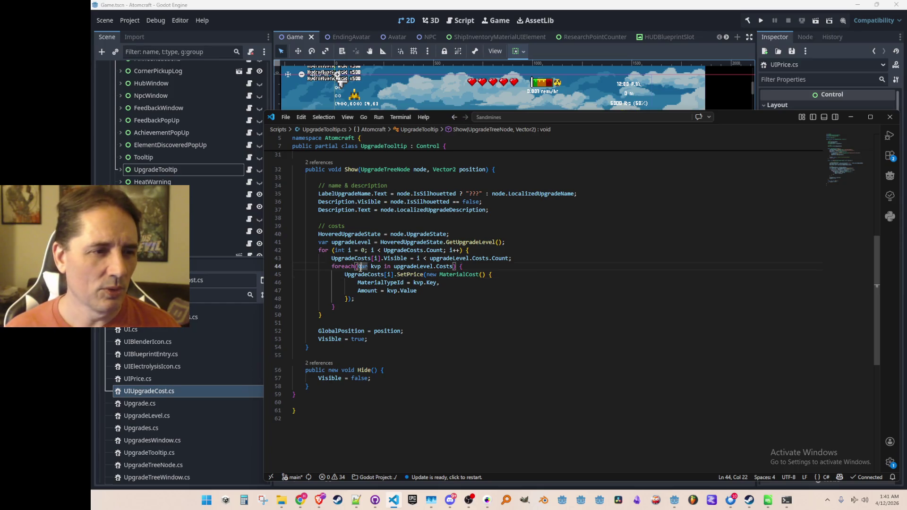
left_click(409, 250)
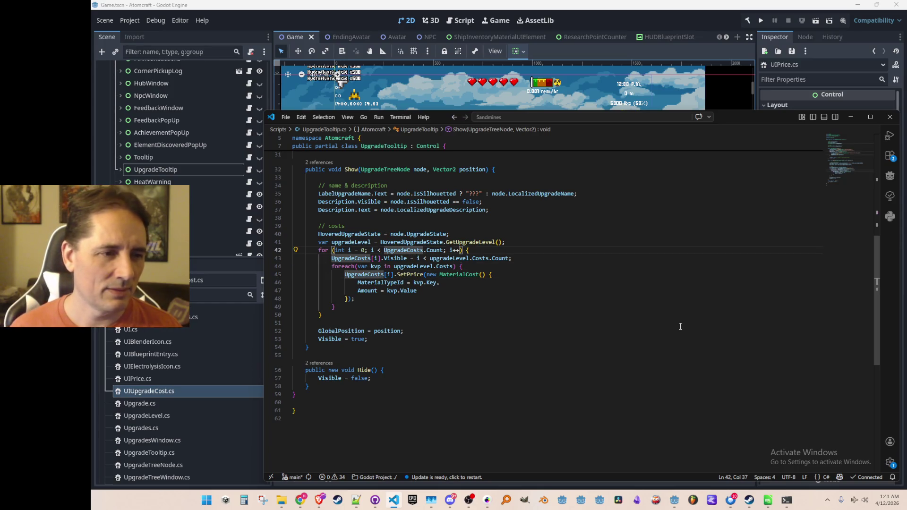
key("Down")
key("Return")
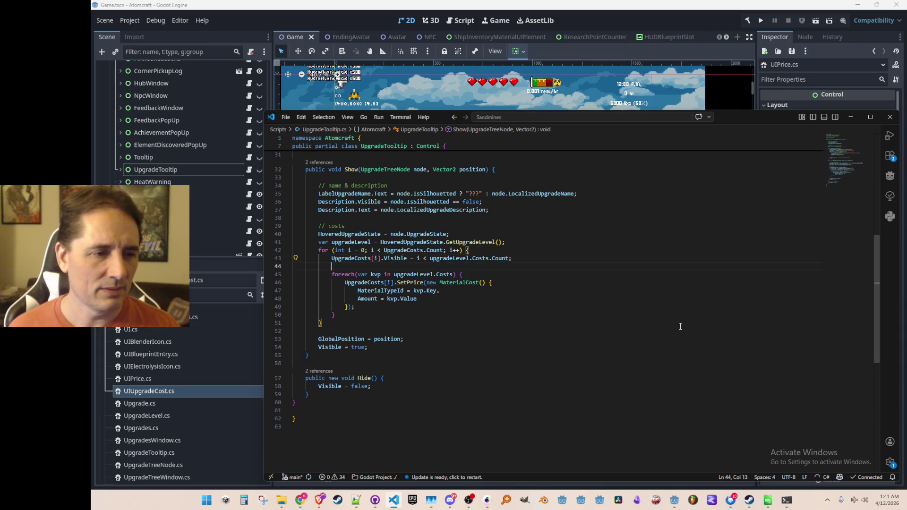
key("Tab")
key("Down")
key("End")
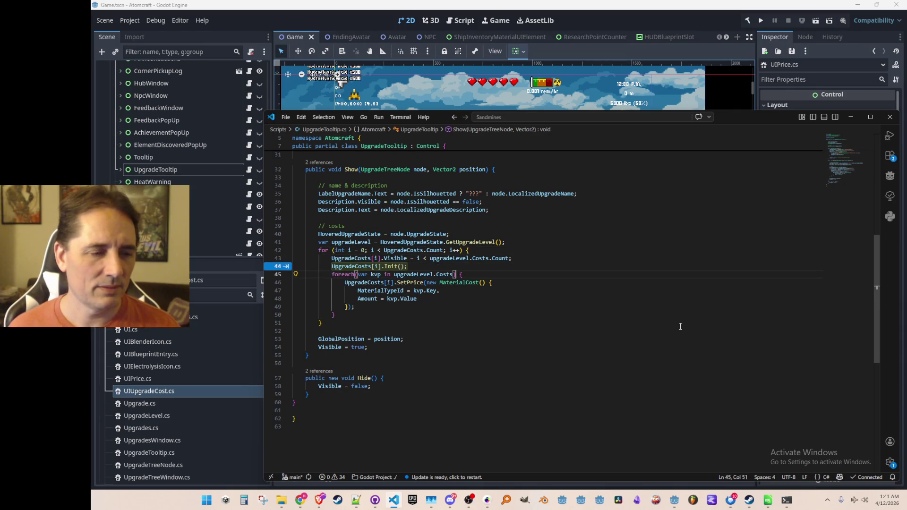
key("ctrl+z")
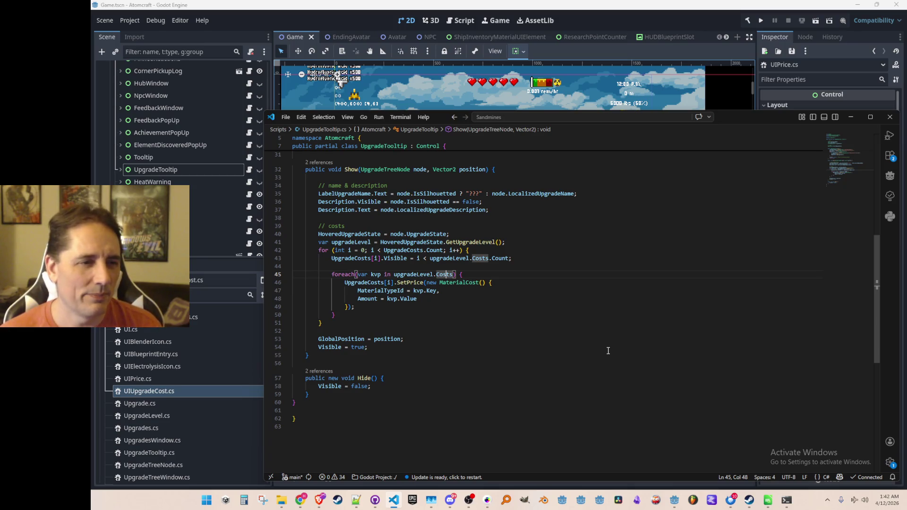
key("Home")
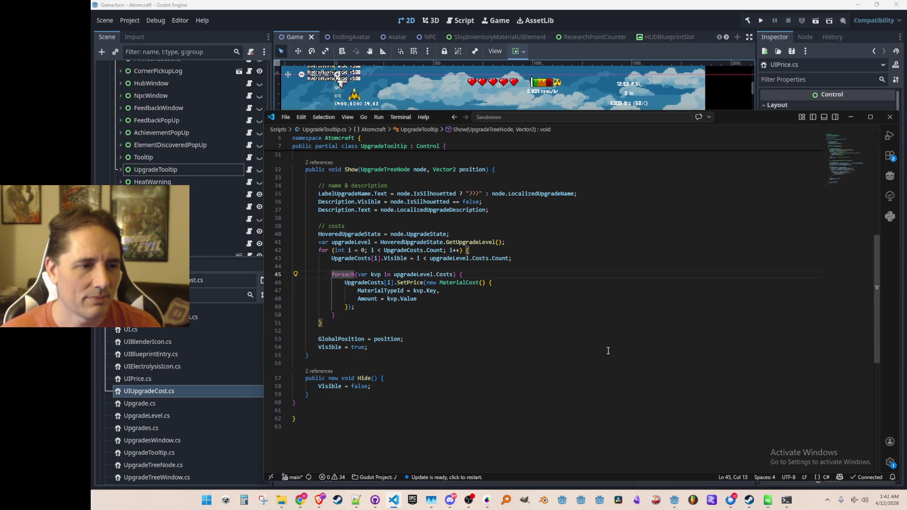
Cut the foreach block over the costs and paste it above the for loop in Show
key("shift+Down")
key("shift+Down")
key("shift+Down")
key("shift+Down")
key("shift+Down")
key("shift+Down")
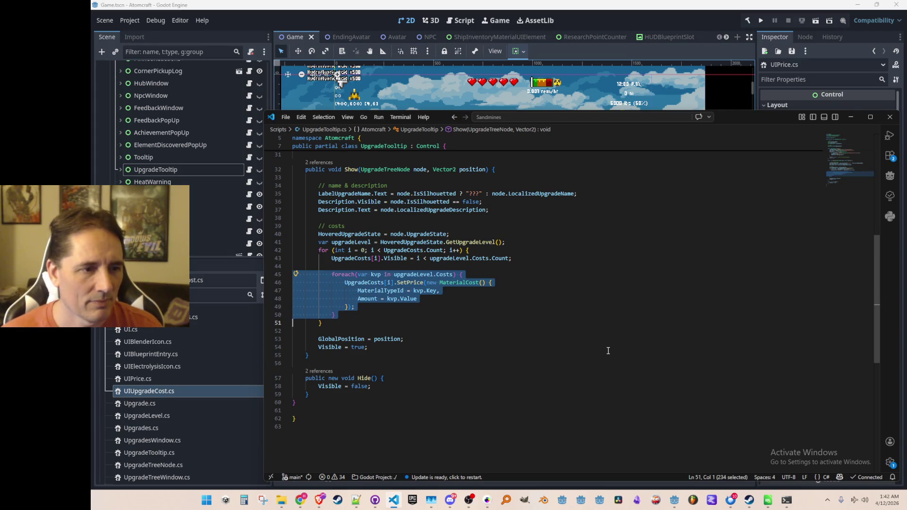
key("ctrl+x")
key("Up")
key("Up")
key("Up")
key("ctrl+v")
key("Return")
key("Up")
key("shift+Up")
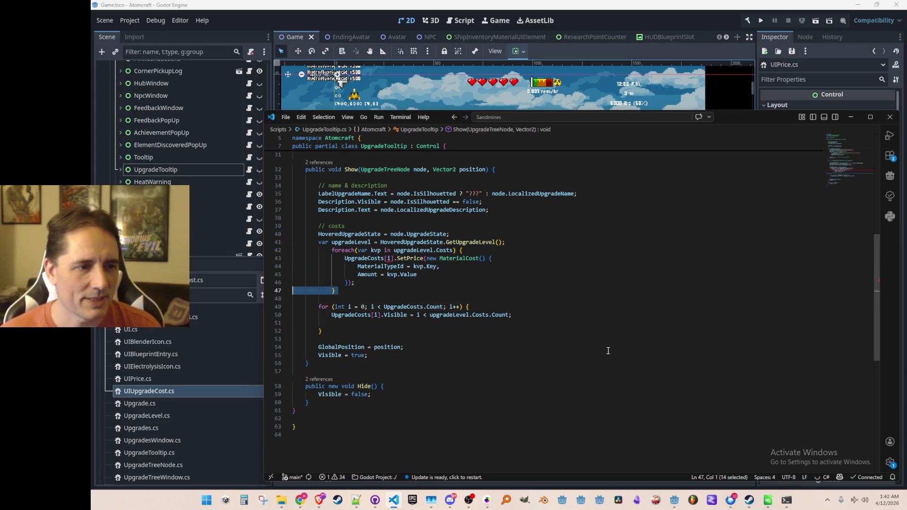
key("shift+Up")
key("shift+Up")
key("shift+Up")
key("shift+Up")
key("shift+Up")
key("shift+Up")
key("shift+Down")
key("Right")
key("Down")
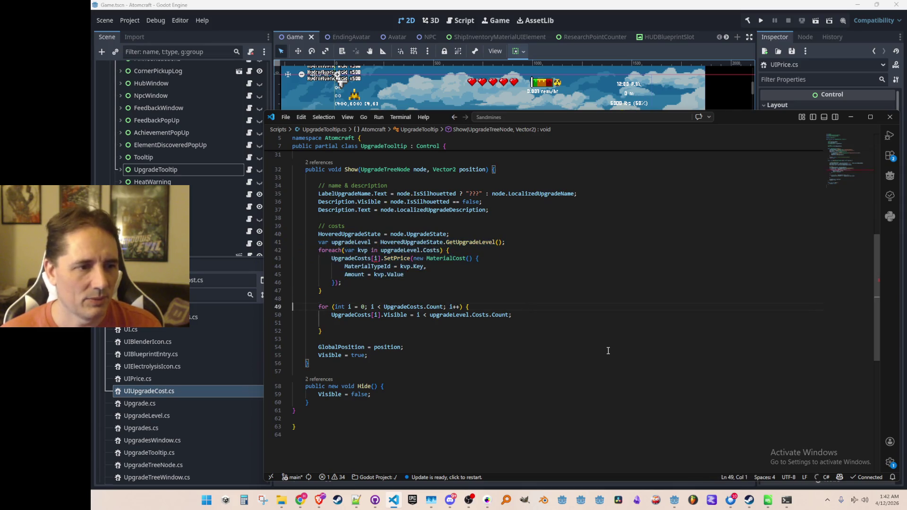
Add an i++ counter in the foreach and a loop after the level lookup that hides all costs
key("Up")
key("Up")
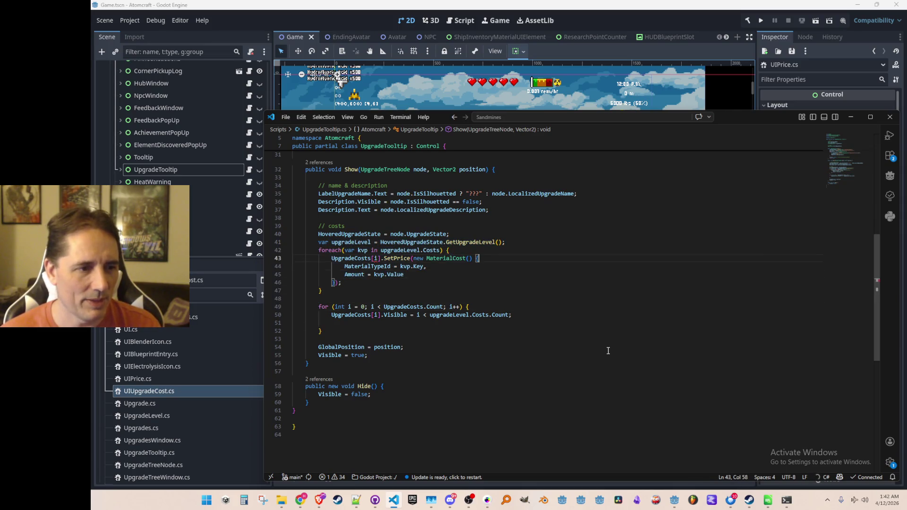
key("Home")
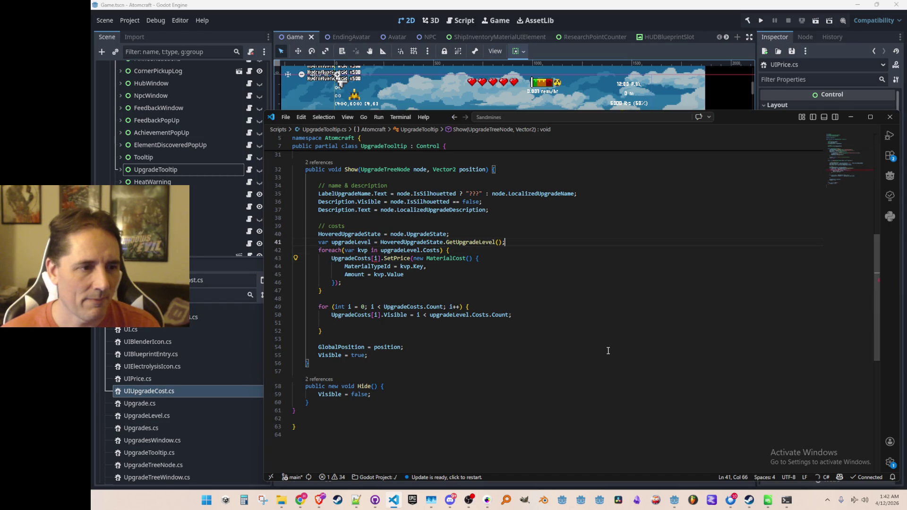
key("Return")
key("Return")
key("Up")
type("int i = 0;")
key("Tab")
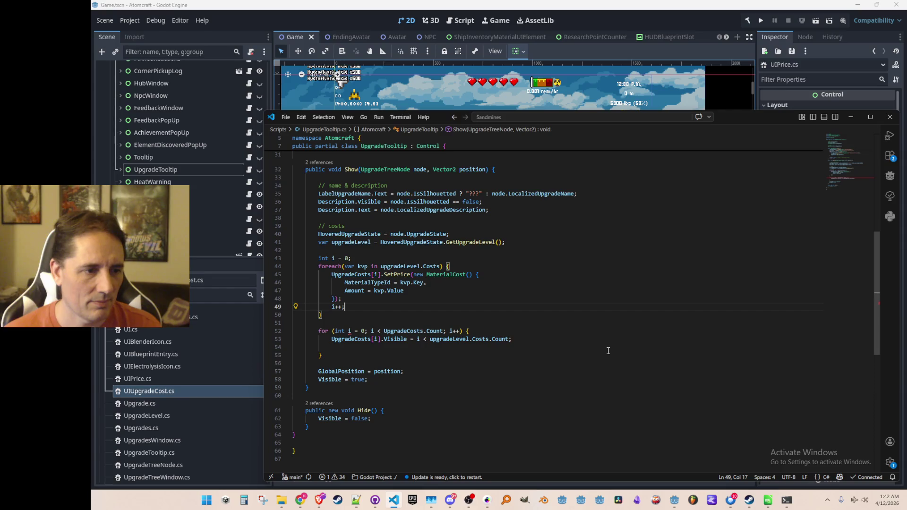
key("Up")
key("Up")
key("Up")
key("Return")
key("Return")
key("Up")
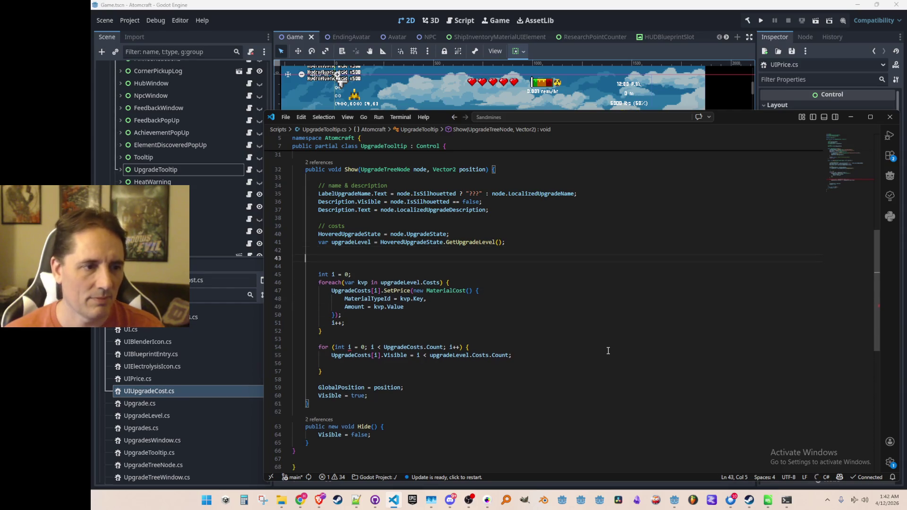
type("// clear")
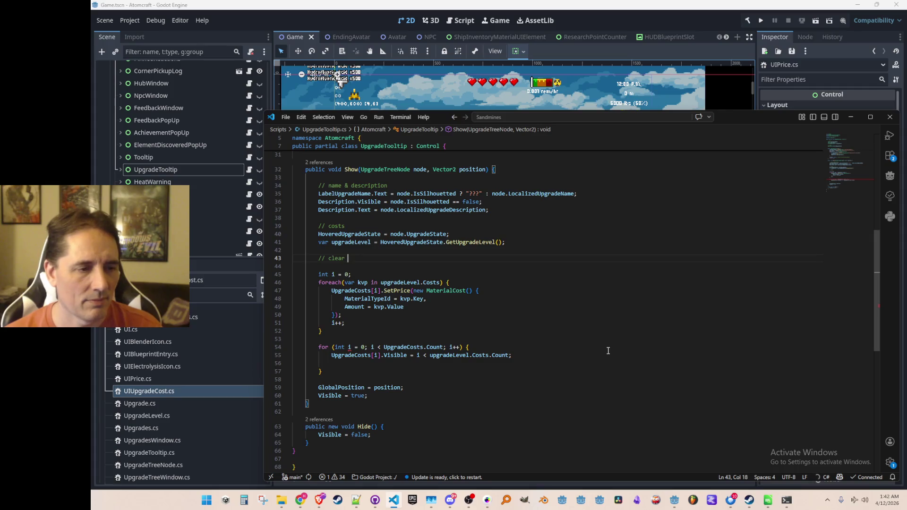
key("Tab")
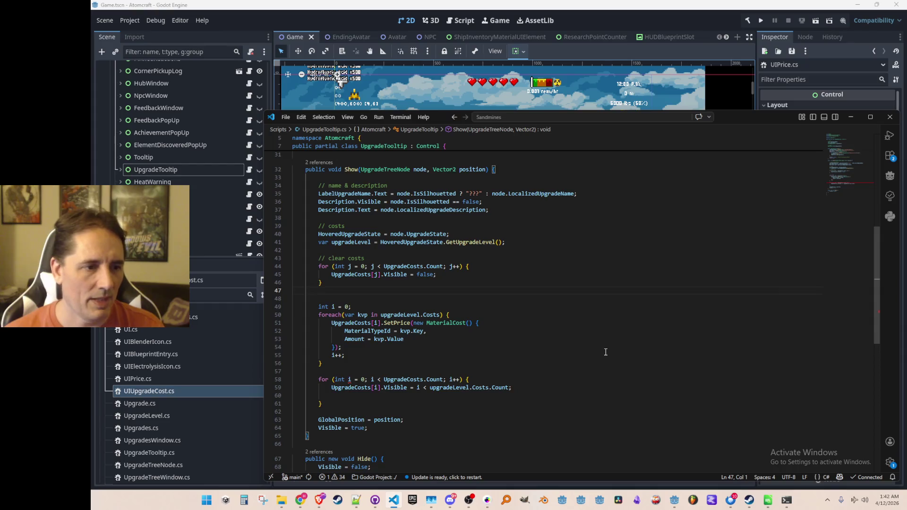
key("Delete")
scroll(454, 307, "down", 3)
Select around the second for-loop's UpgradeCosts[i].Visible assignment on lines 57–58
left_click(454, 306)
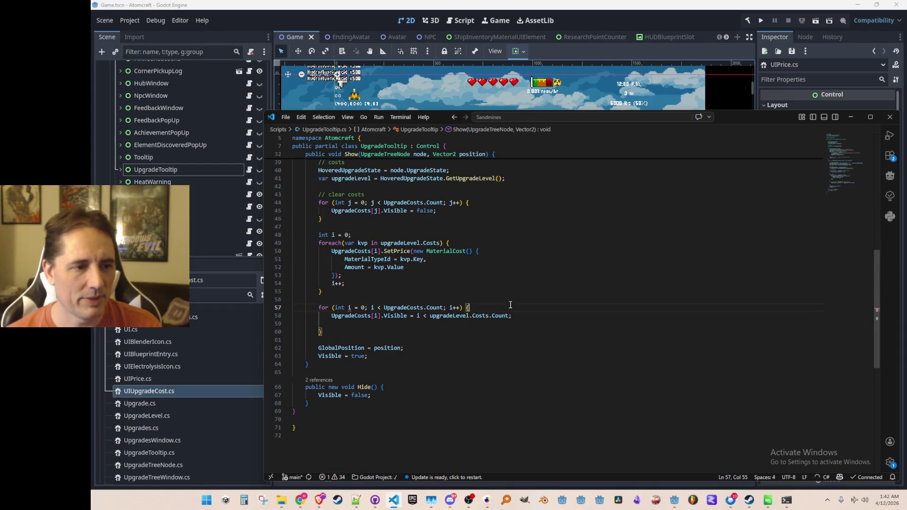
key("ctrl+l")
key("ctrl+l")
key("ctrl+l")
key("ctrl+l")
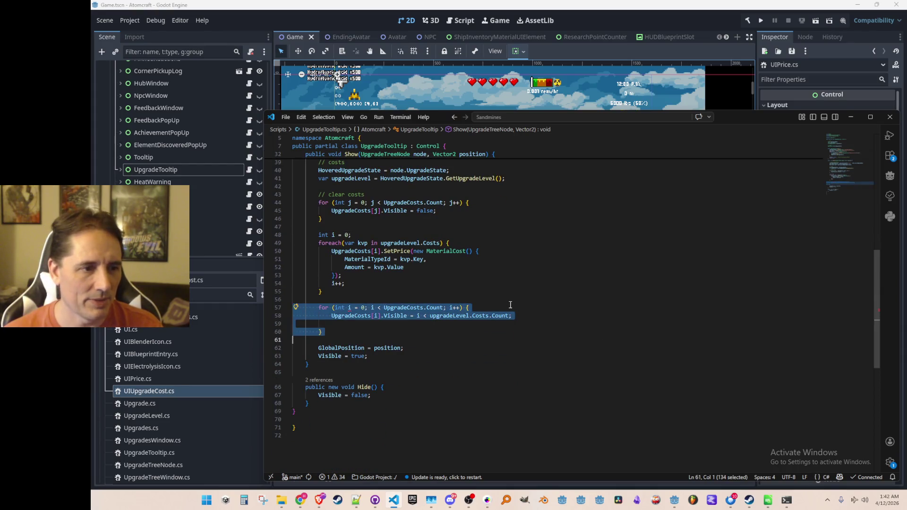
key("Left")
key("shift+End")
key("Home")
key("ctrl+shift+Right")
key("shift+Right")
key("shift+Right")
key("shift+Right")
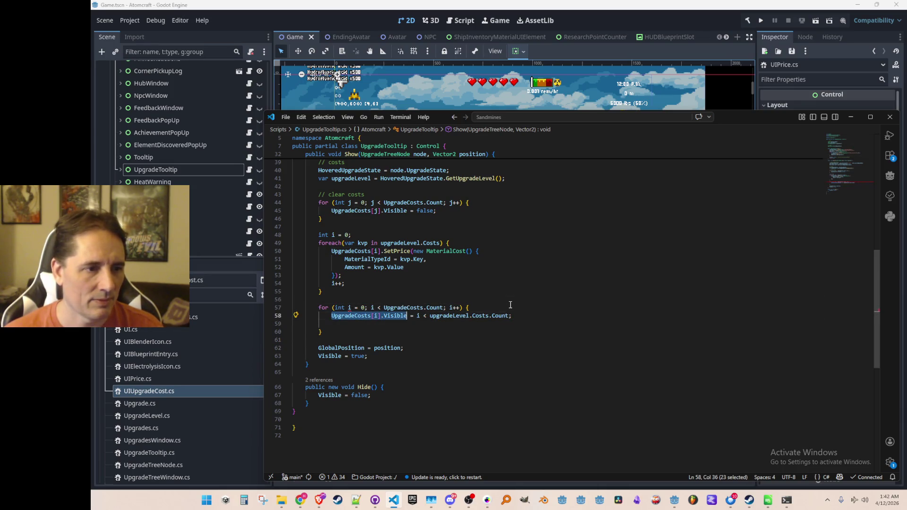
Check the SetPrice definition in UIUpgradeCost.cs from line 50's call and return
key("Up")
key("Up")
key("Up")
key("Home")
key("Up")
key("Up")
key("Up")
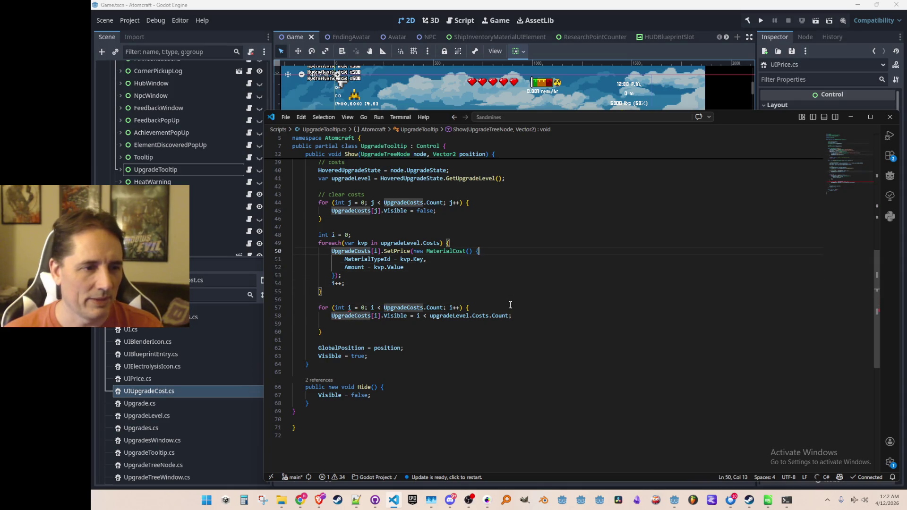
key("ctrl+Right")
key("ctrl+Right")
key("ctrl+Right")
key("Left")
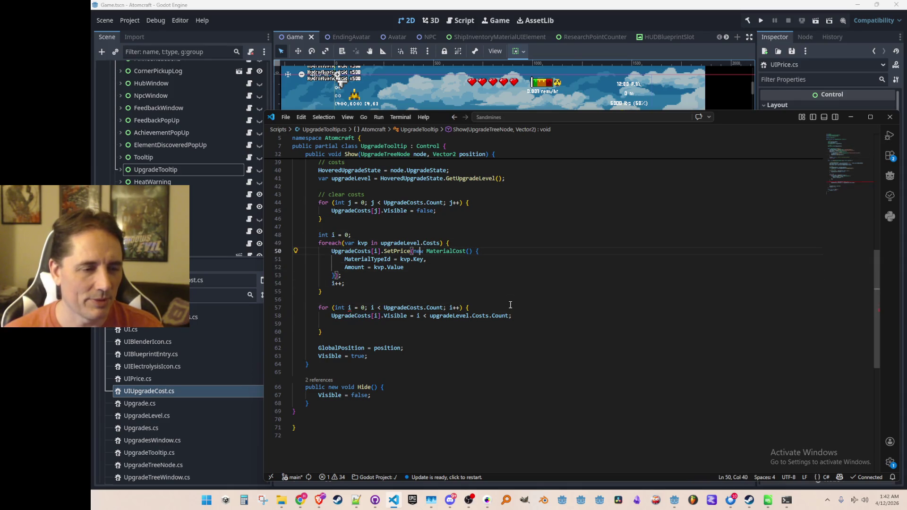
key("F12")
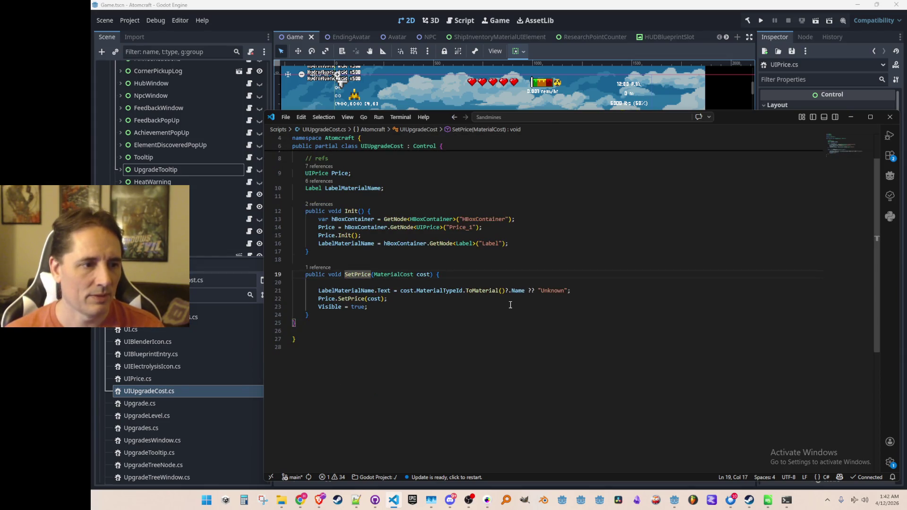
key("alt+Left")
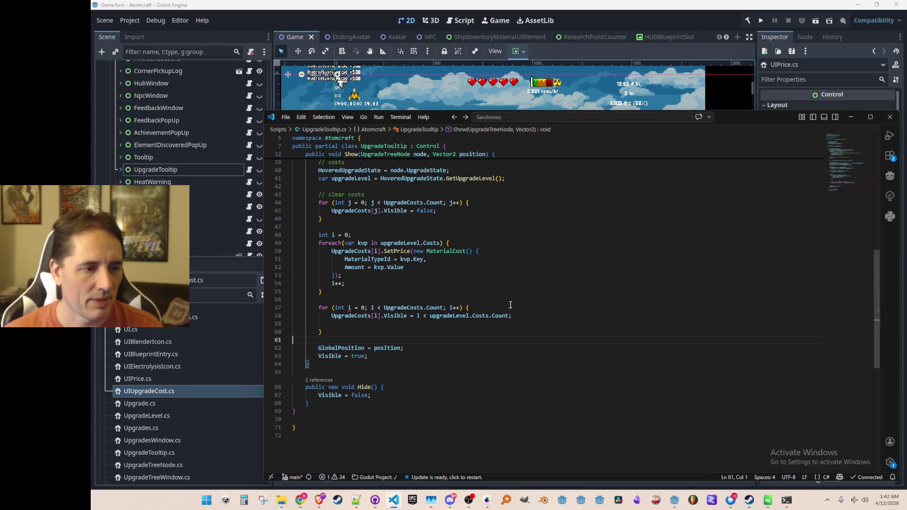
Delete the second visibility for-loop and run the game from Godot
key("shift+Down")
key("shift+Down")
key("shift+Down")
key("shift+Down")
key("shift+Down")
key("Delete")
key("Up")
key("Up")
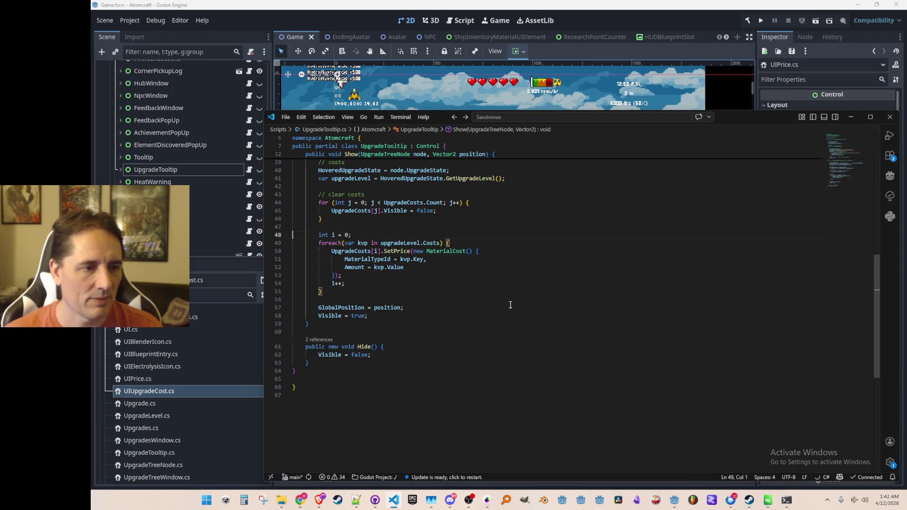
left_click(761, 20)
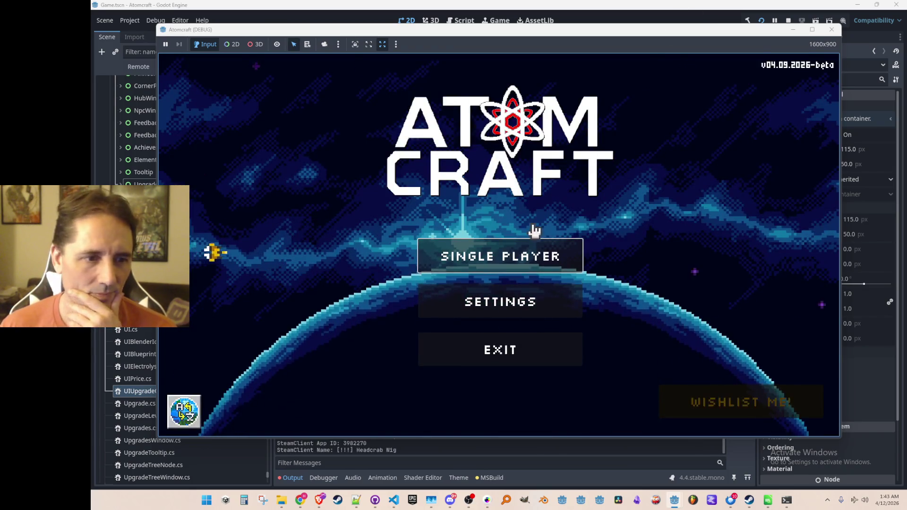
Choose Single Player and load an existing player profile
left_click(533, 241)
scroll(476, 218, "down", 5)
scroll(465, 288, "down", 3)
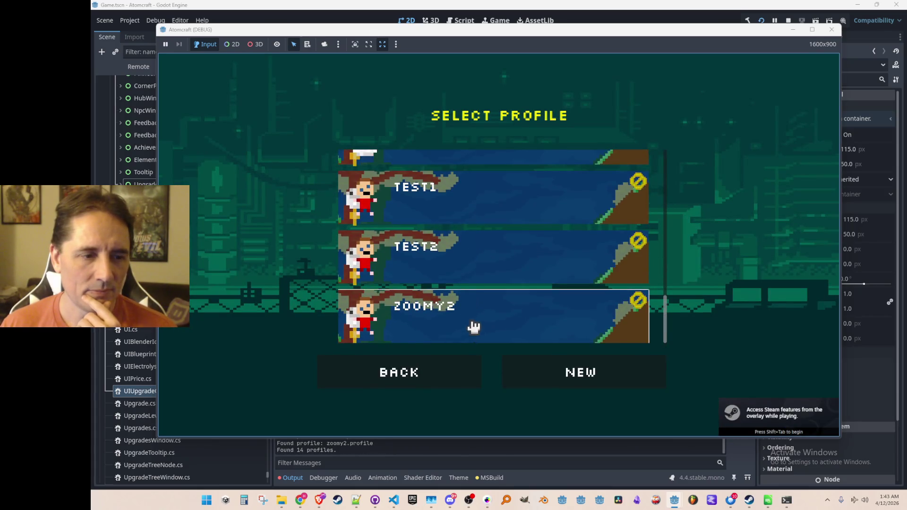
left_click(471, 331)
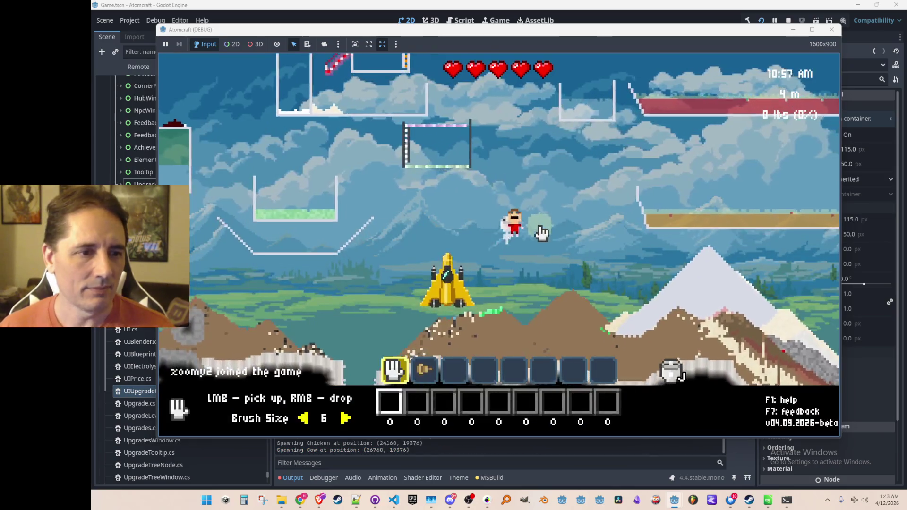
Craft Jetpack Level 2, Health Regen 1, Lead-Acid Battery, Hammer and Copper Drill in the upgrade tree
key("Tab")
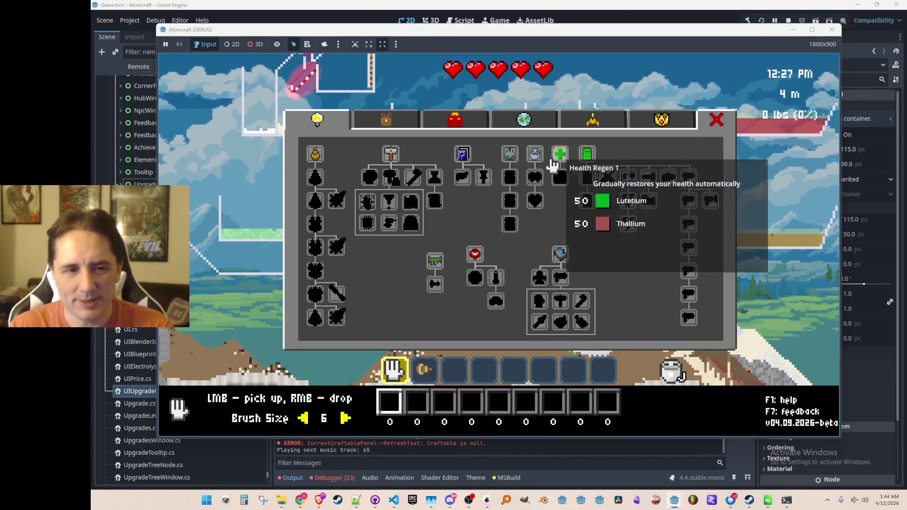
key("grave")
type("Kra")
key("Escape")
left_click(536, 159)
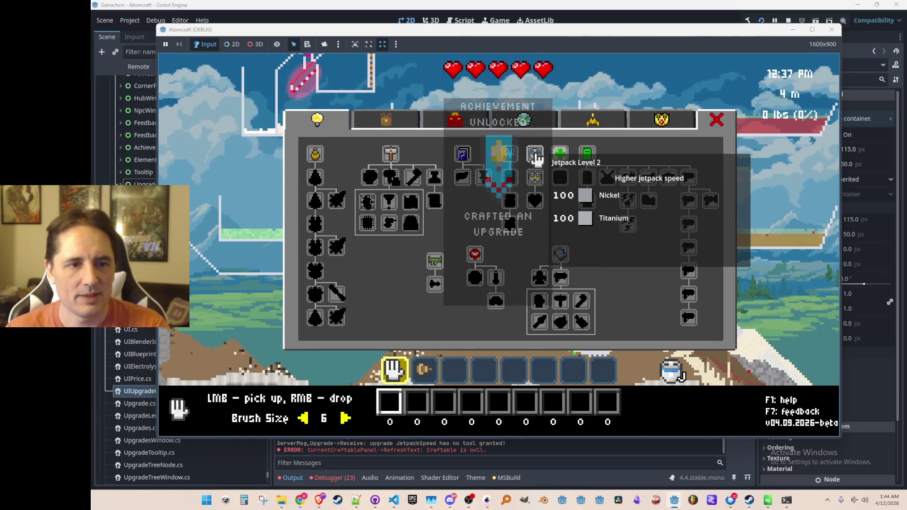
left_click(562, 161)
mouse_move(586, 153)
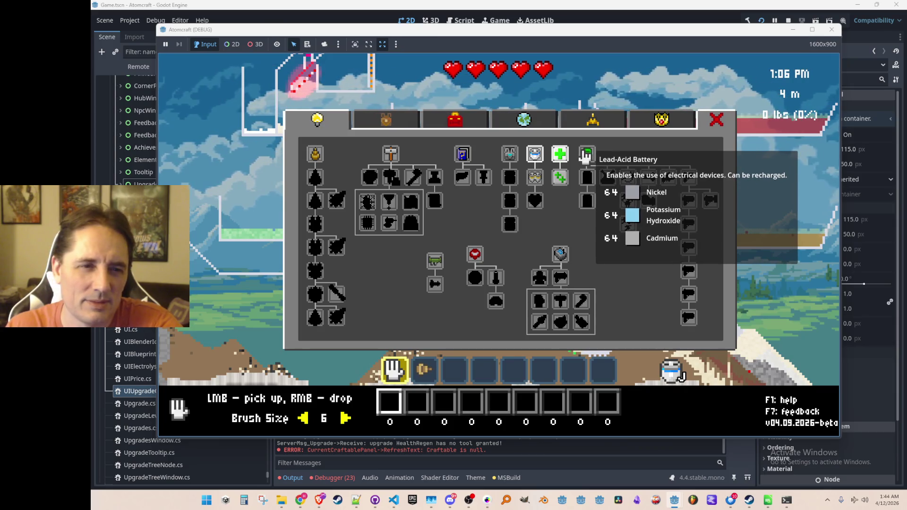
left_click(586, 155)
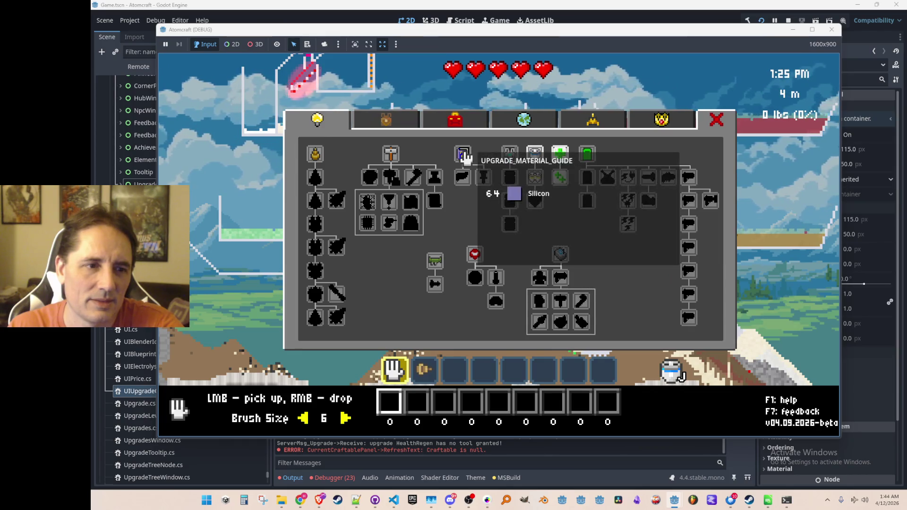
left_click(392, 156)
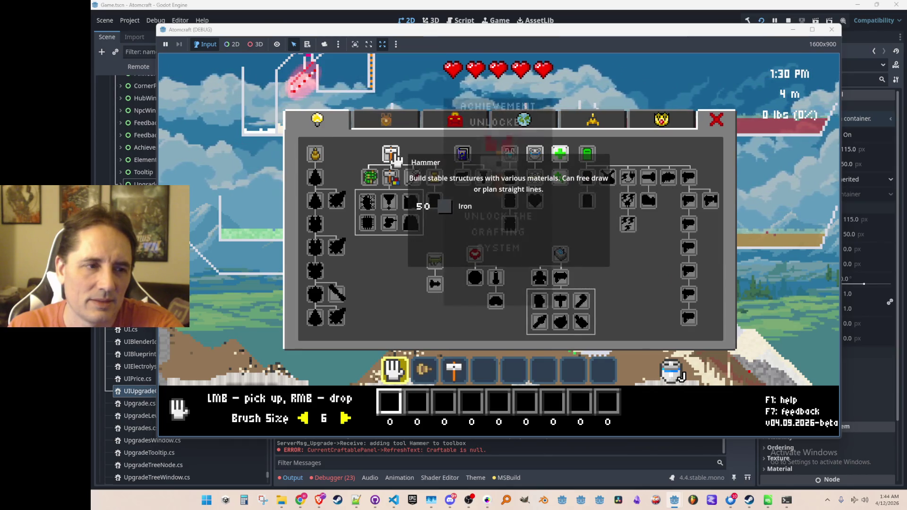
left_click(314, 156)
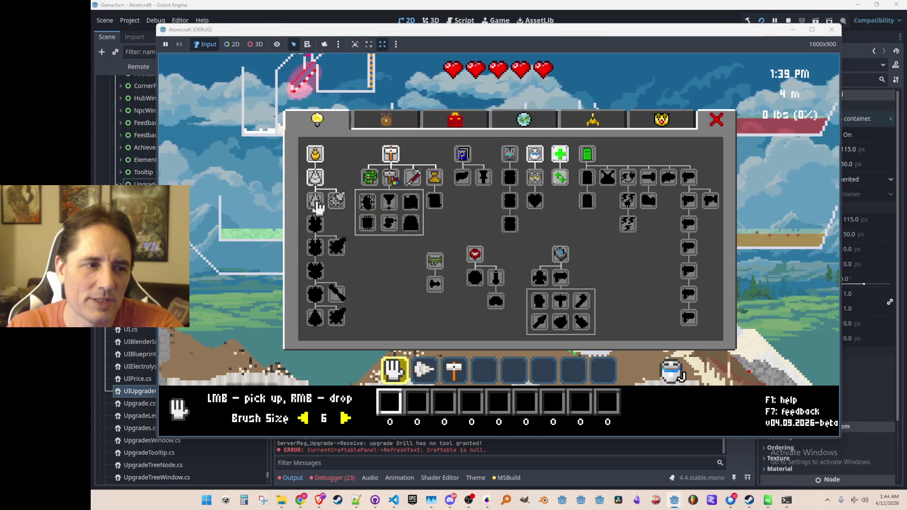
Stop the game and inspect the index-out-of-range error from UpgradeTooltip.Show in the debugger
left_click(788, 19)
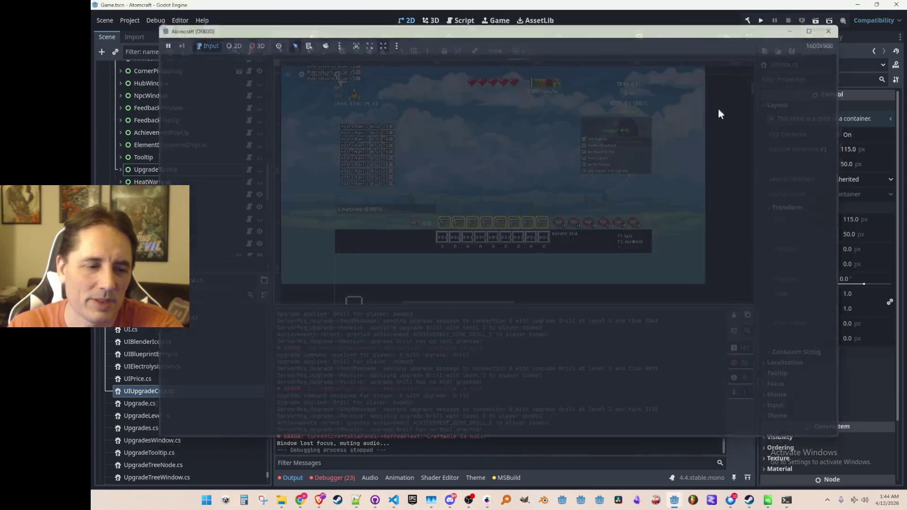
left_click(347, 477)
mouse_move(407, 343)
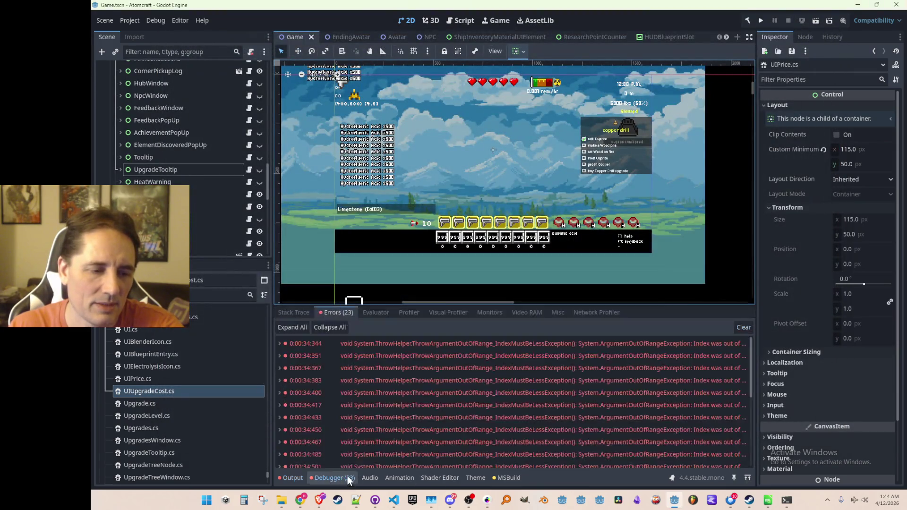
left_click(408, 344)
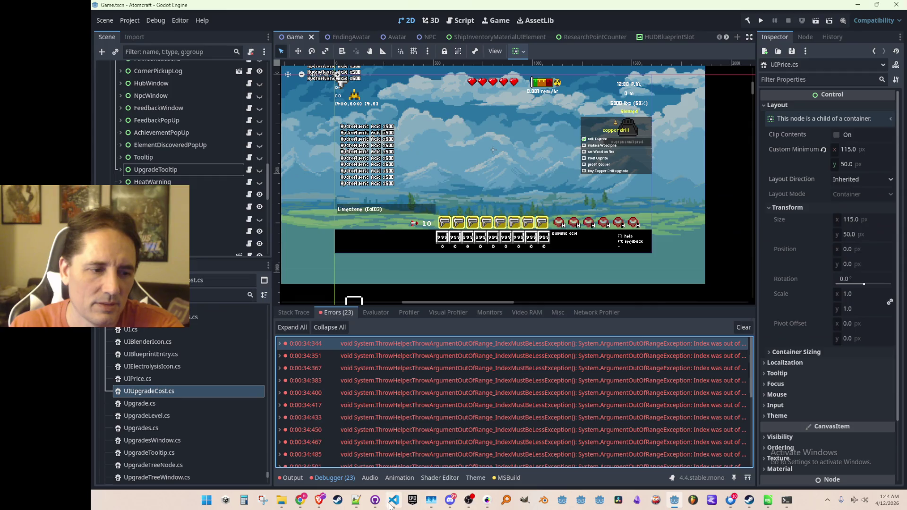
left_click(392, 500)
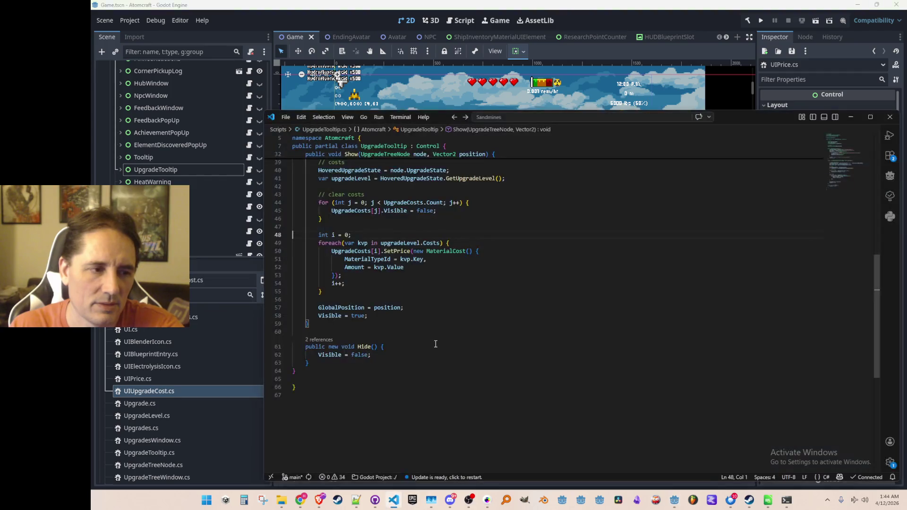
Trace the SetPrice costs in Show and jump to the GetUpgradeLevel definition in UpgradeTreeWindow.cs
left_click(365, 250)
scroll(364, 250, "up", 3)
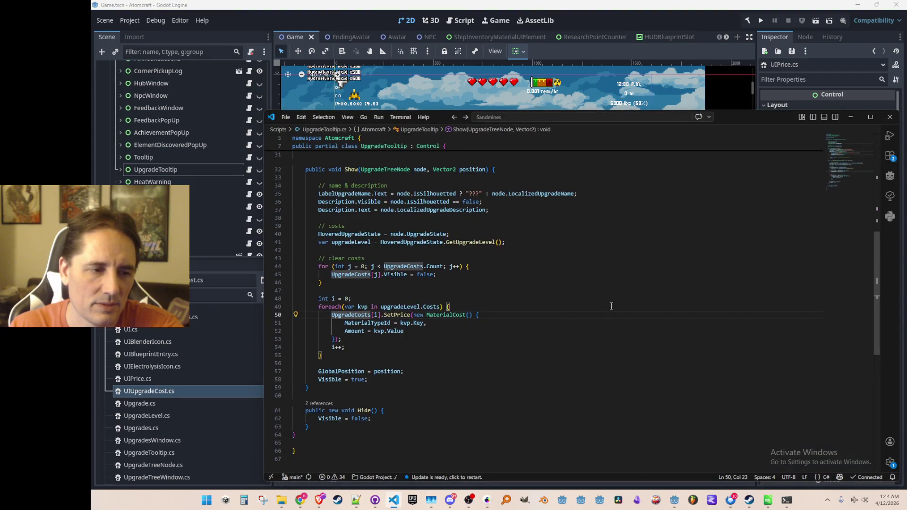
scroll(664, 309, "down", 1)
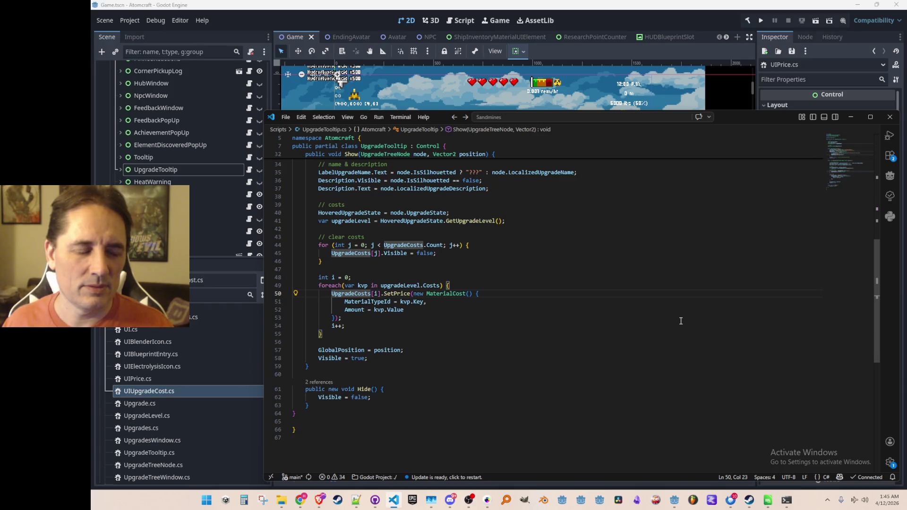
key("Up")
key("Up")
key("Up")
key("alt+Left")
key("alt+Left")
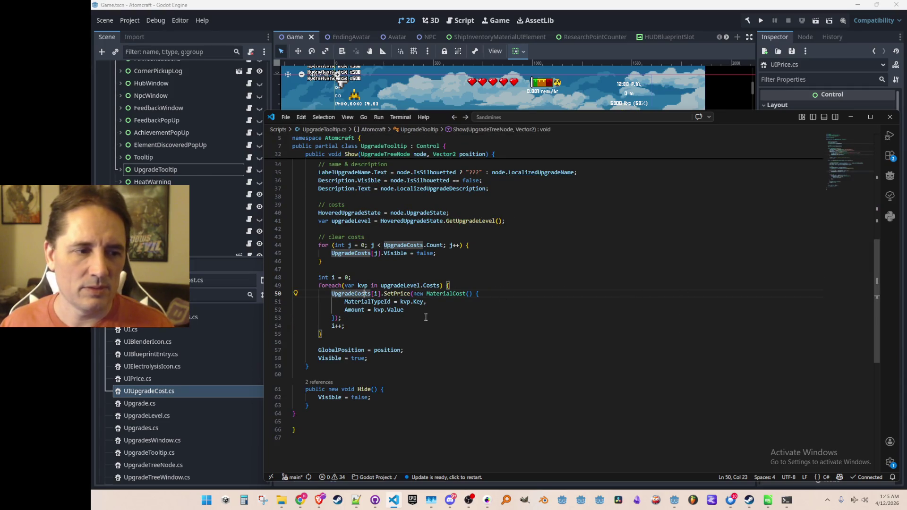
scroll(425, 317, "up", 1)
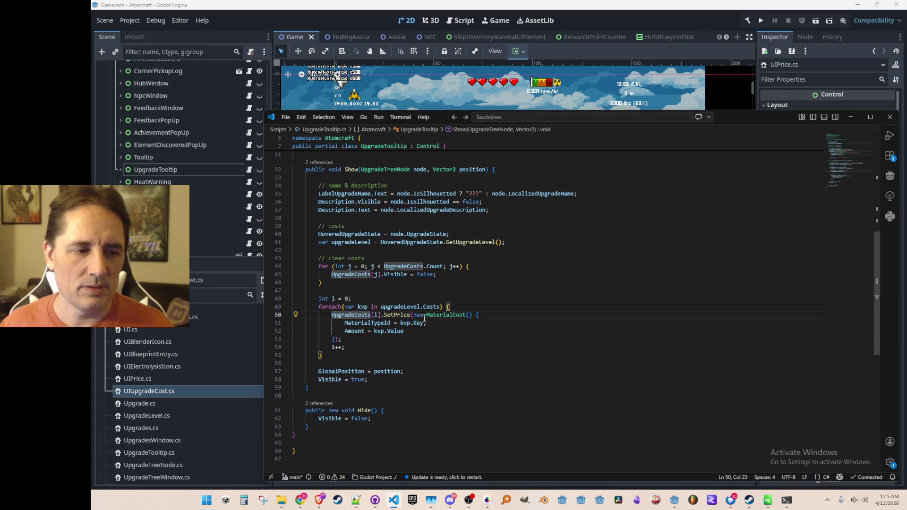
left_click(393, 306)
scroll(403, 297, "up", 1)
scroll(407, 295, "up", 1)
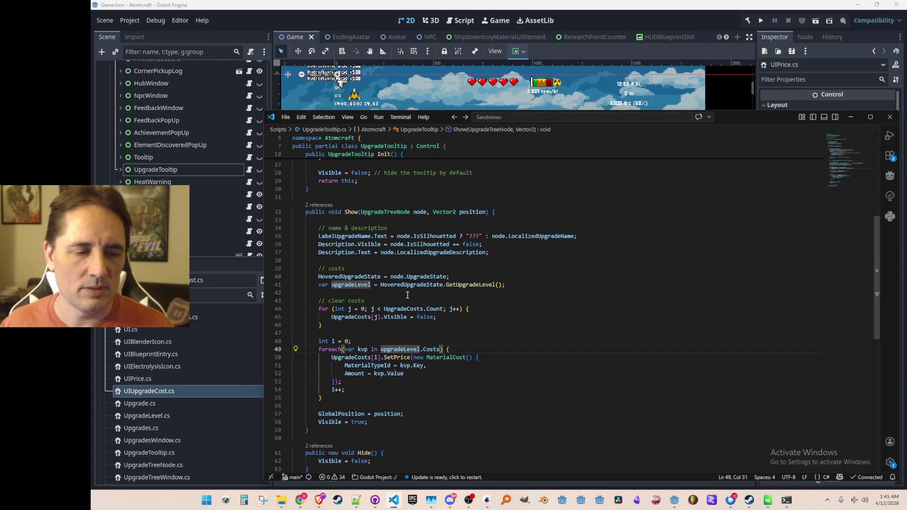
left_click(468, 284)
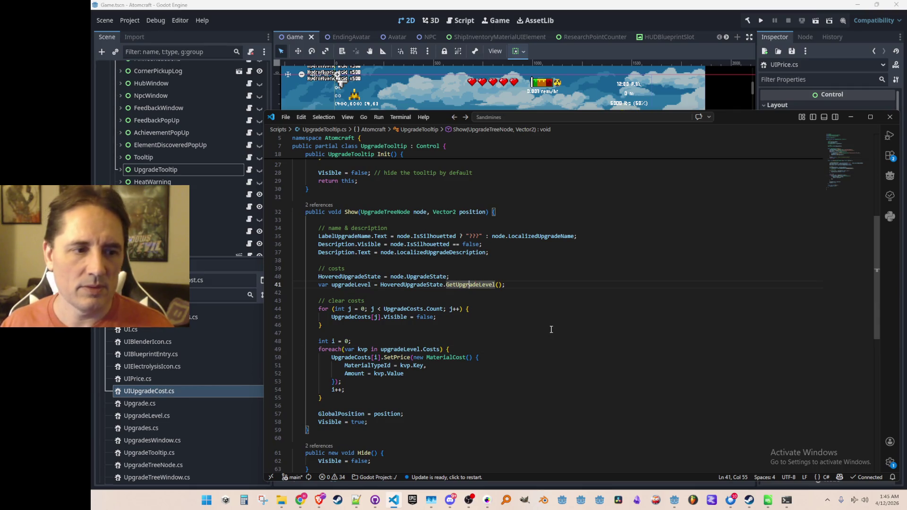
key("F12")
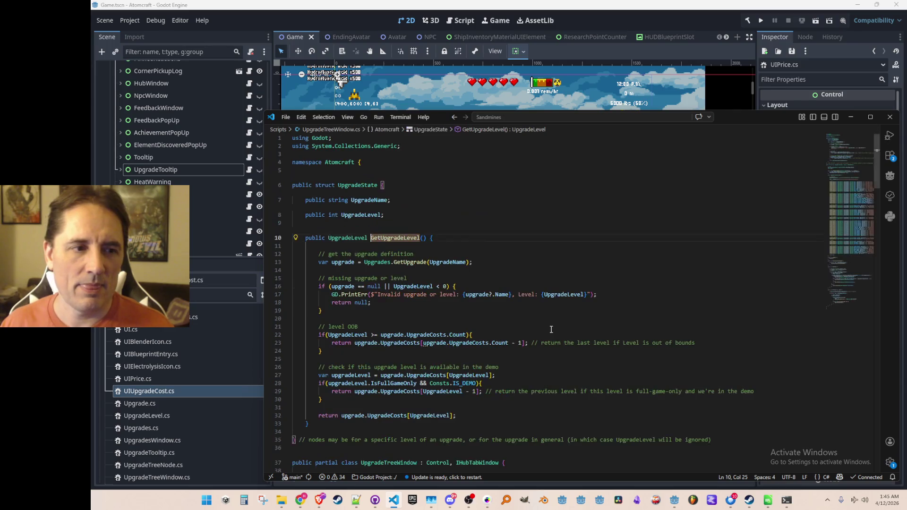
scroll(532, 265, "down", 2)
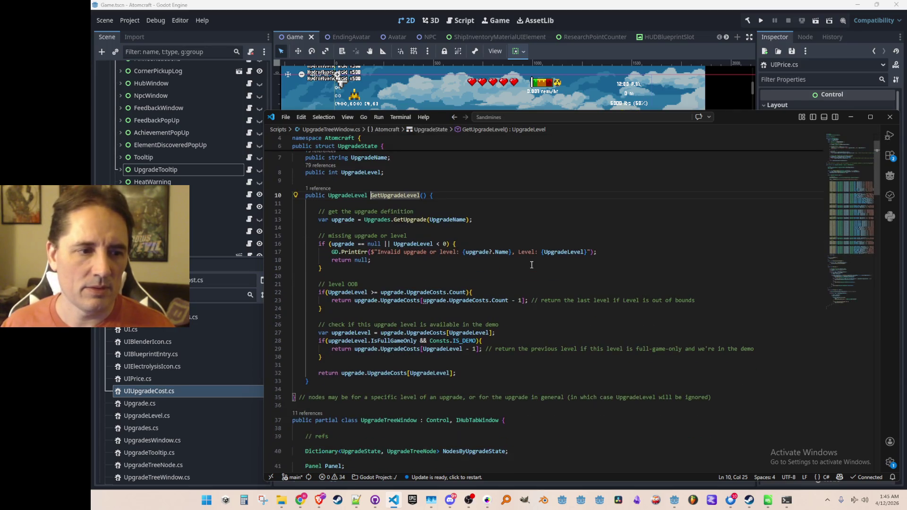
scroll(569, 233, "down", 1)
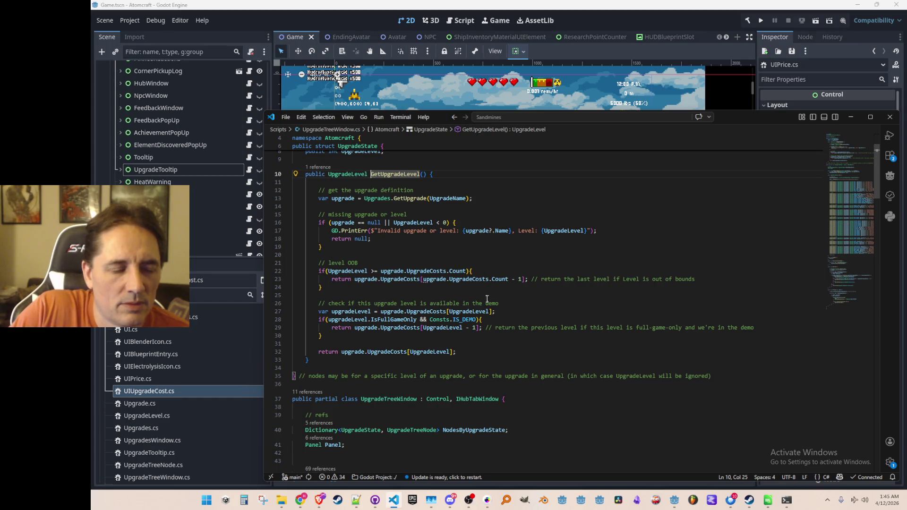
scroll(500, 281, "up", 1)
scroll(500, 282, "down", 1)
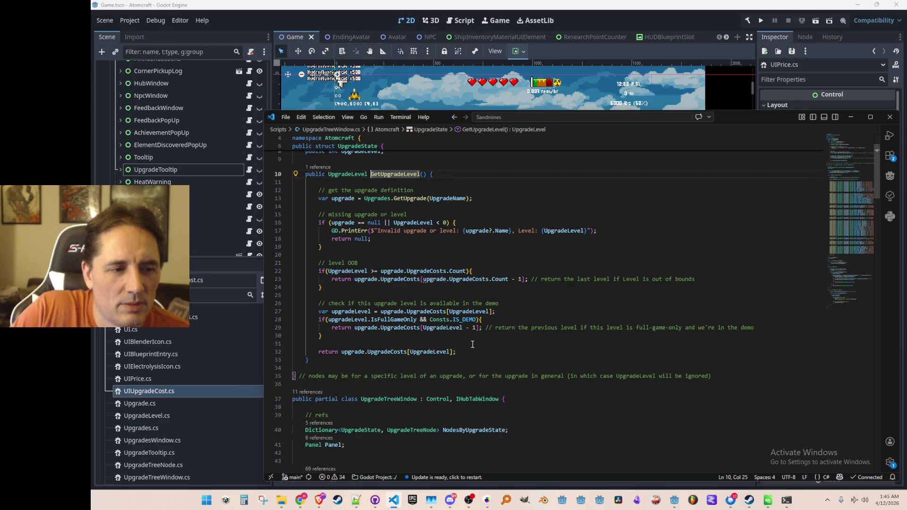
scroll(472, 344, "down", 1)
Change line 32's return to UpgradeCosts[UpgradeLevel - 1] and run the game to test it
left_click(474, 324)
left_click(473, 328)
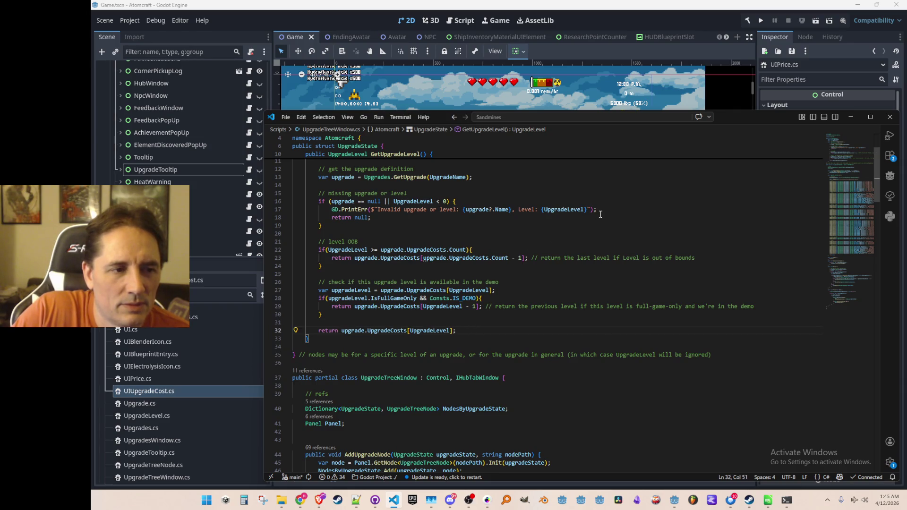
scroll(629, 201, "up", 1)
scroll(628, 205, "up", 1)
scroll(627, 210, "down", 1)
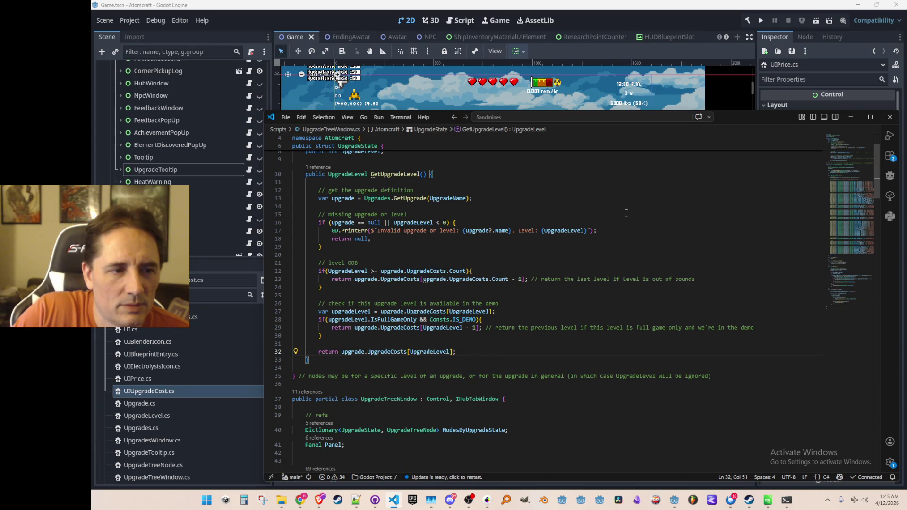
scroll(626, 213, "up", 2)
scroll(626, 213, "up", 1)
scroll(626, 212, "down", 2)
scroll(626, 213, "down", 1)
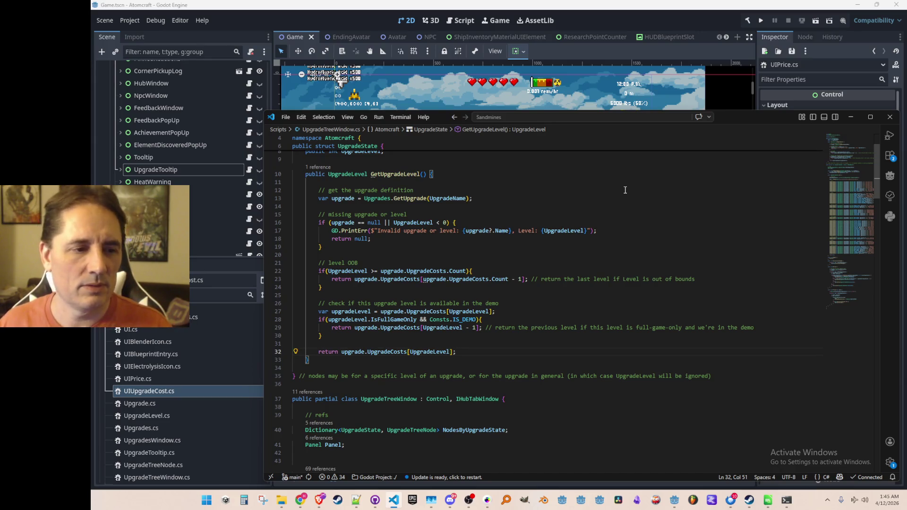
mouse_move(387, 352)
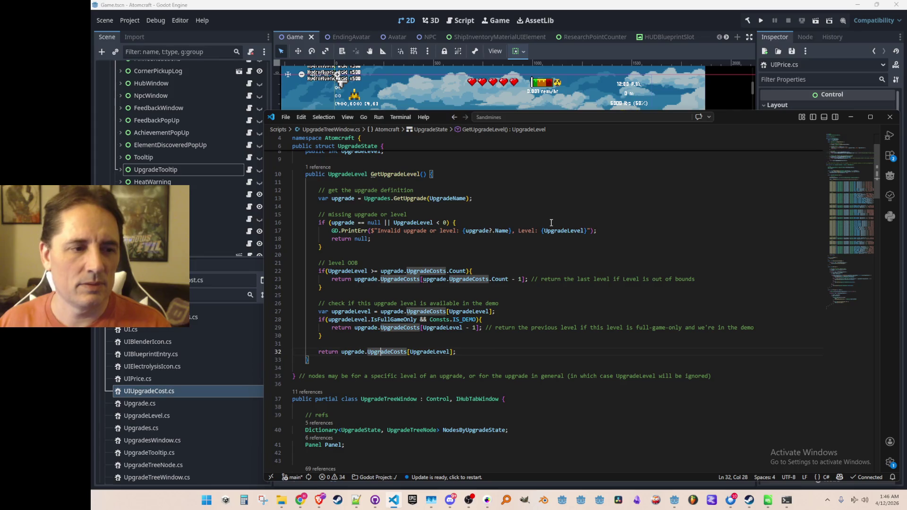
key("Left")
key("Left")
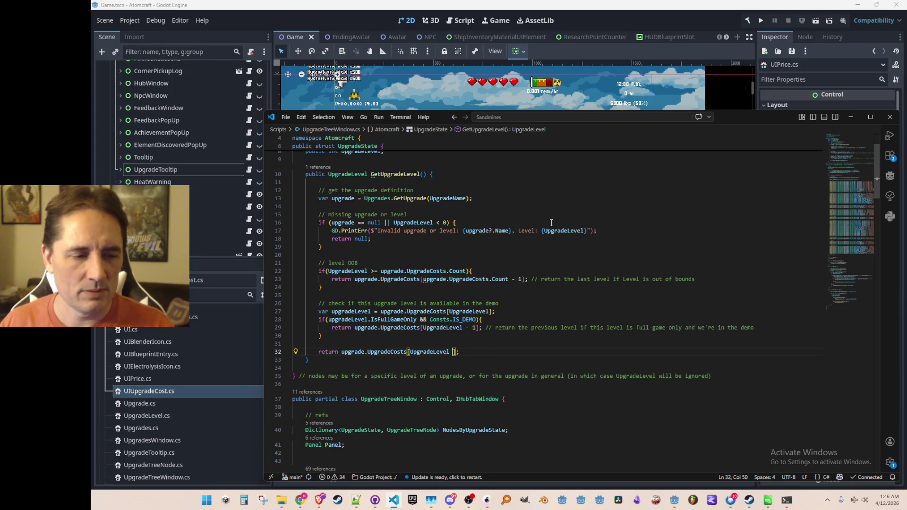
key("End")
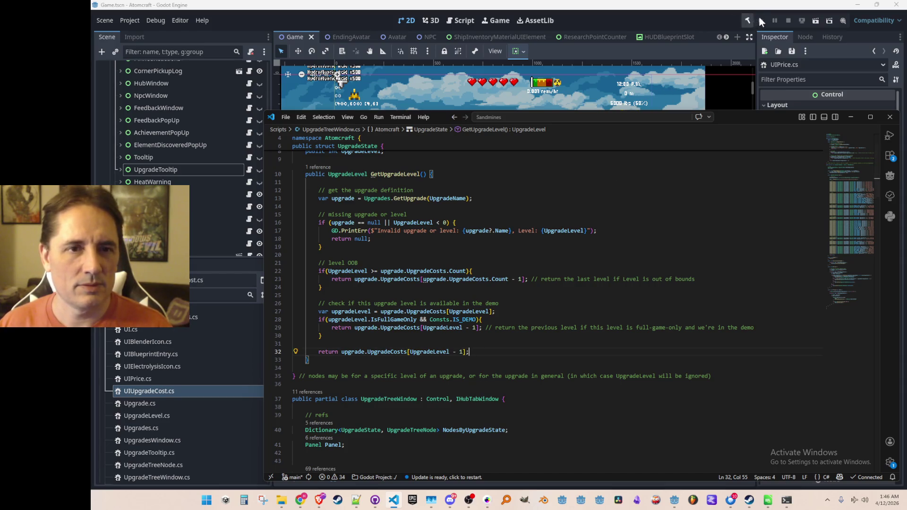
left_click(761, 20)
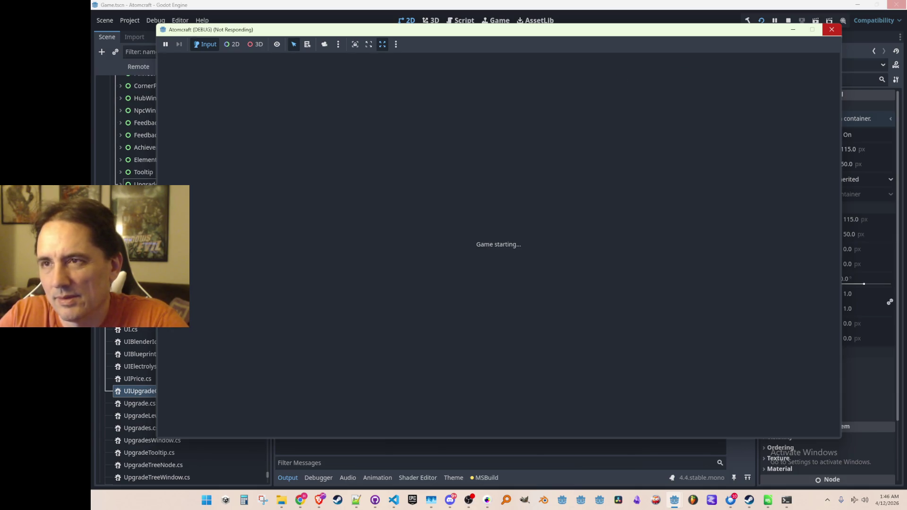
Move the music browser window out of the way and bring the game window back to the front
left_click_drag(906, 170, 776, 38)
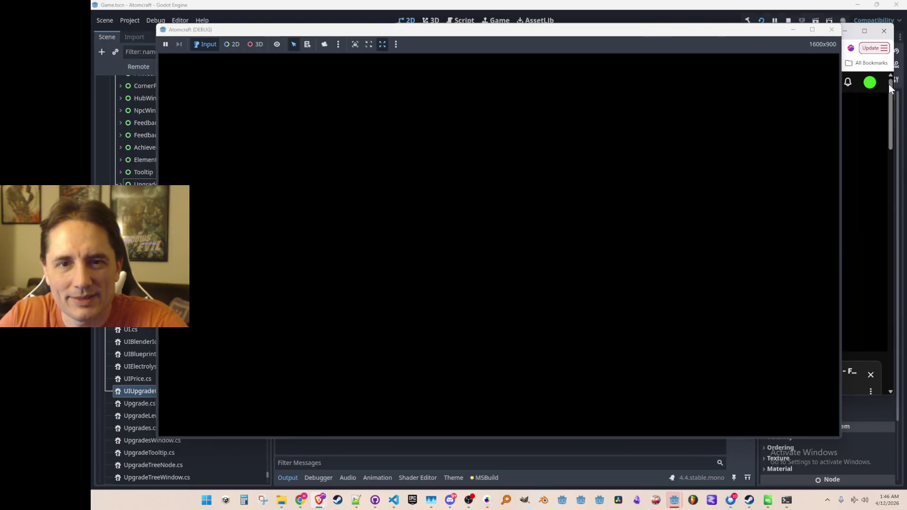
left_click(890, 87)
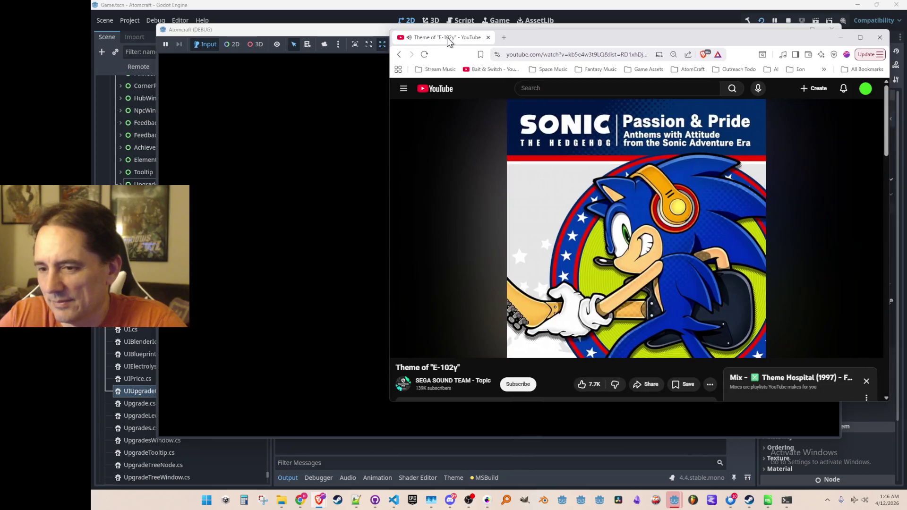
left_click_drag(454, 37, 556, 59)
left_click(425, 259)
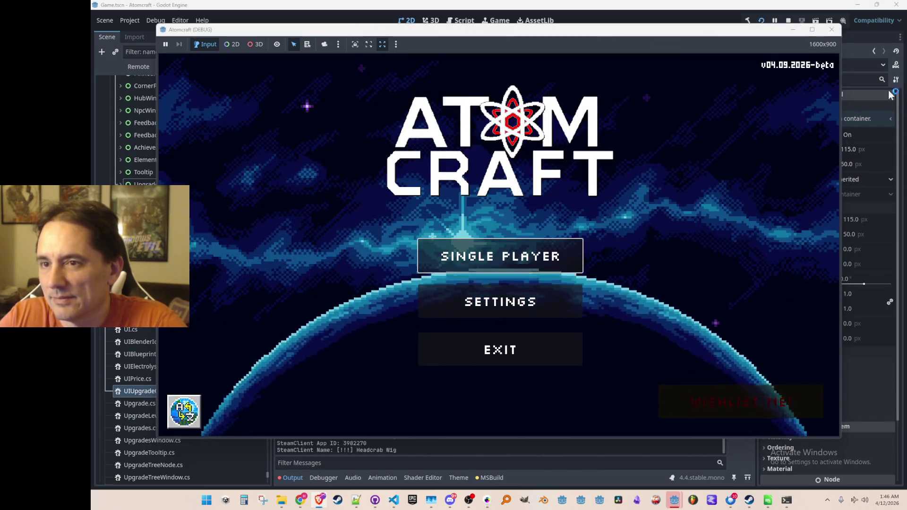
Start a single-player game with the test profile in Enchanted Vista and bring up the upgrade tree
left_click(425, 259)
scroll(461, 243, "down", 5)
scroll(491, 233, "down", 5)
scroll(487, 241, "down", 5)
left_click(451, 309)
left_click(466, 251)
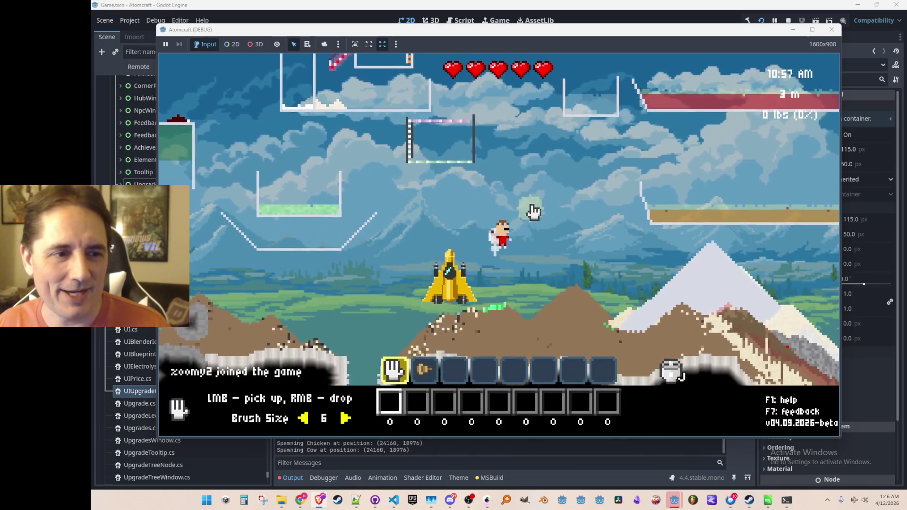
key("Tab")
left_click(317, 119)
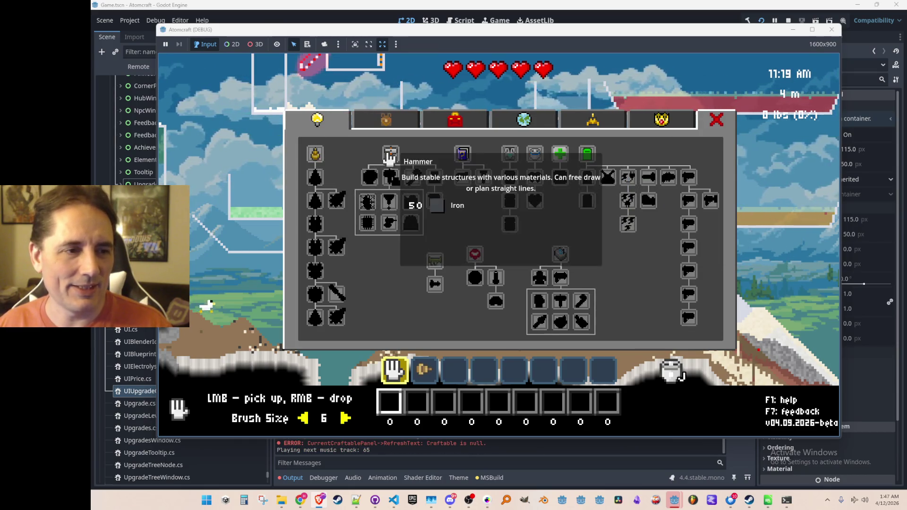
type("fr")
Submit the cheat and buy Copper Drill, Backpack, Health Regen, Flashlight, Ruby Laser, Lead-Acid Battery and nearby upgrades
key("Escape")
left_click(315, 154)
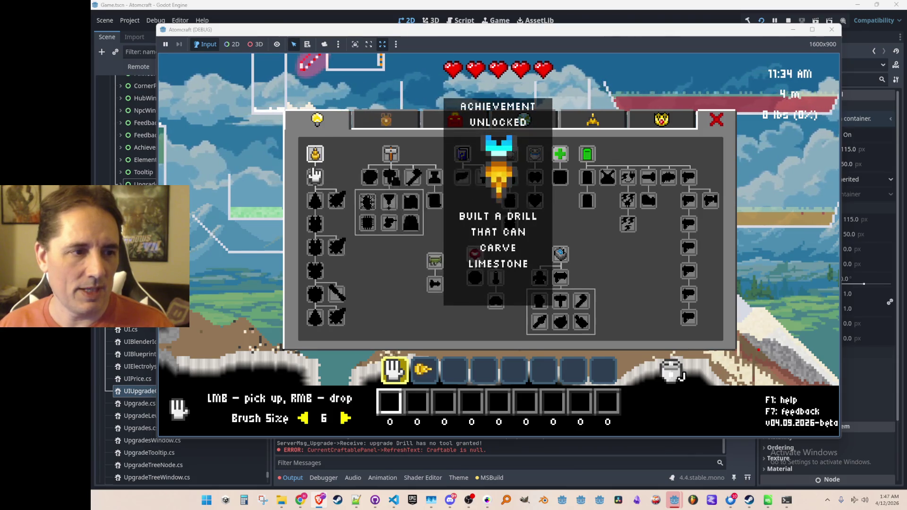
left_click(315, 202)
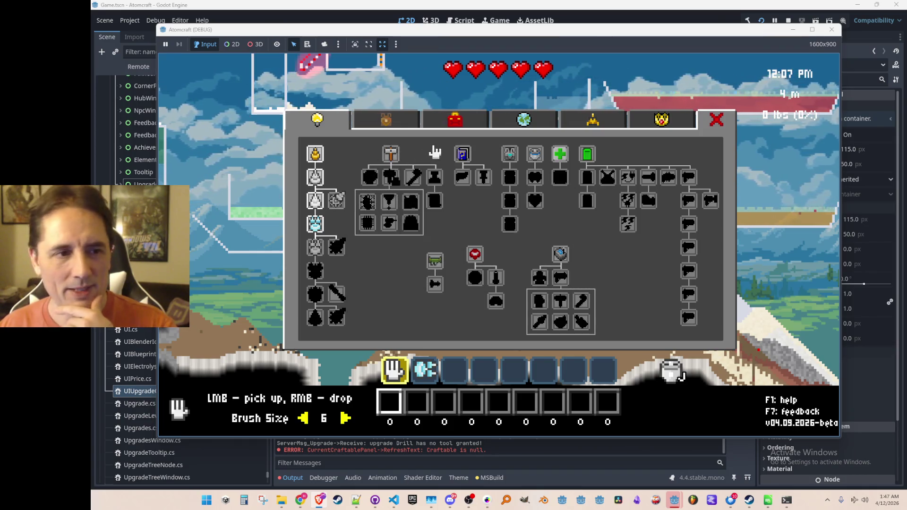
mouse_move(462, 154)
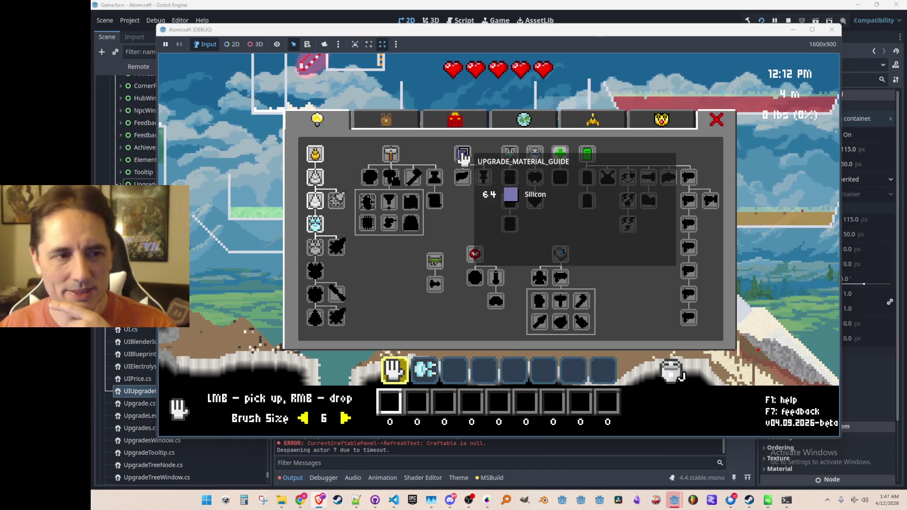
left_click(510, 152)
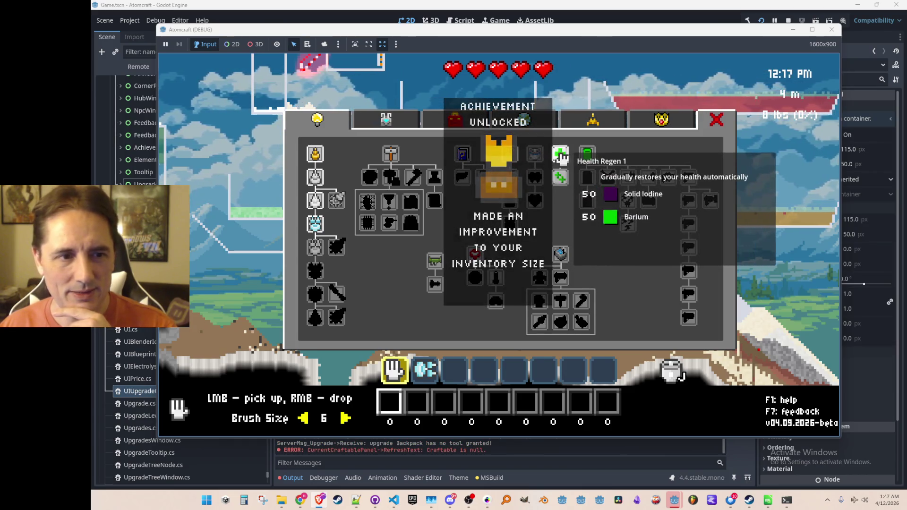
left_click(560, 156)
left_click(649, 179)
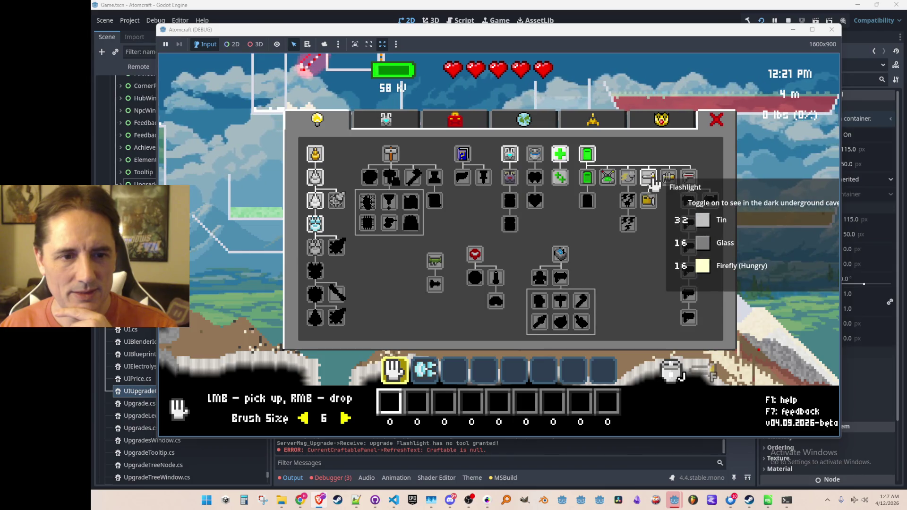
left_click(688, 178)
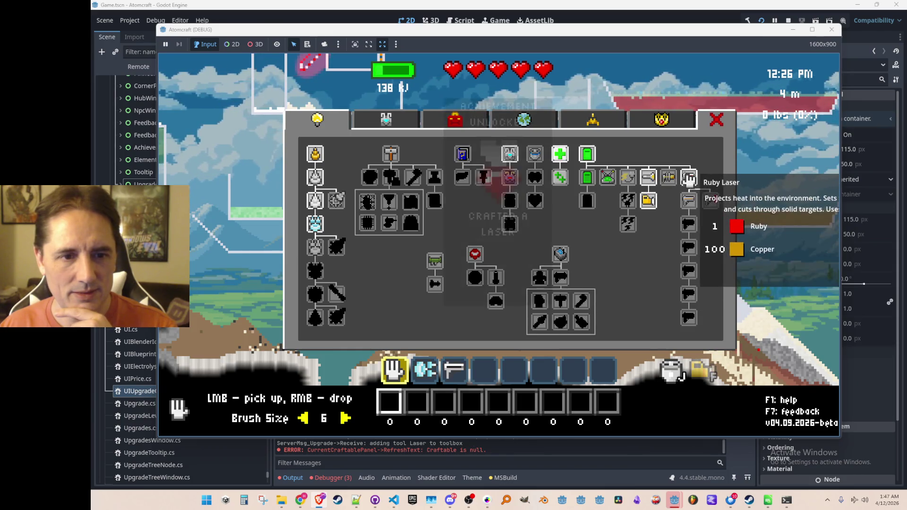
left_click(688, 201)
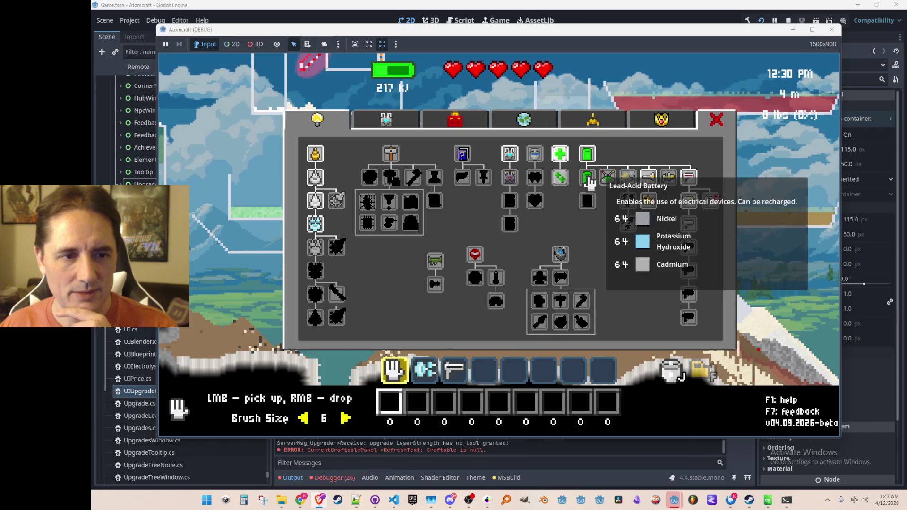
left_click(588, 180)
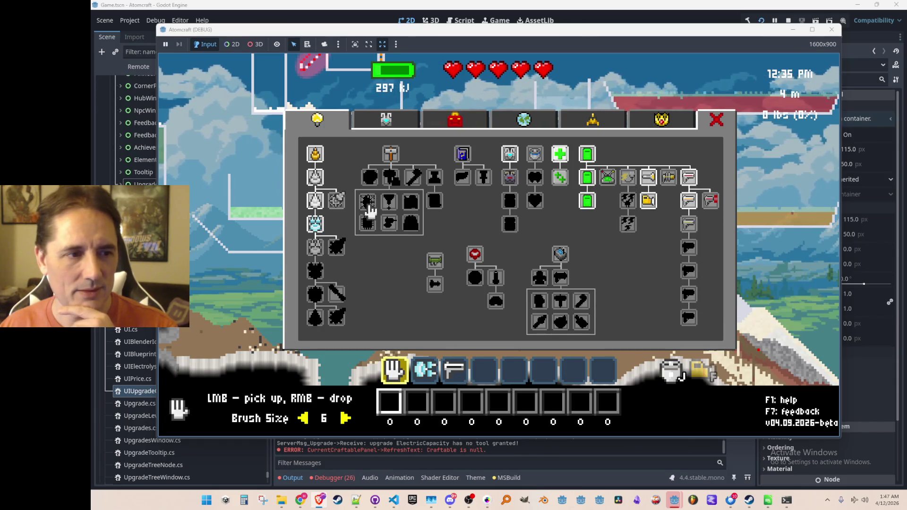
left_click(389, 180)
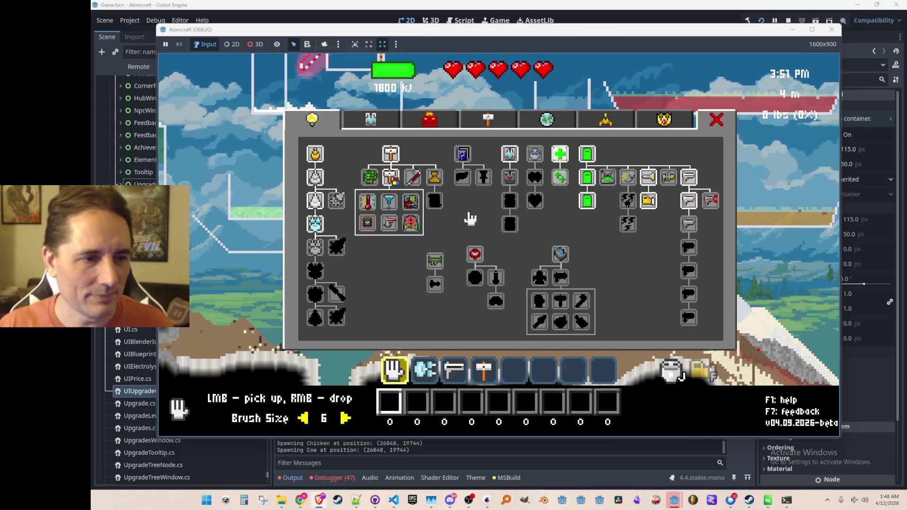
Buy Jetpack Level 2, both Backpack levels, the Recharge Rate levels and the right-column upgrades
mouse_move(535, 154)
left_click(540, 162)
left_click(511, 178)
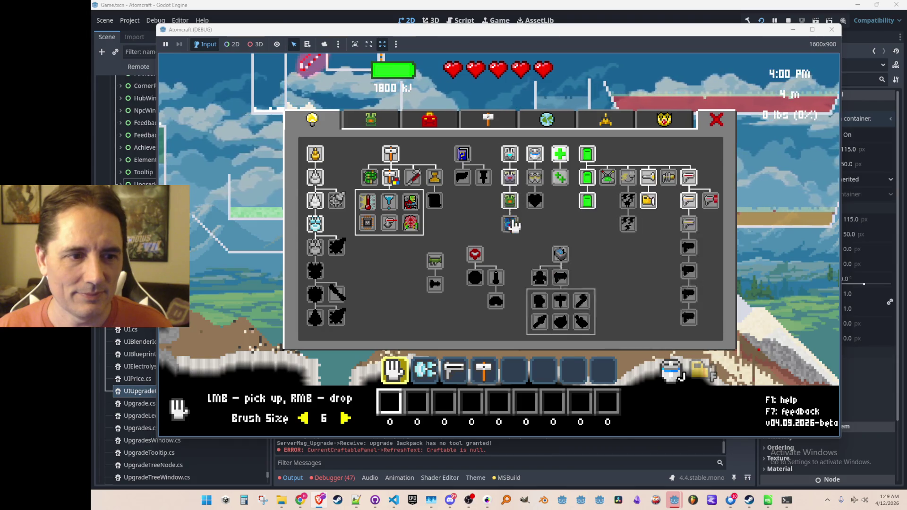
left_click(512, 224)
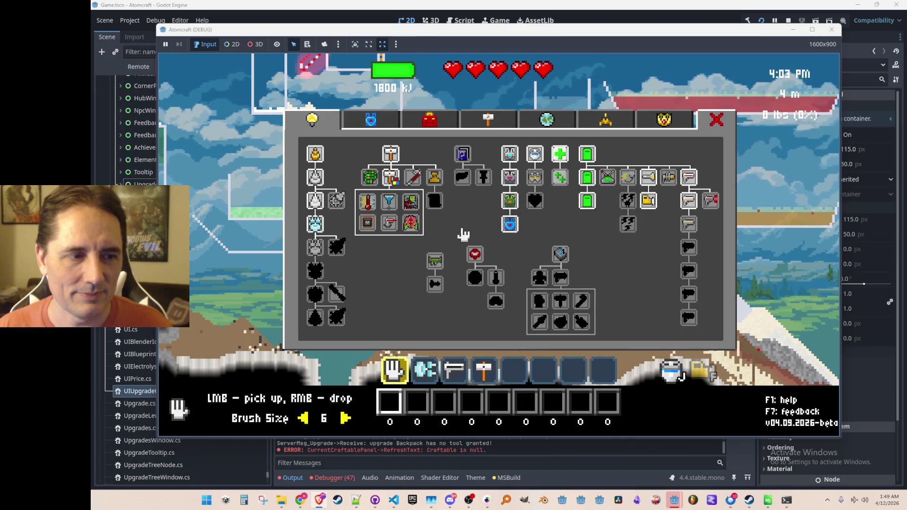
left_click(628, 201)
left_click(629, 225)
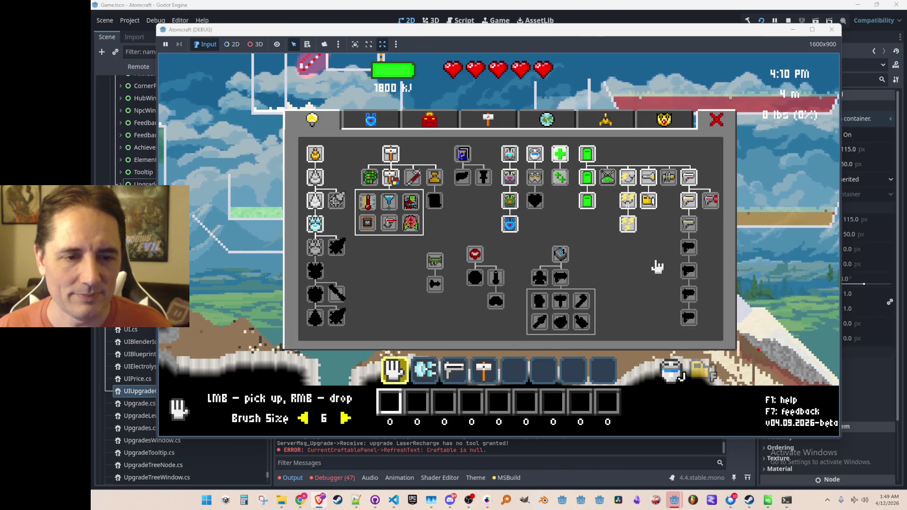
left_click(688, 224)
left_click(688, 247)
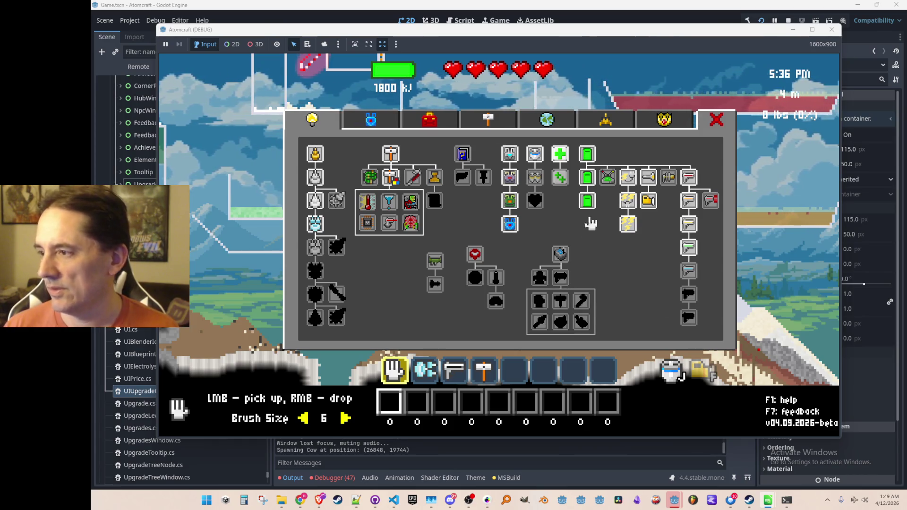
Buy Crowbar, the Drill chain, Helmet, Thermometer, Particle Accelerator, Gravity Glove, Teleporter, funnel and Electrolyzer, then close the window
left_click(413, 182)
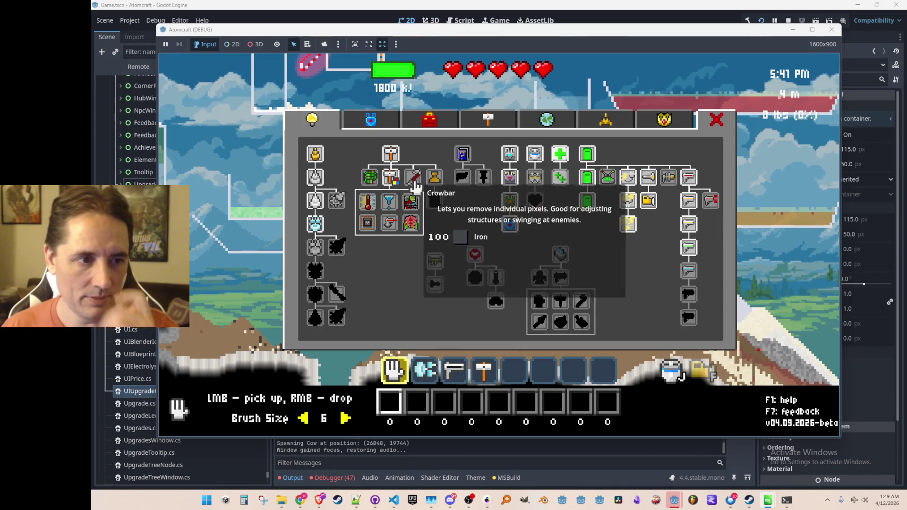
left_click(316, 257)
left_click(317, 280)
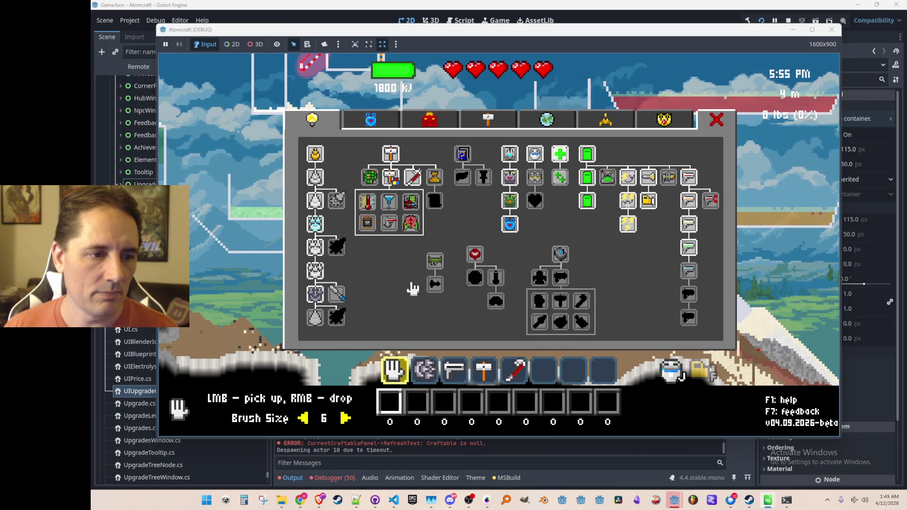
left_click(474, 278)
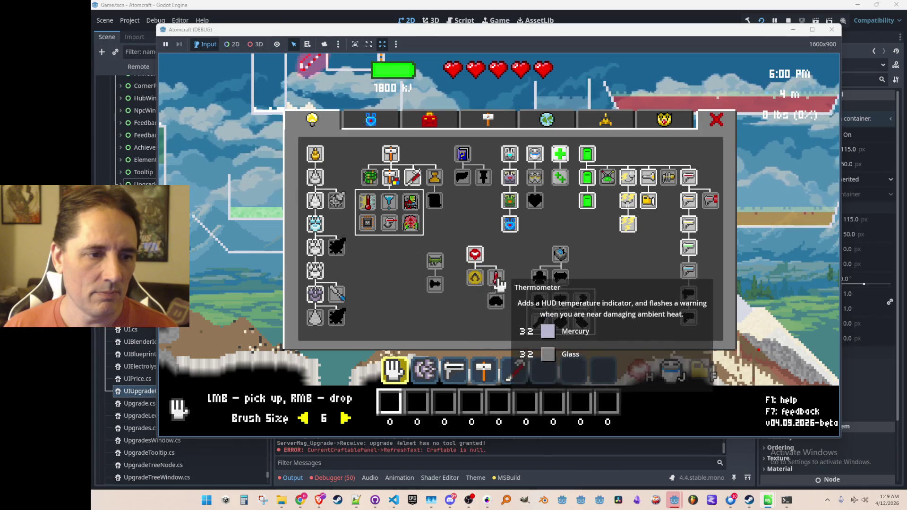
left_click(498, 284)
left_click(563, 286)
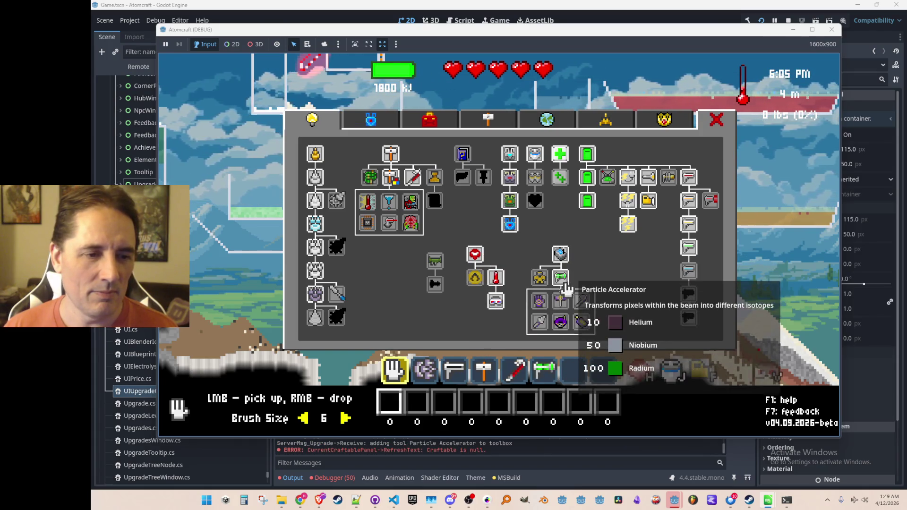
left_click(561, 300)
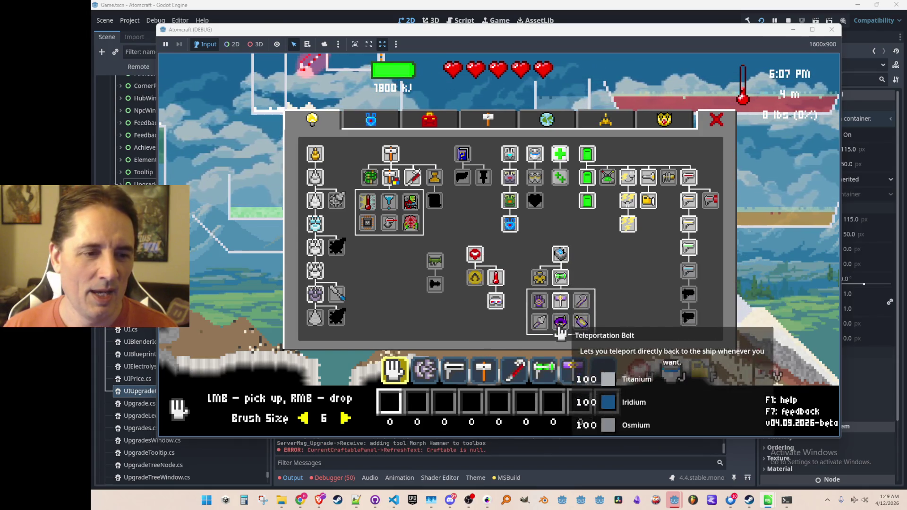
left_click(581, 325)
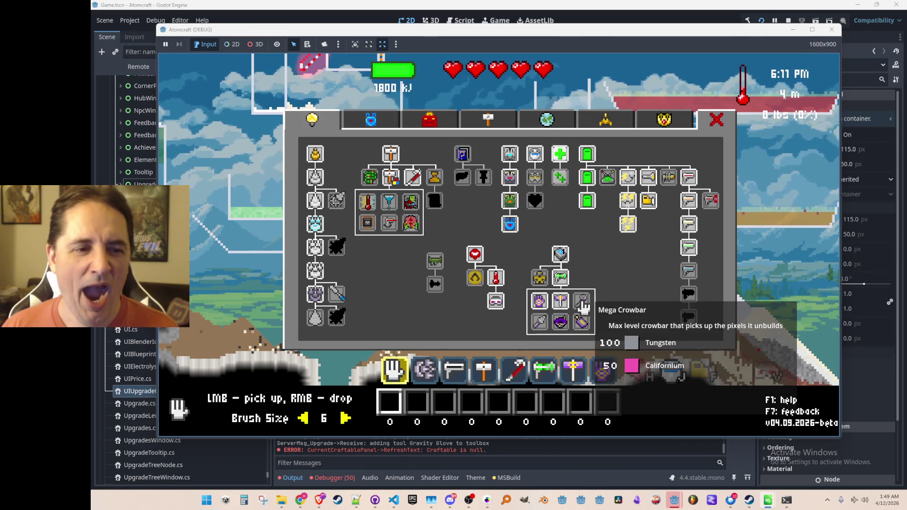
left_click(386, 201)
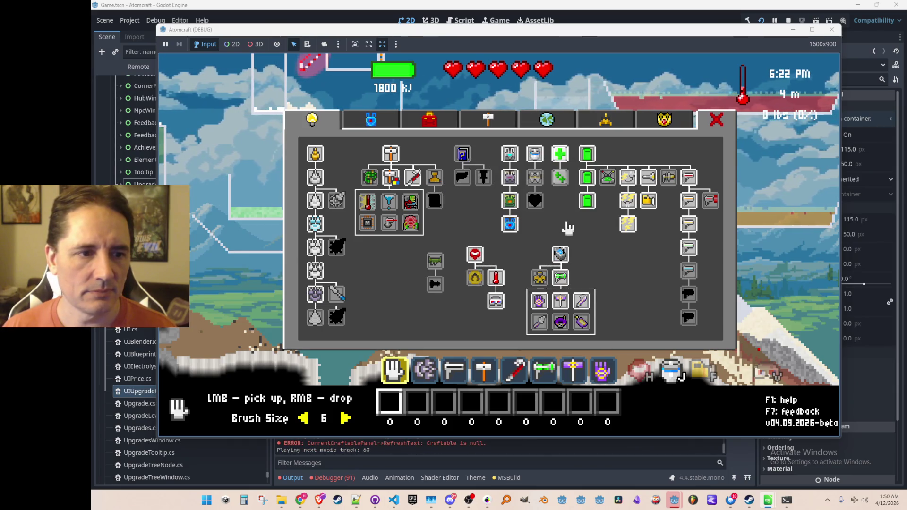
left_click(669, 176)
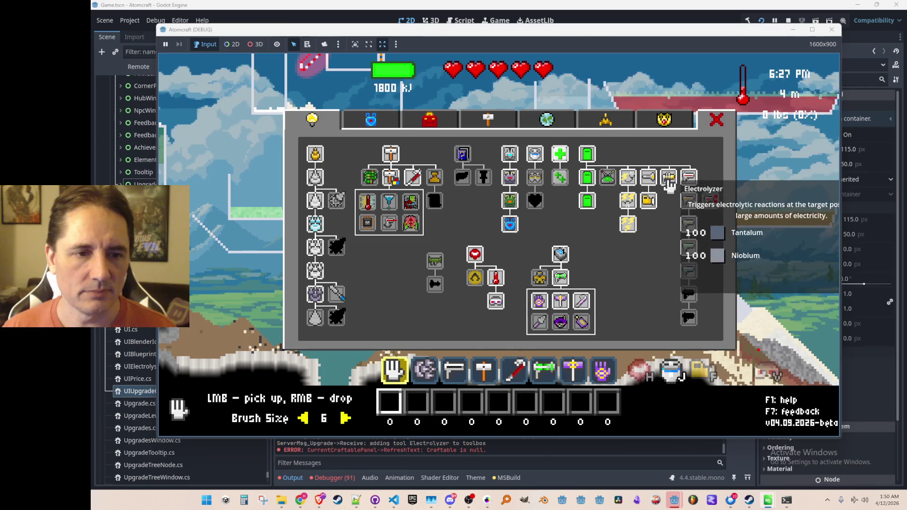
key("Escape")
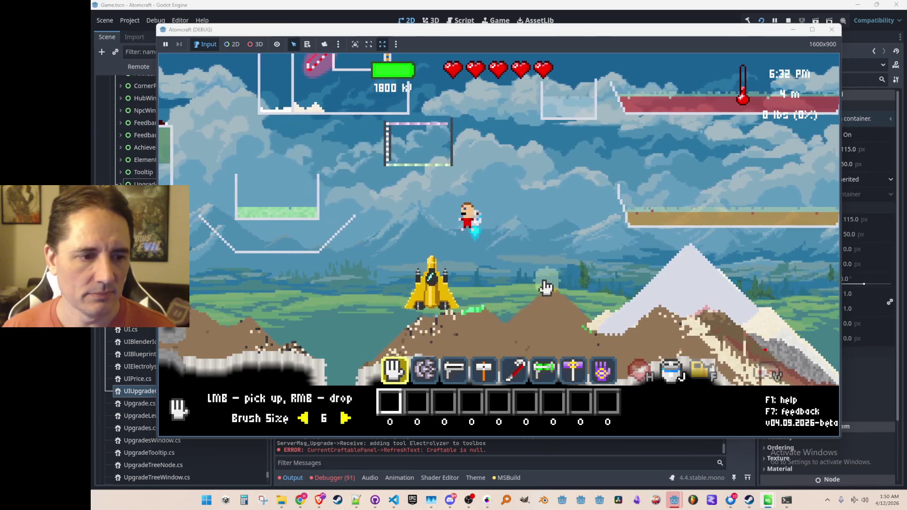
scroll(543, 286, "down", 1)
scroll(593, 301, "down", 1)
Fire the beam to dig dirt around the spaceship and mountain while flying between spots
mouse_move(594, 301)
left_mouse_down()
mouse_move(589, 291)
mouse_move(513, 326)
left_mouse_up()
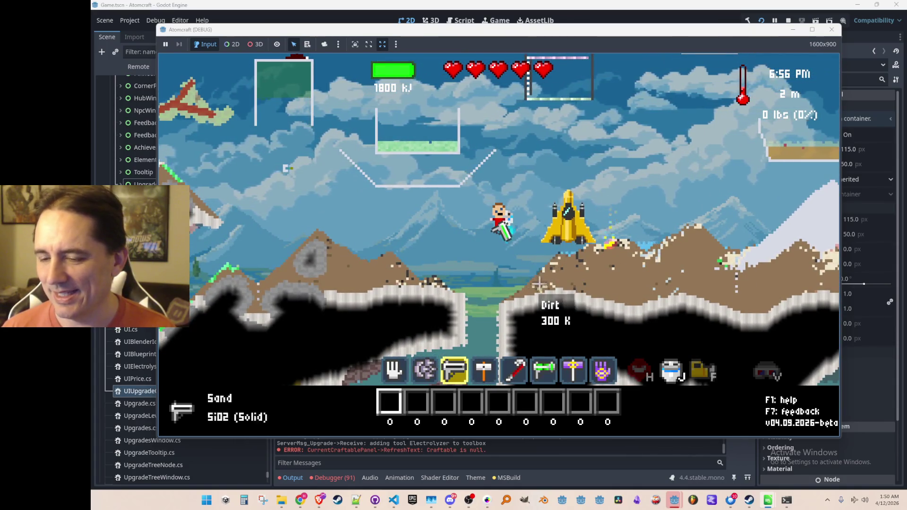
left_click(422, 277)
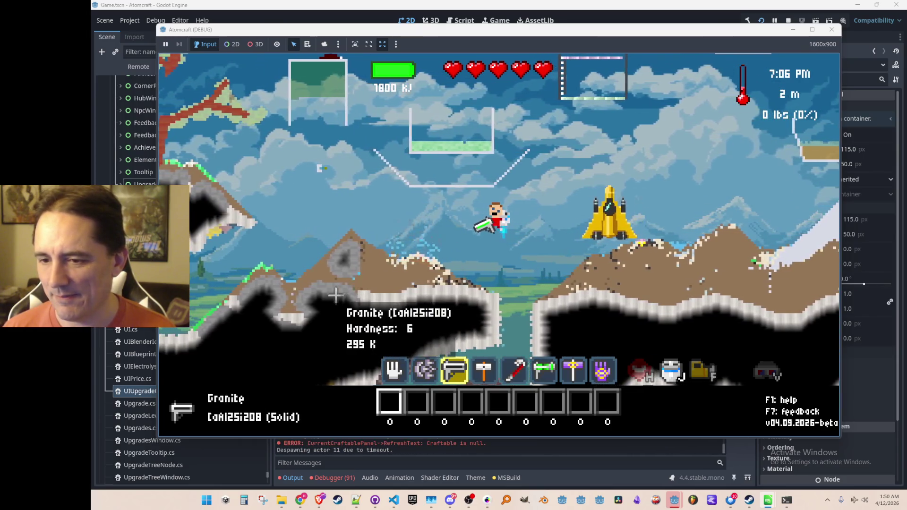
mouse_move(324, 310)
left_mouse_down()
mouse_move(377, 265)
mouse_move(401, 306)
left_mouse_up()
key("d")
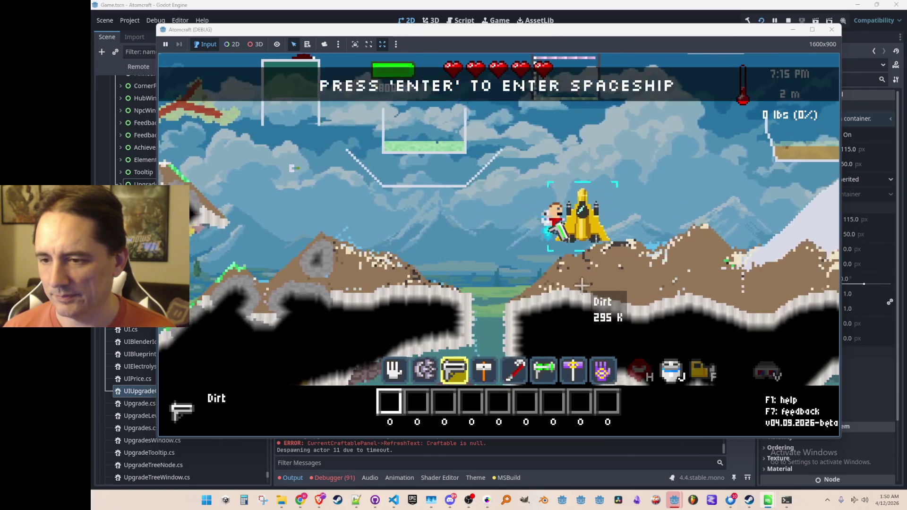
key("w")
mouse_move(578, 298)
left_mouse_down()
mouse_move(531, 303)
mouse_move(610, 299)
left_mouse_up()
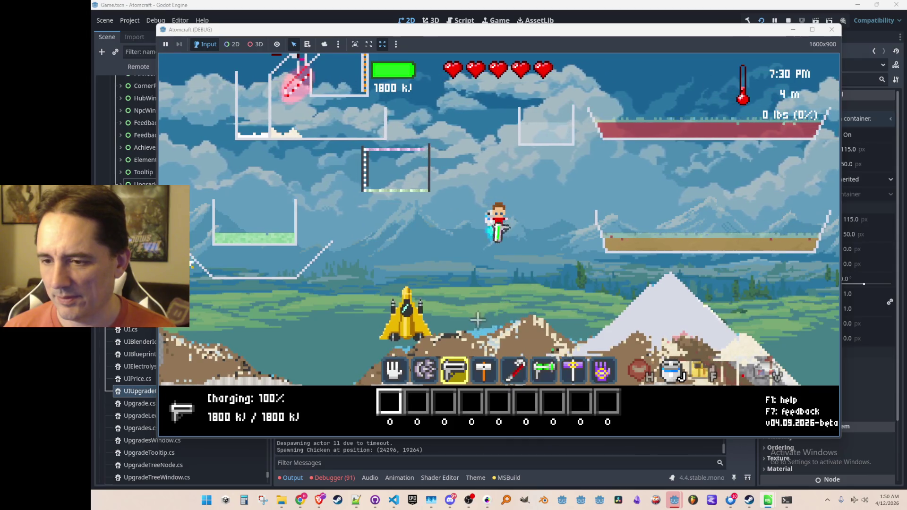
left_click_drag(483, 325, 455, 263)
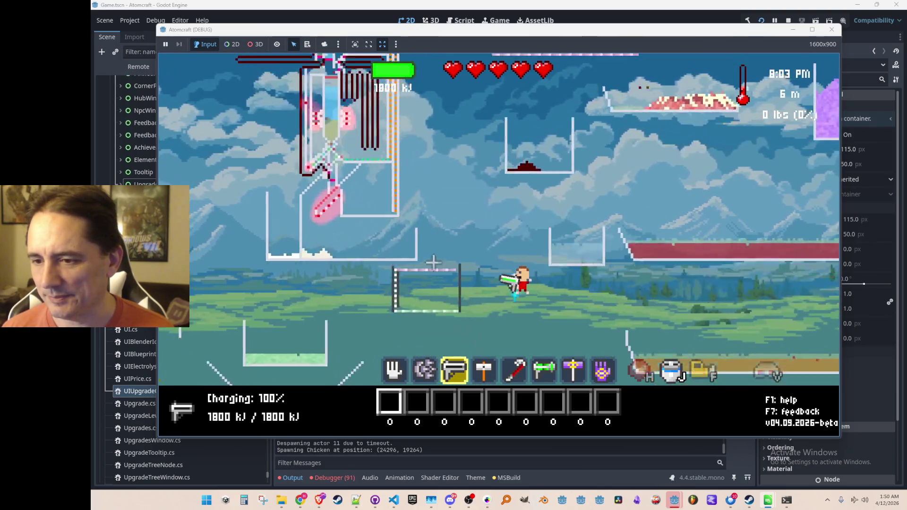
Fly up with the jetpack, switch to the hand tool, collect water and acid from the containers, then stop the game
key("space")
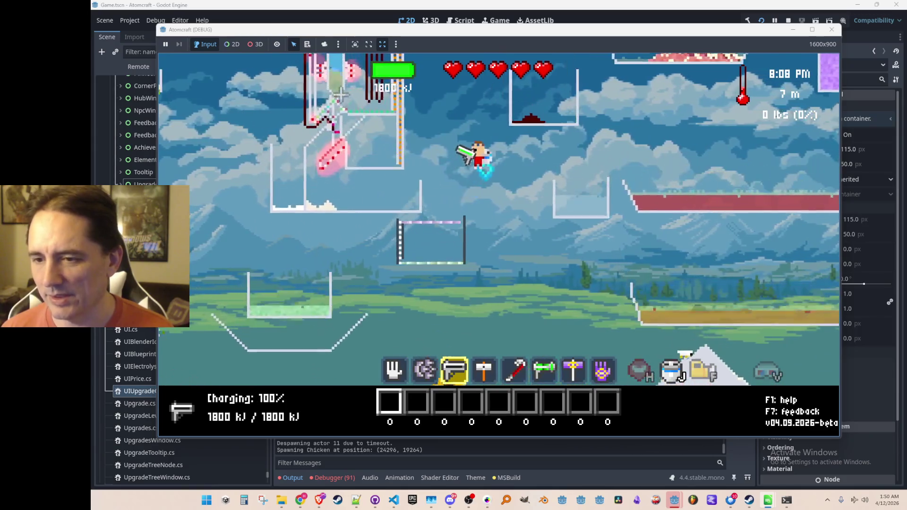
key("space")
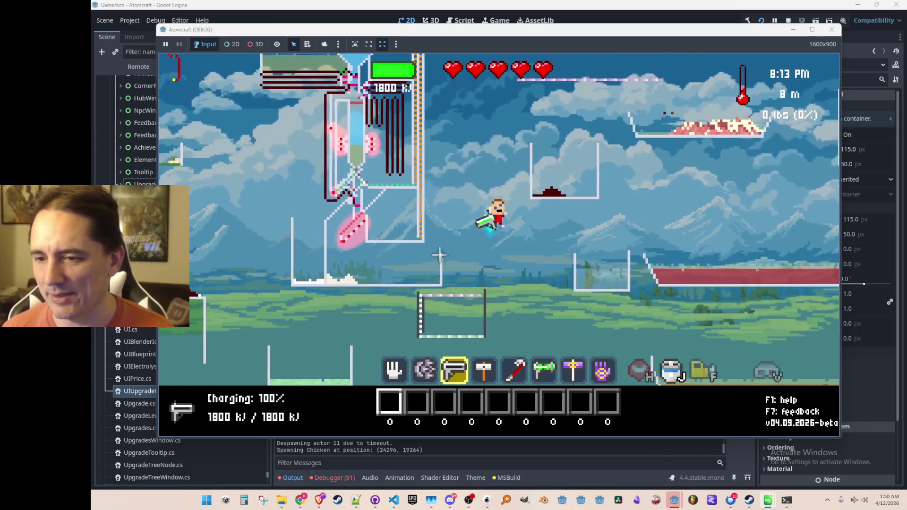
key("d")
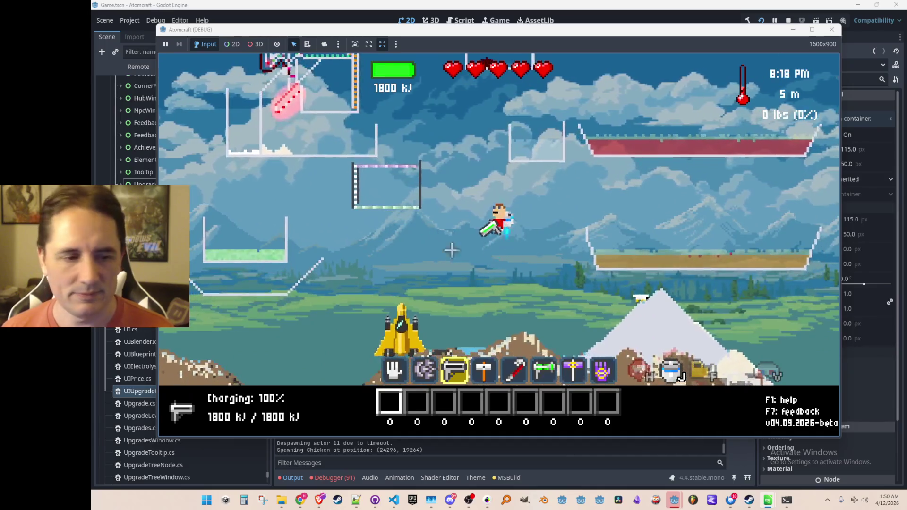
key("1")
key("space")
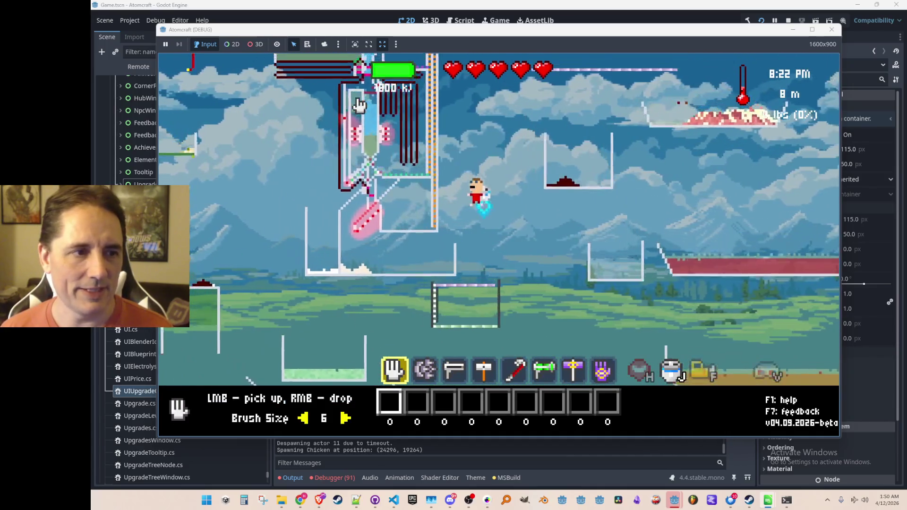
left_click_drag(359, 105, 412, 207)
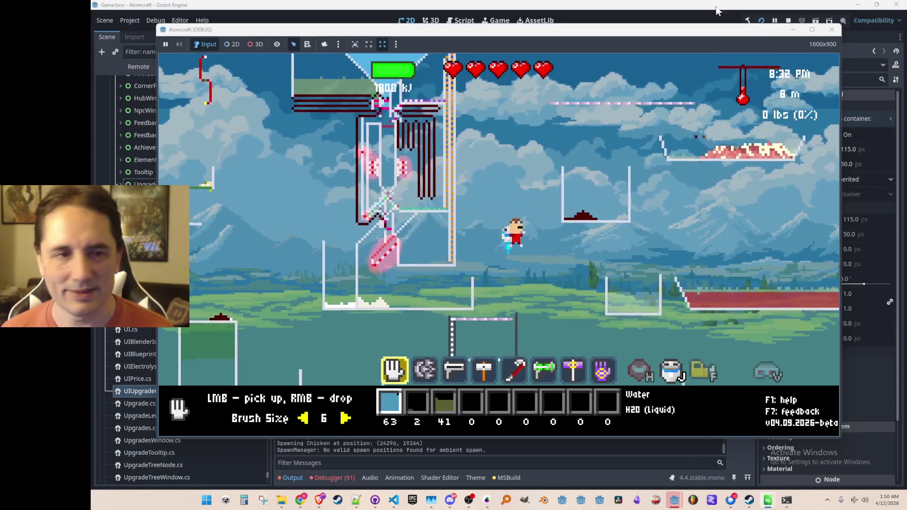
left_click(788, 20)
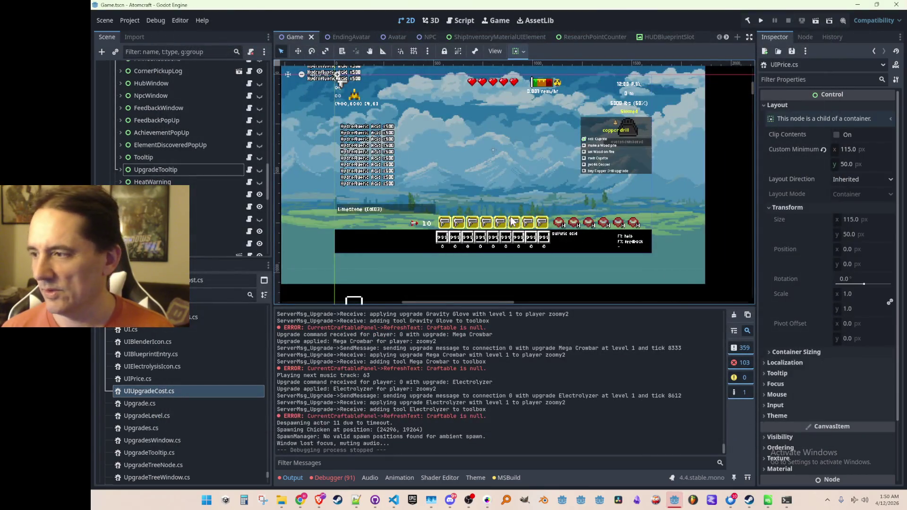
Nudge the 2D view and save the Game scene with Ctrl+S
left_click_drag(510, 219, 520, 217)
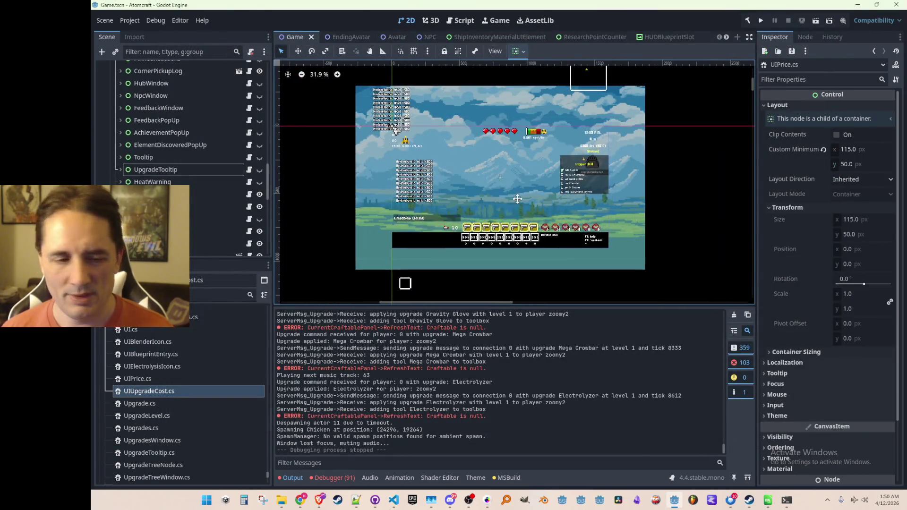
key("ctrl+s")
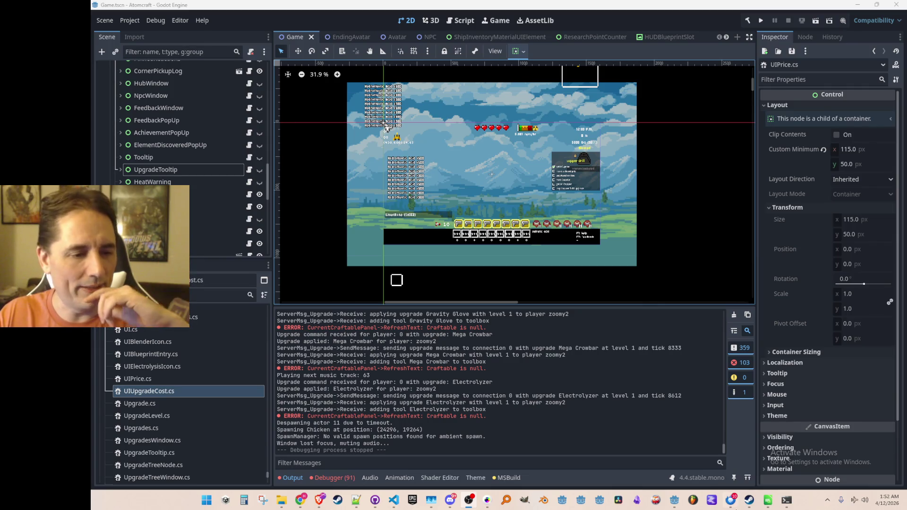
scroll(198, 152, "up", 5)
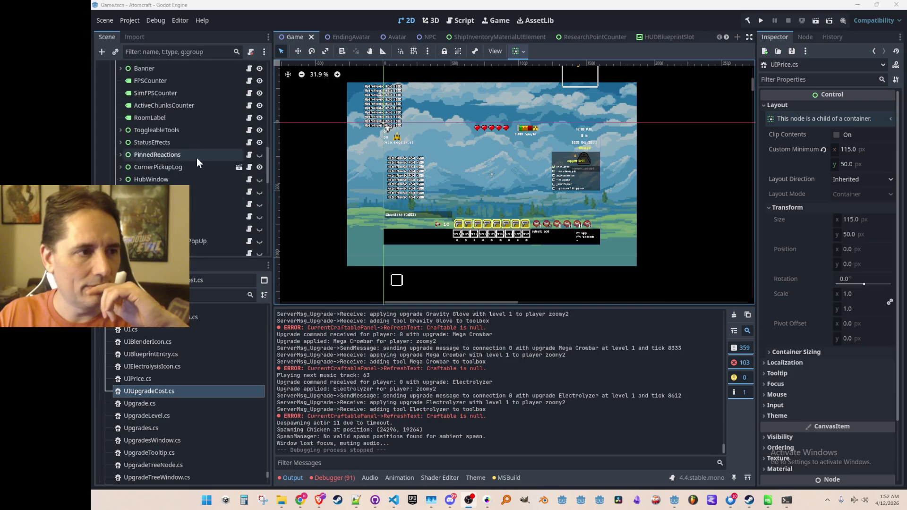
scroll(197, 158, "up", 3)
scroll(196, 157, "up", 1)
scroll(197, 158, "up", 1)
scroll(196, 158, "up", 1)
scroll(197, 158, "up", 1)
scroll(197, 158, "down", 2)
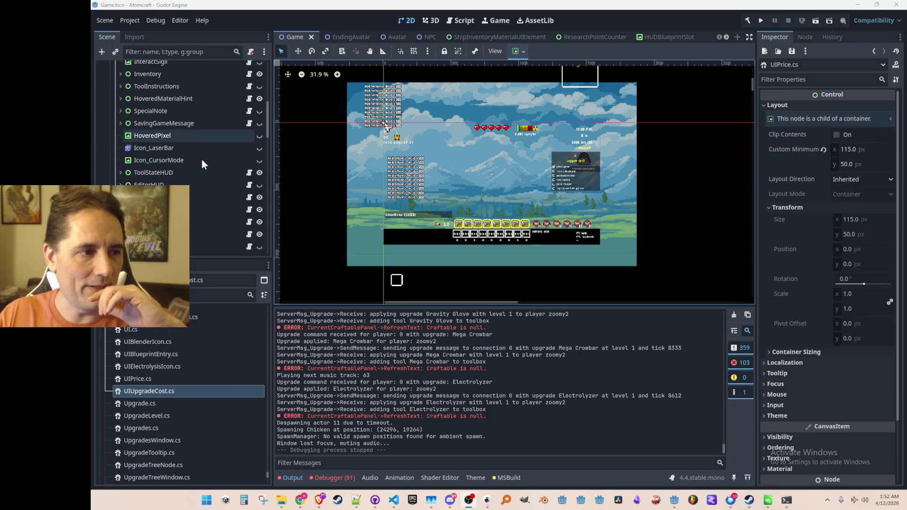
scroll(230, 162, "up", 3)
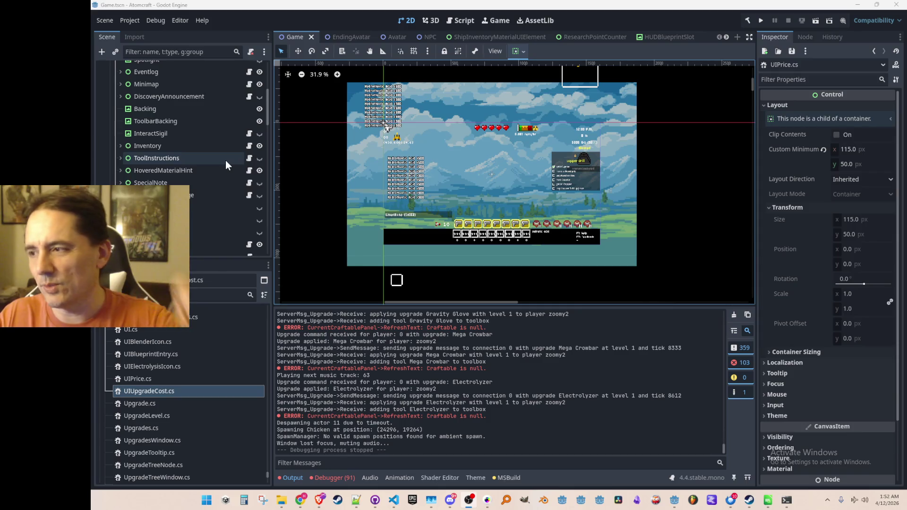
scroll(228, 153, "down", 4)
scroll(232, 164, "down", 2)
scroll(235, 161, "down", 2)
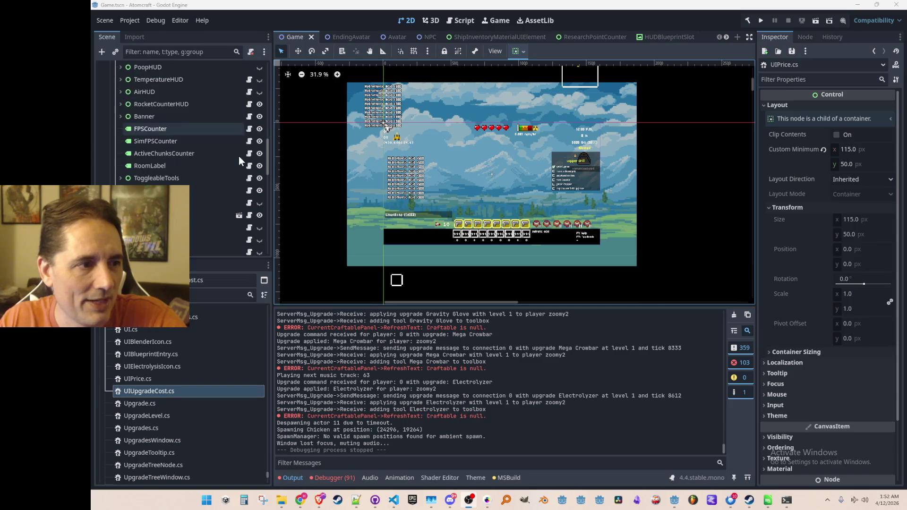
scroll(239, 156, "down", 2)
scroll(239, 156, "down", 3)
scroll(239, 156, "down", 2)
scroll(240, 165, "up", 5)
scroll(244, 159, "up", 2)
scroll(229, 144, "up", 2)
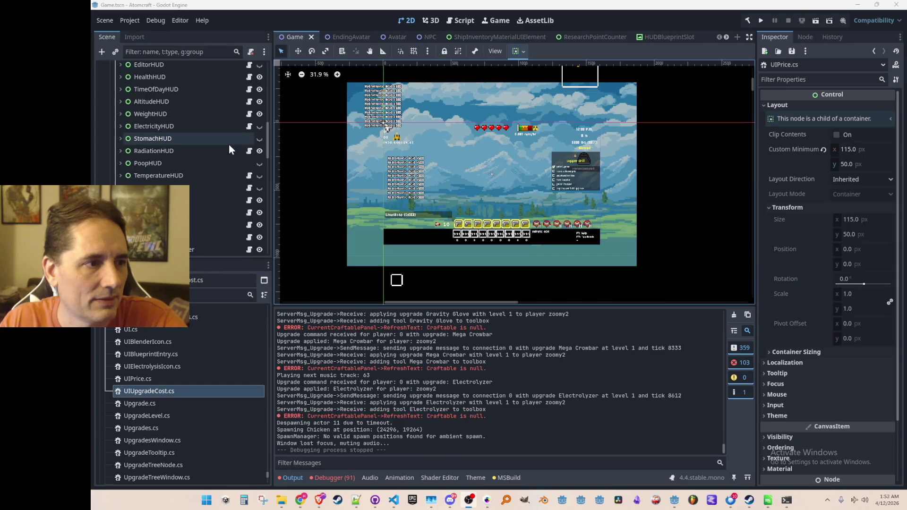
scroll(230, 144, "up", 2)
scroll(229, 145, "up", 1)
scroll(229, 145, "up", 2)
scroll(229, 145, "up", 2)
scroll(229, 145, "up", 2)
scroll(229, 145, "down", 2)
scroll(229, 146, "down", 2)
scroll(238, 137, "down", 2)
scroll(223, 146, "down", 1)
Select HealthHUD and toggle HubWindow visible so its panel shows over the HUD layout
left_click(223, 147)
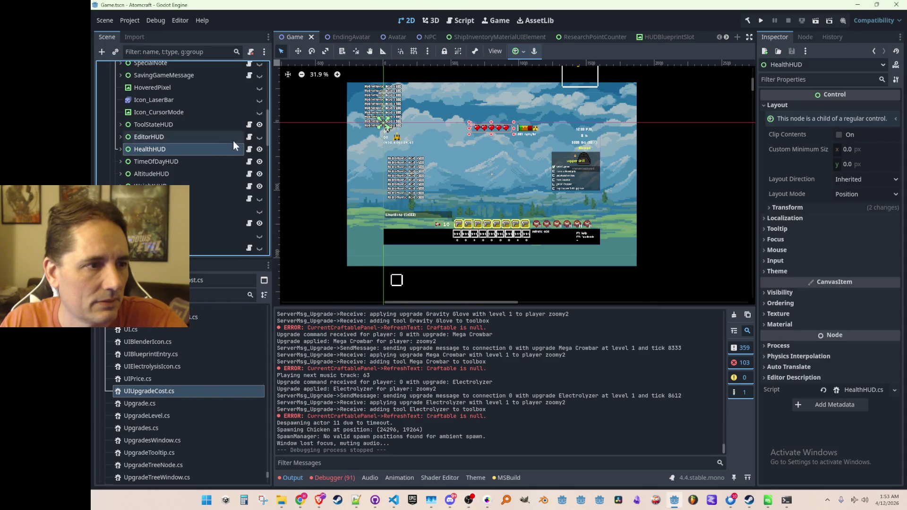
scroll(232, 141, "down", 1)
scroll(222, 147, "down", 1)
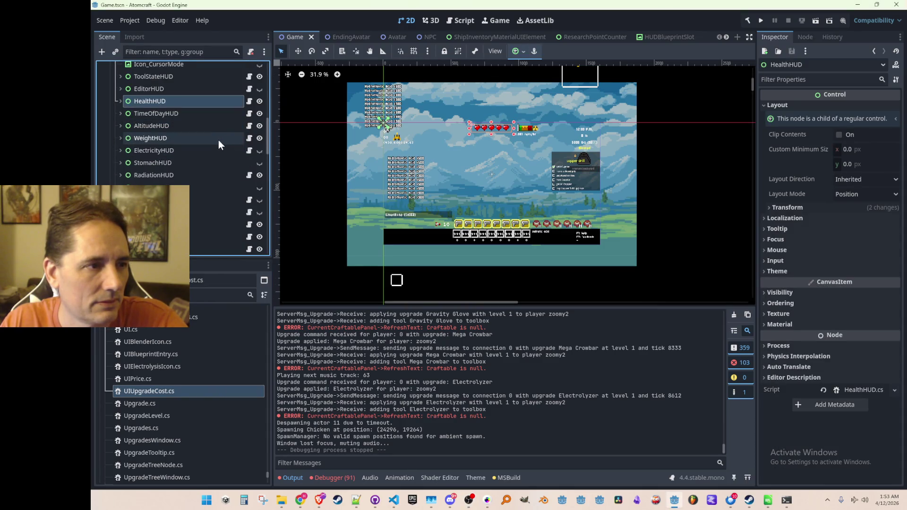
scroll(219, 140, "down", 1)
scroll(216, 117, "down", 2)
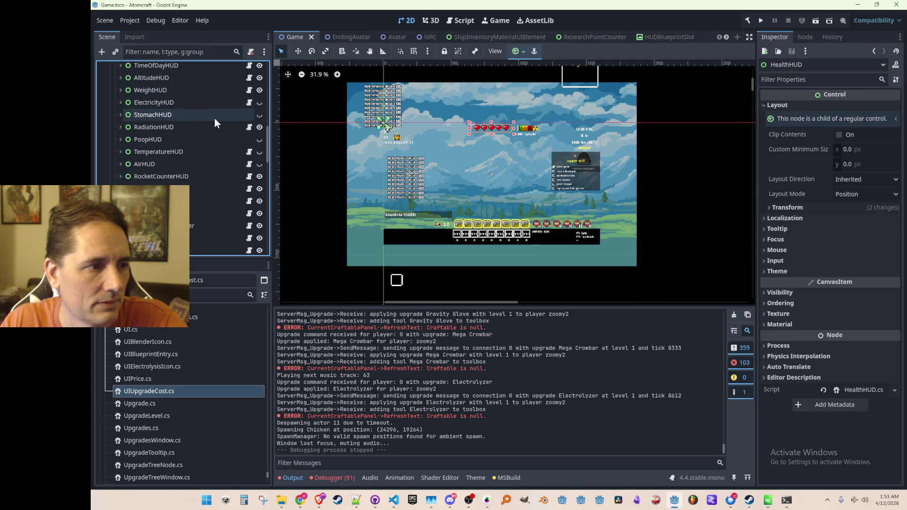
scroll(215, 119, "down", 1)
scroll(215, 118, "down", 1)
scroll(215, 119, "down", 2)
scroll(216, 115, "down", 1)
scroll(216, 108, "down", 1)
left_click(259, 132)
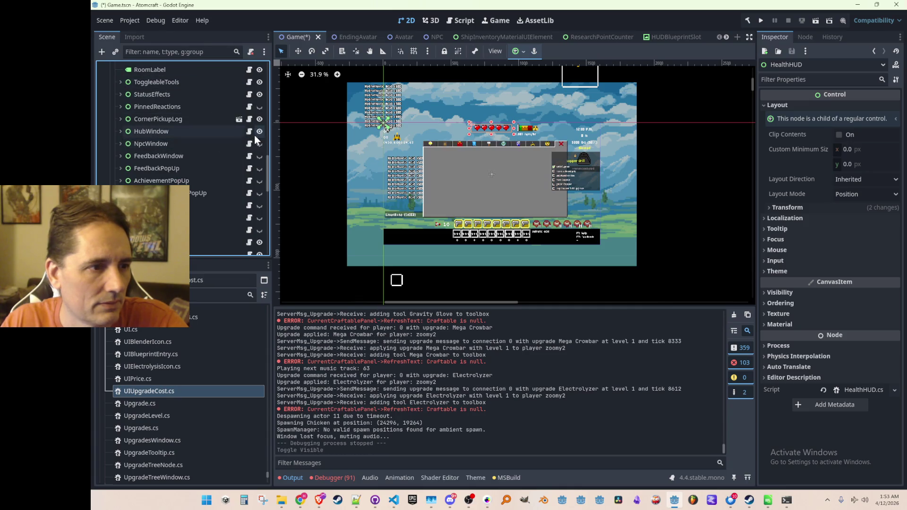
scroll(446, 184, "up", 2)
Expand HubWindow, make its UpgradeTree child visible, then switch to Pro Motion NG
left_click(121, 132)
scroll(185, 148, "down", 2)
scroll(193, 145, "down", 1)
left_click(260, 124)
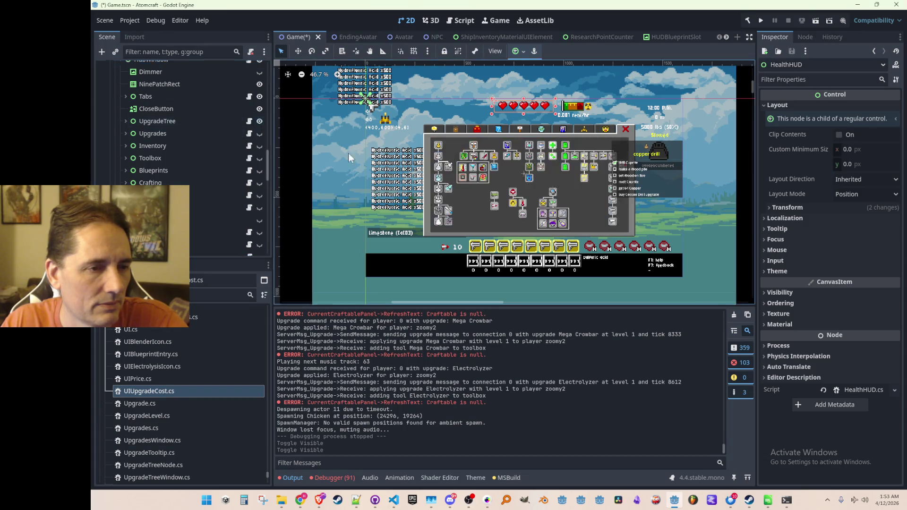
scroll(512, 180, "up", 1)
scroll(506, 177, "up", 1)
scroll(506, 177, "down", 1)
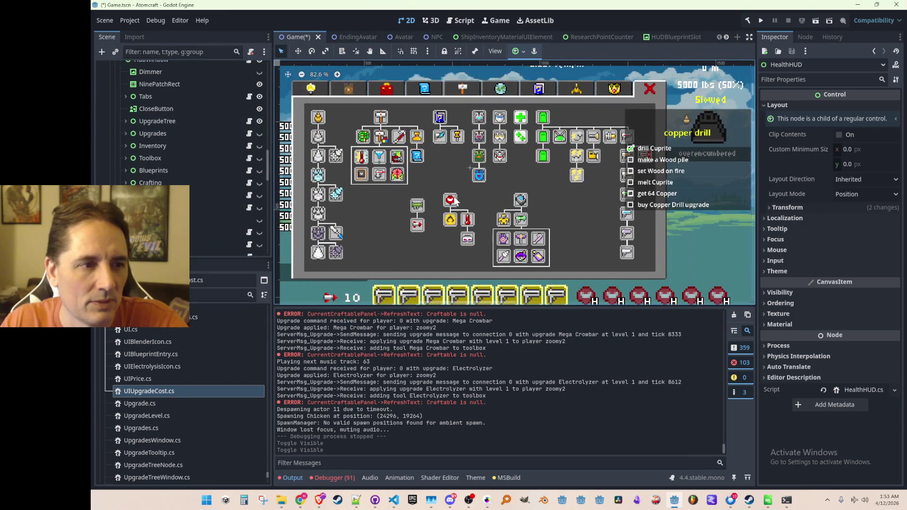
scroll(452, 181, "left", 1)
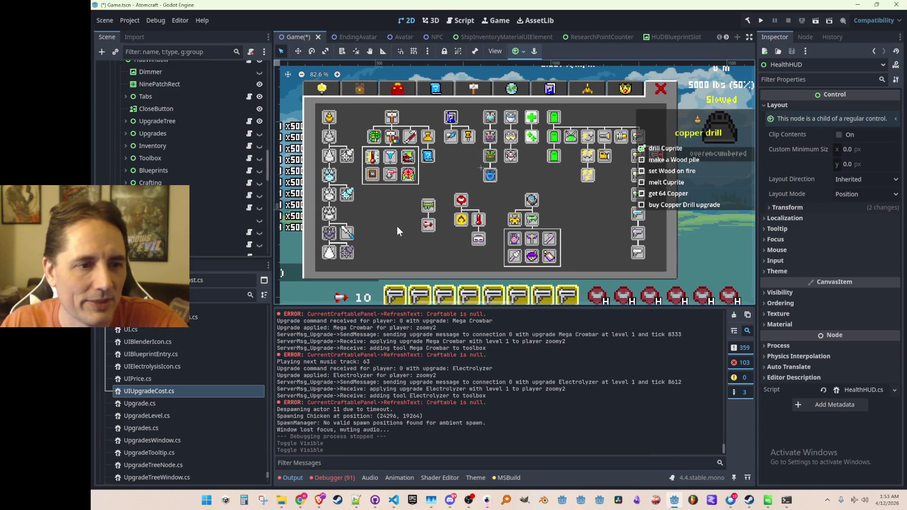
scroll(578, 180, "down", 1)
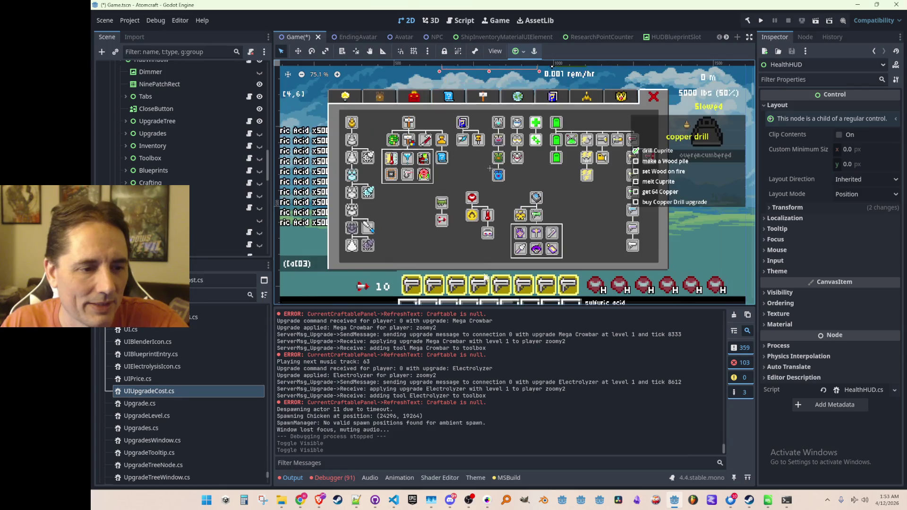
left_click(487, 500)
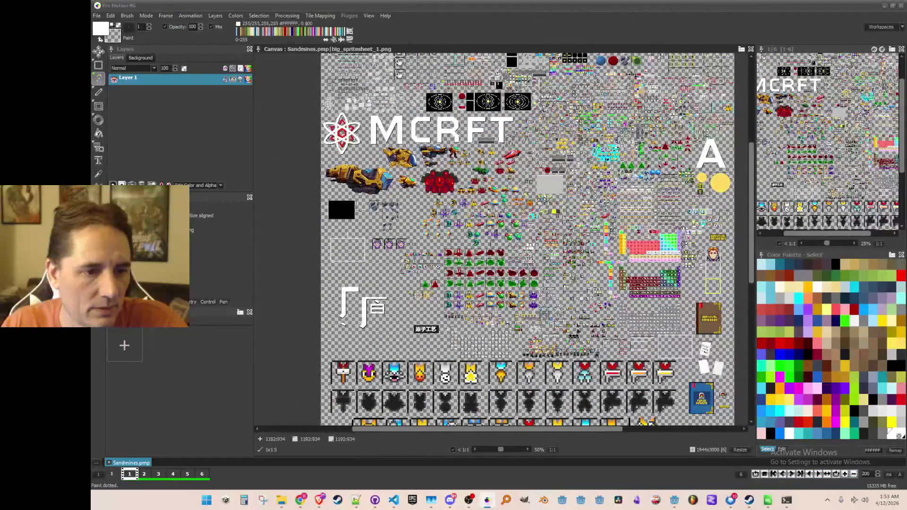
scroll(573, 187, "up", 1)
scroll(523, 226, "down", 1)
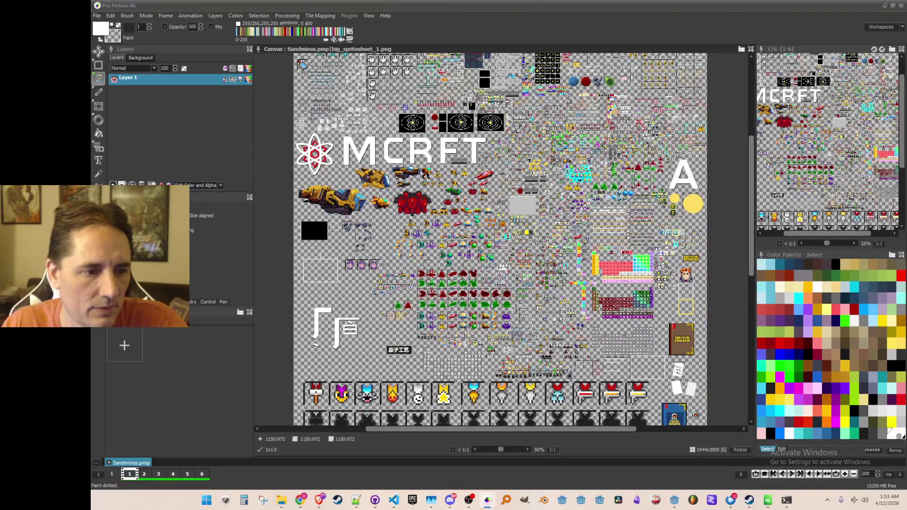
scroll(510, 227, "up", 1)
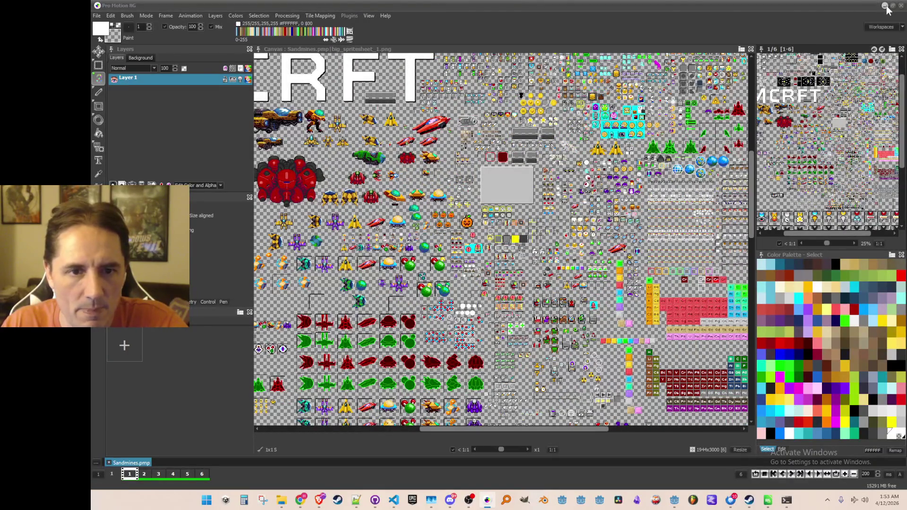
Return to Godot, nudge the 2D game view, then bring the Atomcraft Miro board forward
key("alt+Tab")
left_click_drag(494, 199, 508, 194)
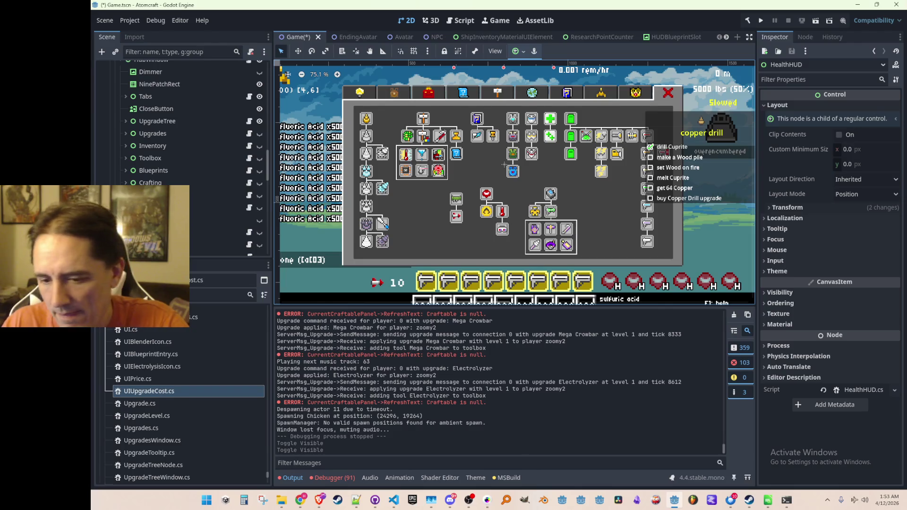
key("alt+Tab")
scroll(376, 280, "up", 2)
scroll(397, 255, "up", 2)
scroll(431, 213, "up", 2)
scroll(461, 260, "up", 2)
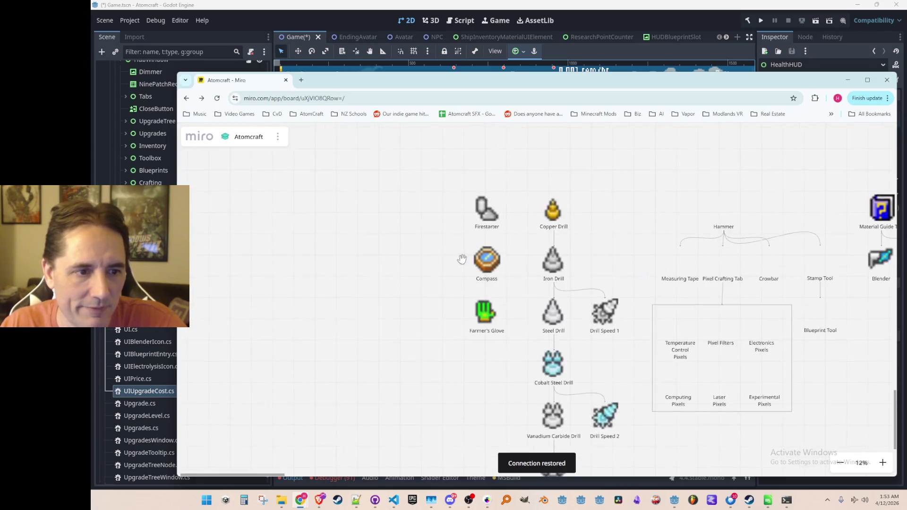
scroll(444, 232, "down", 1)
scroll(425, 277, "down", 1)
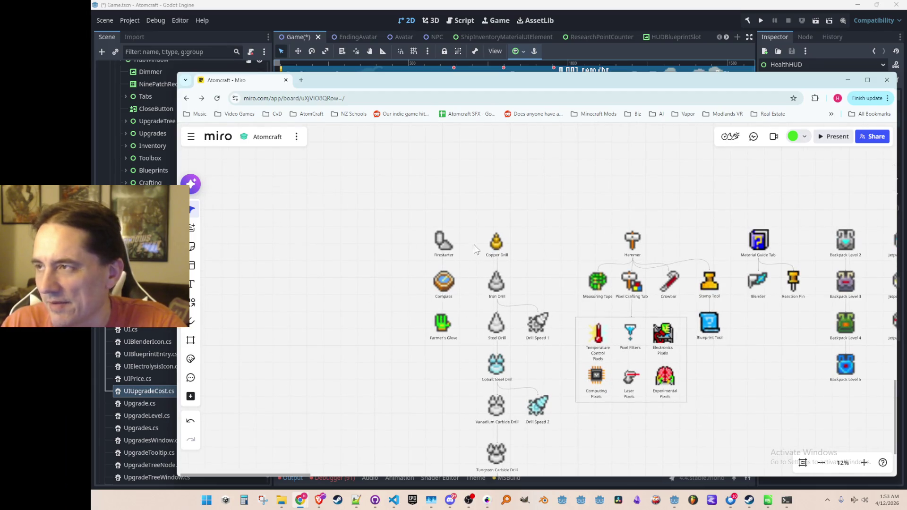
Minimize the Chrome Miro window to return to Godot's upgrade tree layout
left_click(847, 80)
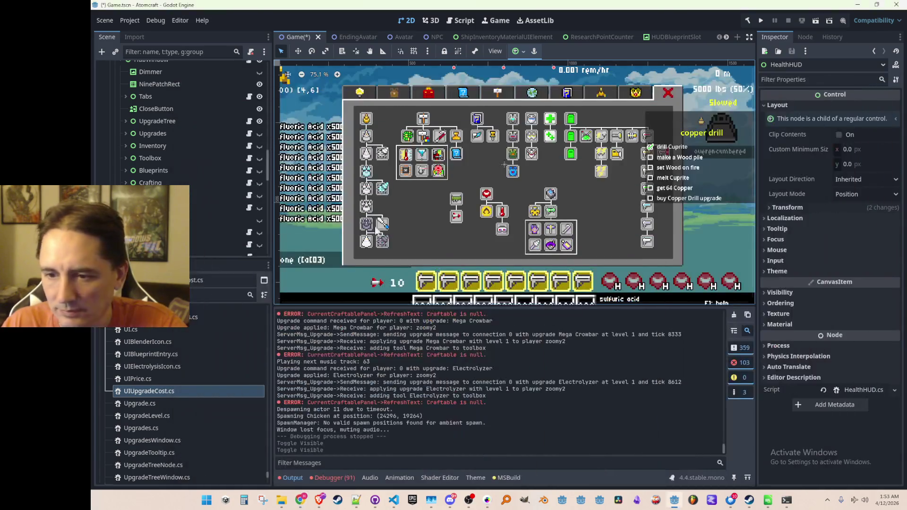